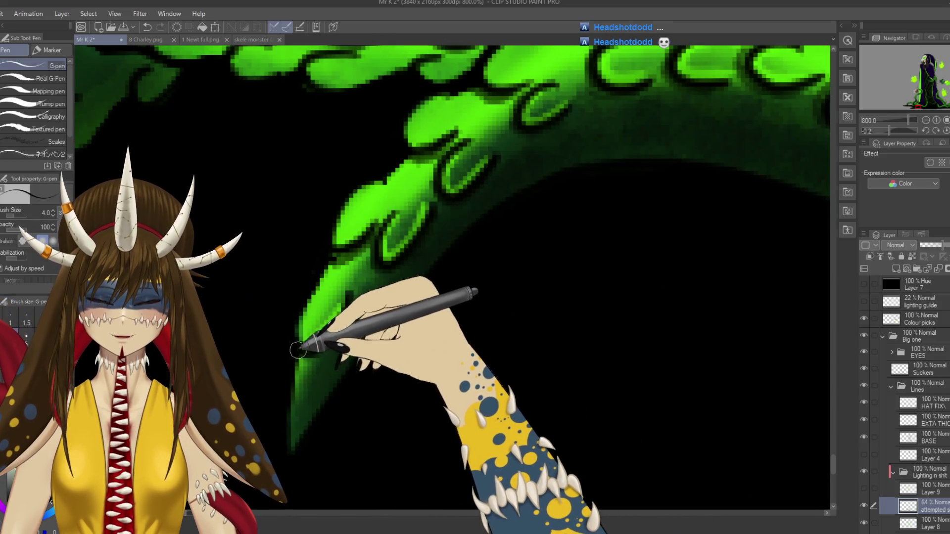
- Save the drawing, zoom out to check the scene, then zoom back to 400% on a tentacle
{"action": "key", "text": "ctrl+s"}
{"action": "scroll", "coordinate": [297, 342], "scroll_direction": "down", "scroll_amount": 8}
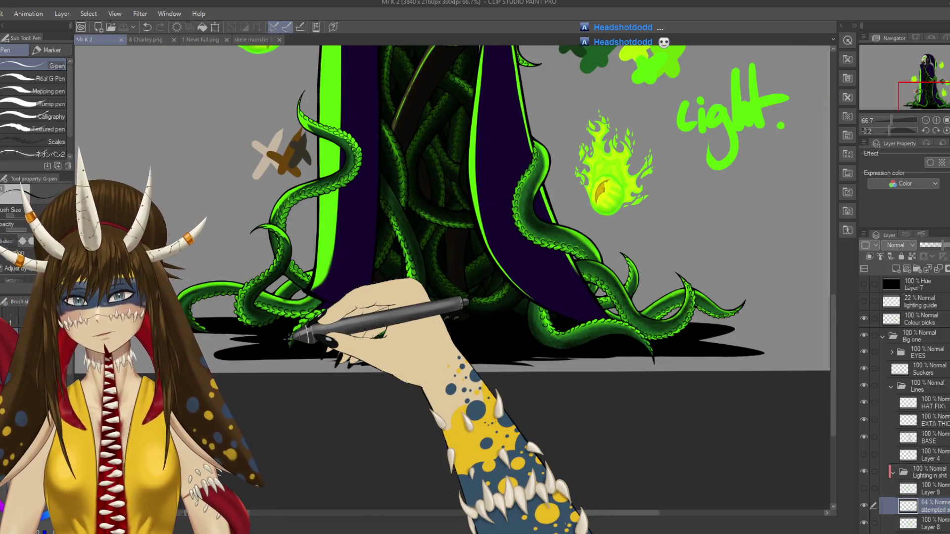
{"action": "scroll", "coordinate": [292, 338], "scroll_direction": "down", "scroll_amount": 1}
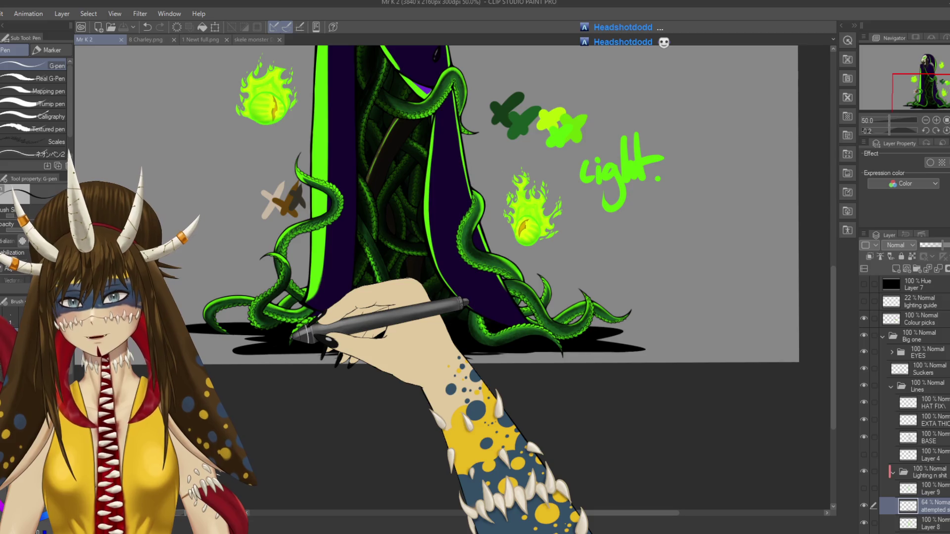
{"action": "scroll", "coordinate": [292, 338], "scroll_direction": "down", "scroll_amount": 1}
{"action": "scroll", "coordinate": [291, 338], "scroll_direction": "up", "scroll_amount": 2}
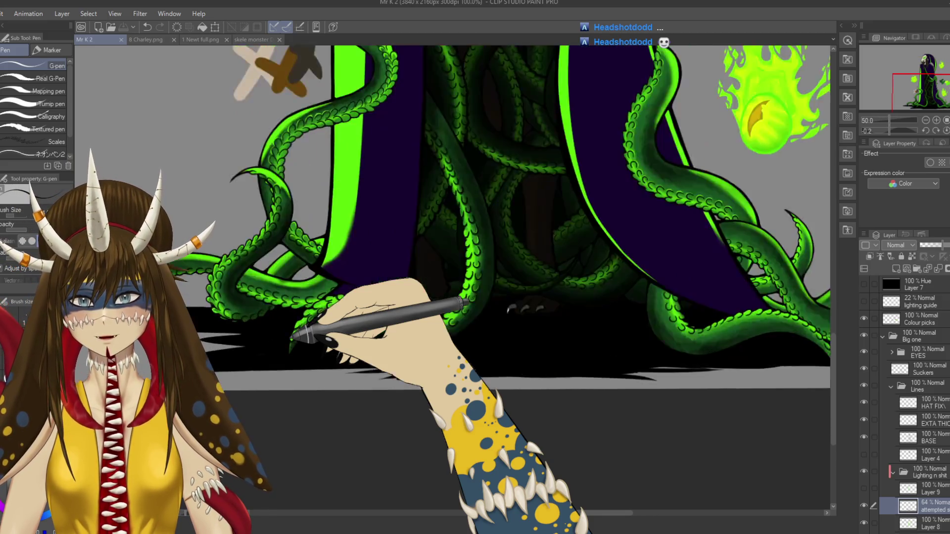
{"action": "scroll", "coordinate": [290, 339], "scroll_direction": "up", "scroll_amount": 2}
{"action": "scroll", "coordinate": [288, 339], "scroll_direction": "up", "scroll_amount": 3}
{"action": "scroll", "coordinate": [484, 211], "scroll_direction": "down", "scroll_amount": 1}
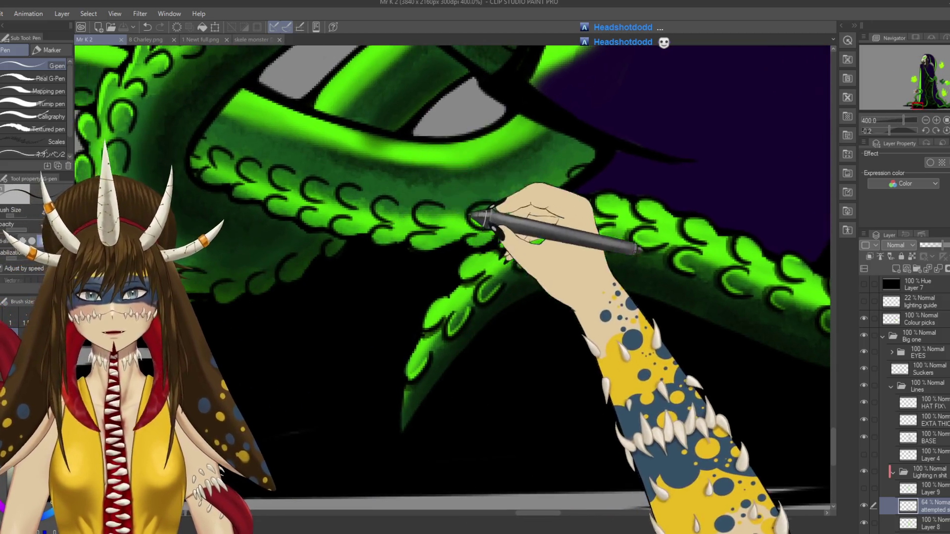
{"action": "scroll", "coordinate": [452, 211], "scroll_direction": "up", "scroll_amount": 1}
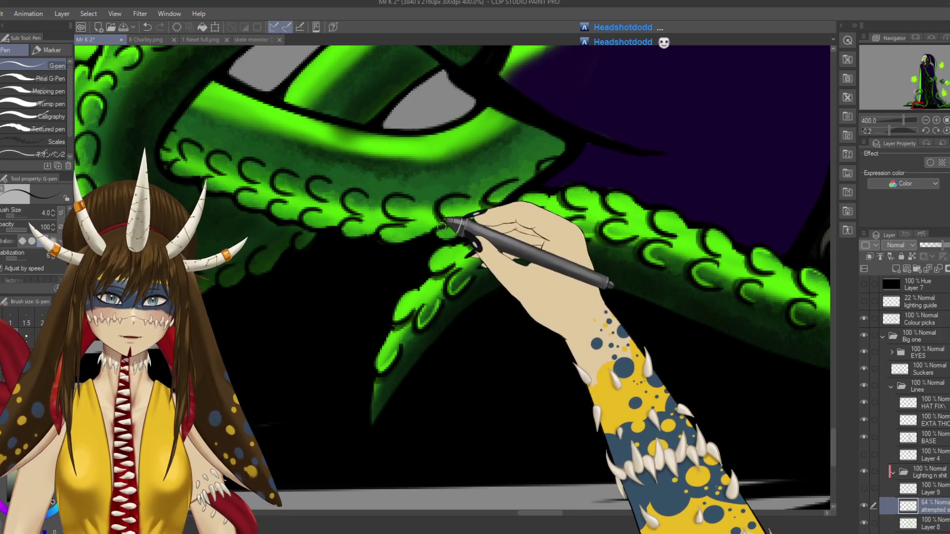
{"action": "left_click_drag", "start_coordinate": [398, 218], "coordinate": [457, 225]}
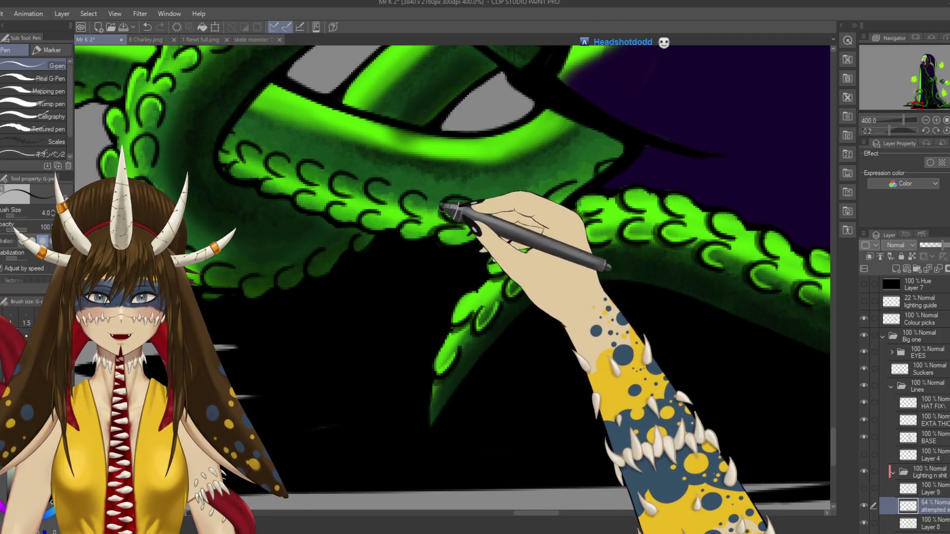
{"action": "left_click_drag", "start_coordinate": [451, 228], "coordinate": [495, 227]}
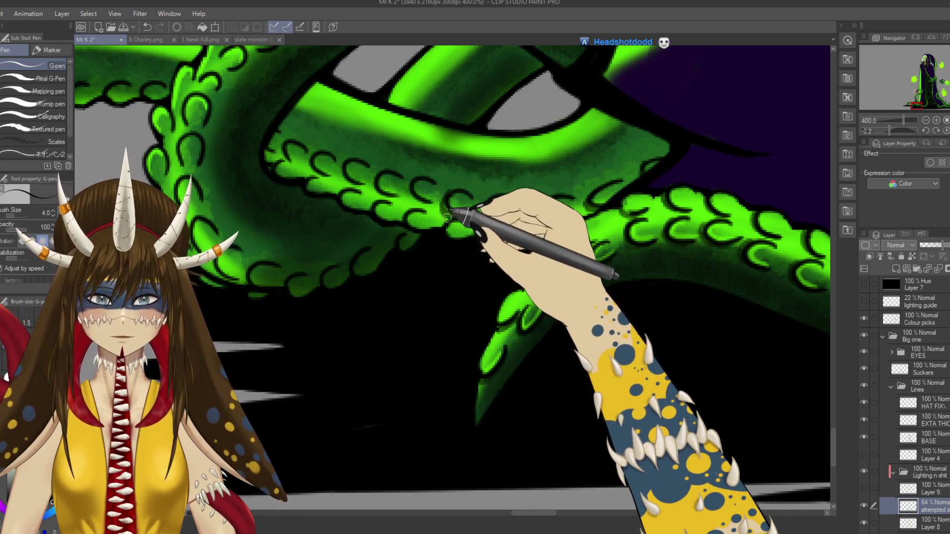
{"action": "left_click_drag", "start_coordinate": [452, 202], "coordinate": [491, 219]}
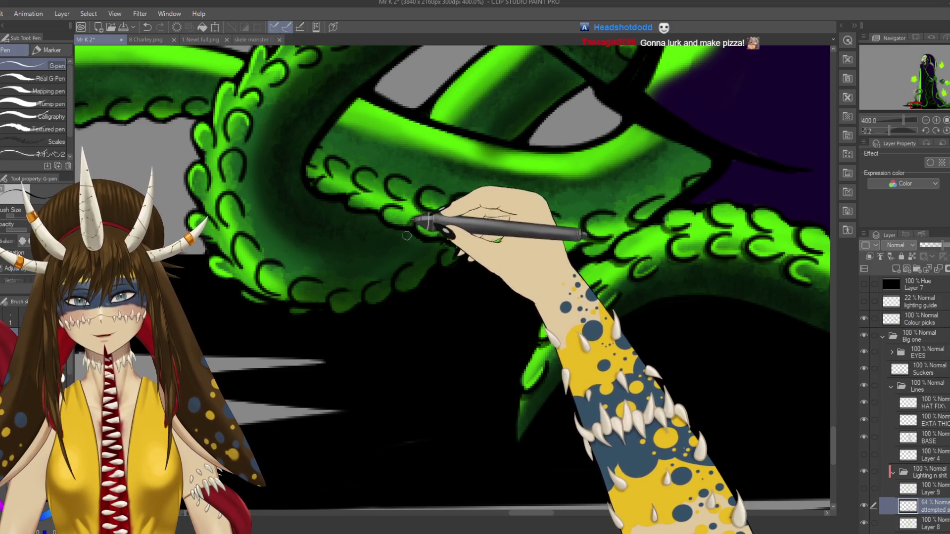
{"action": "left_click_drag", "start_coordinate": [406, 236], "coordinate": [432, 256]}
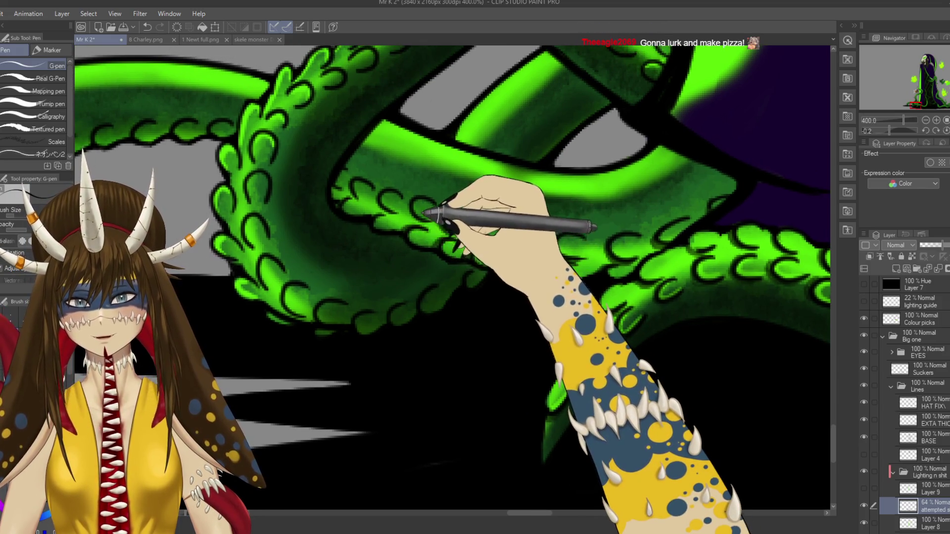
{"action": "left_click_drag", "start_coordinate": [411, 197], "coordinate": [430, 209]}
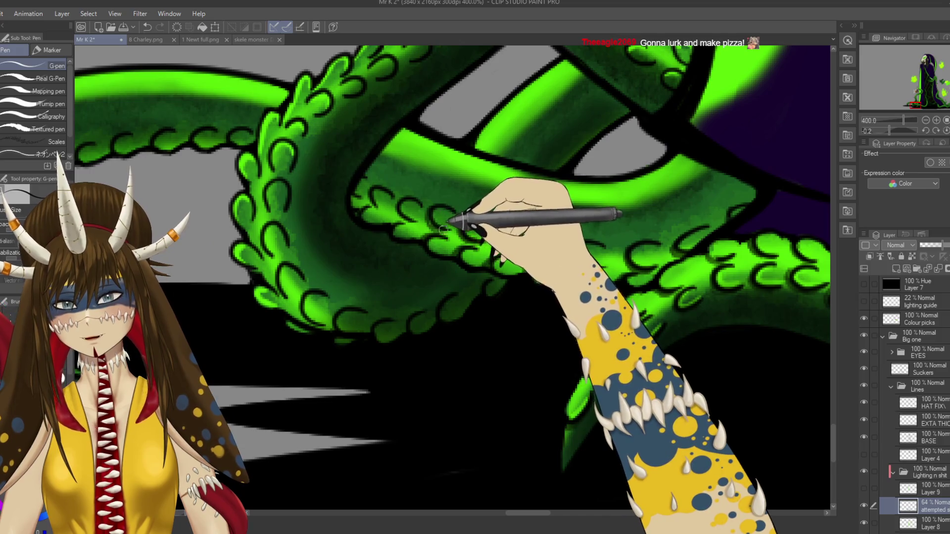
{"action": "left_click_drag", "start_coordinate": [406, 220], "coordinate": [440, 226]}
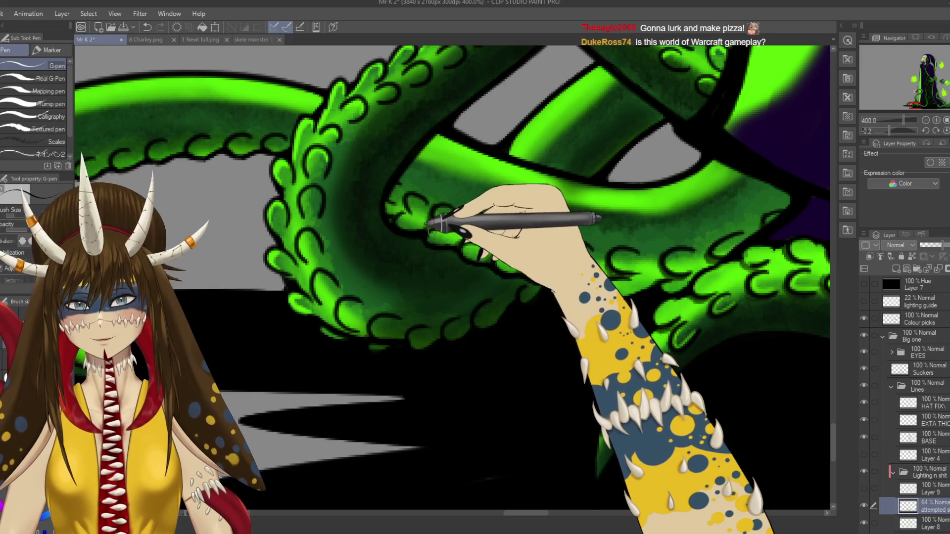
{"action": "left_click_drag", "start_coordinate": [440, 233], "coordinate": [460, 215]}
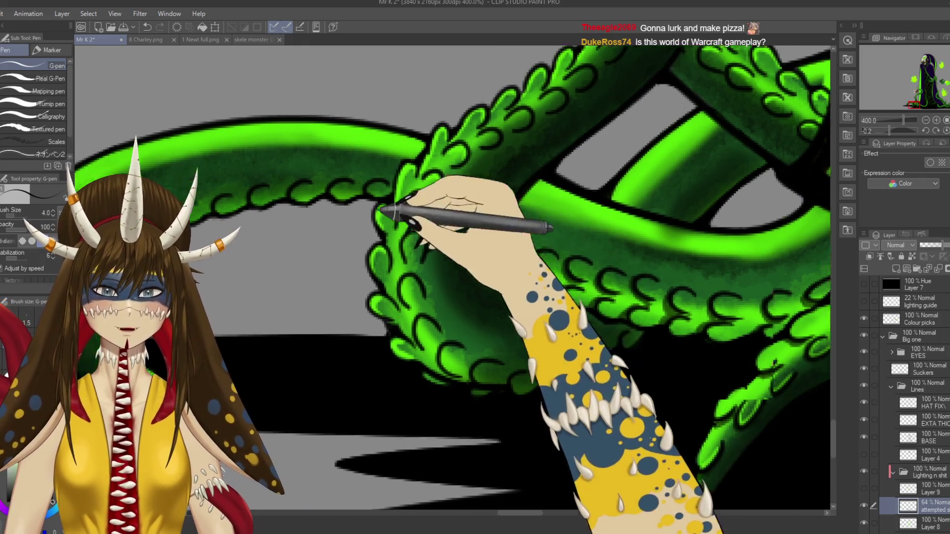
{"action": "mouse_move", "coordinate": [392, 212]}
{"action": "left_mouse_down"}
{"action": "mouse_move", "coordinate": [394, 197]}
{"action": "mouse_move", "coordinate": [403, 201]}
{"action": "left_mouse_up"}
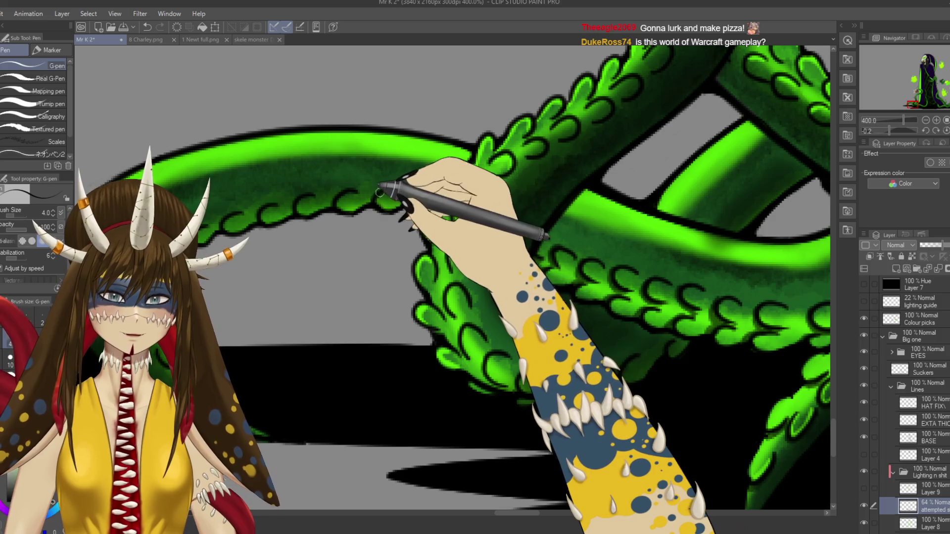
{"action": "left_click_drag", "start_coordinate": [364, 204], "coordinate": [380, 210]}
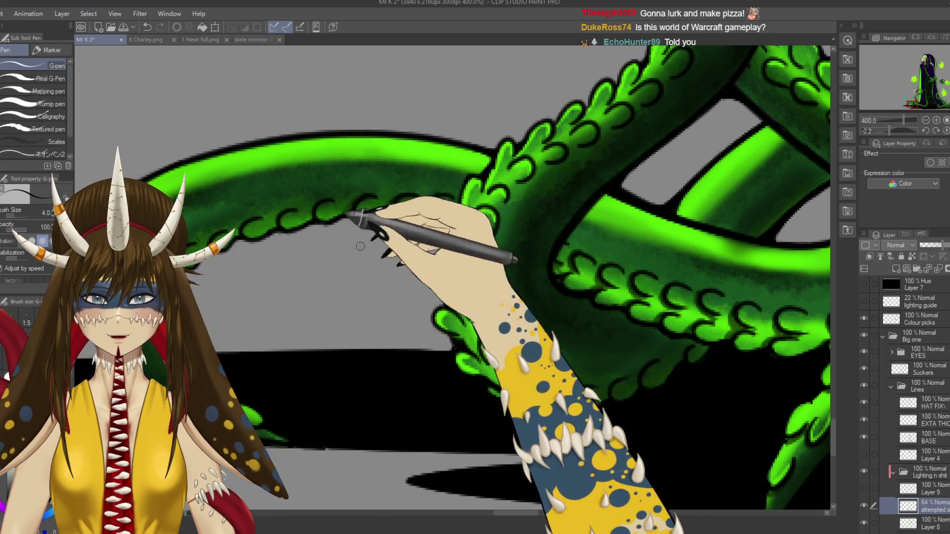
{"action": "left_click_drag", "start_coordinate": [319, 199], "coordinate": [384, 186]}
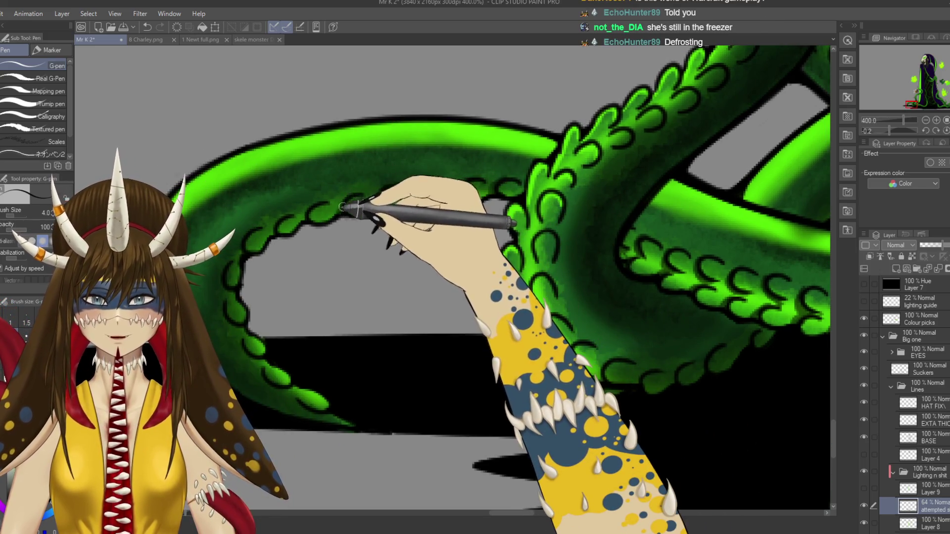
{"action": "left_click_drag", "start_coordinate": [318, 233], "coordinate": [365, 236]}
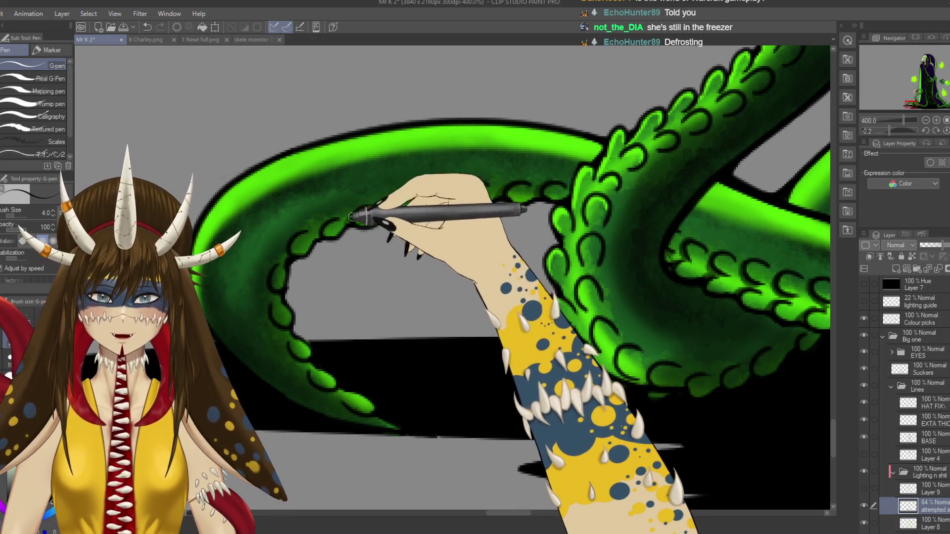
{"action": "left_click_drag", "start_coordinate": [355, 270], "coordinate": [373, 248]}
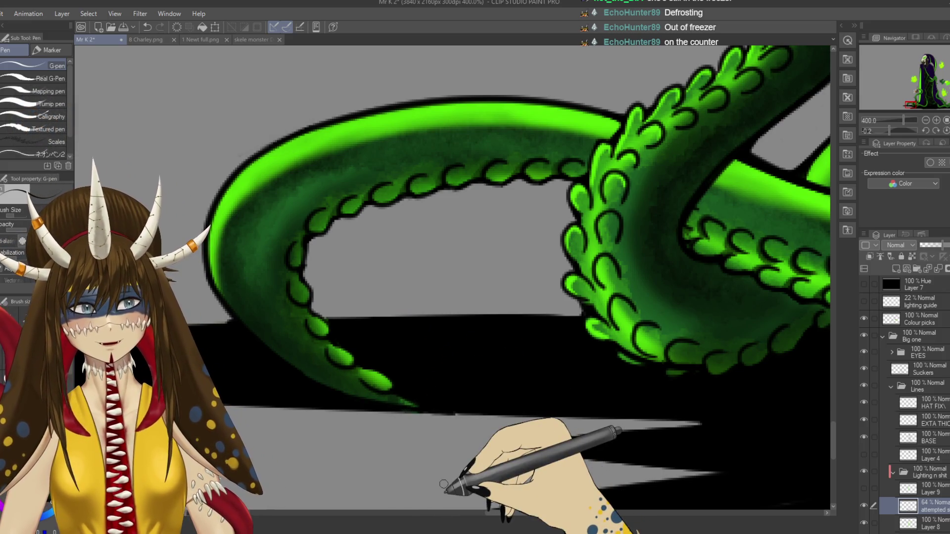
- Save the drawing and zoom out to 33% to view the whole figure
{"action": "key", "text": "ctrl+s"}
{"action": "scroll", "coordinate": [453, 277], "scroll_direction": "down", "scroll_amount": 6}
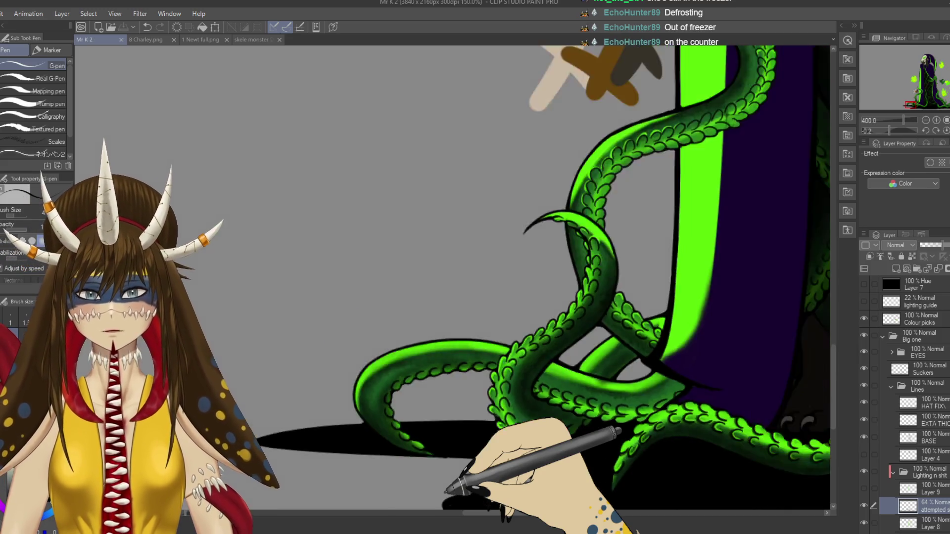
{"action": "scroll", "coordinate": [448, 490], "scroll_direction": "down", "scroll_amount": 2}
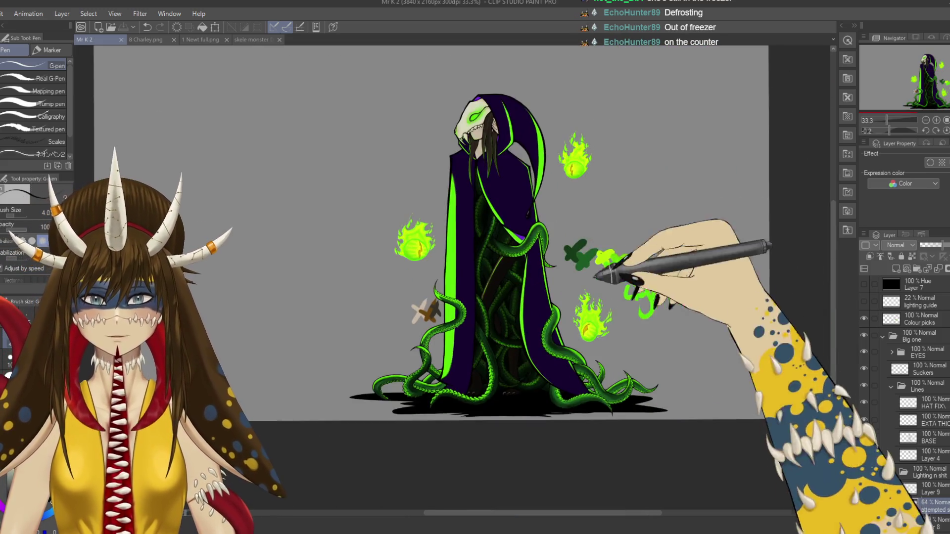
{"action": "left_click", "coordinate": [438, 212]}
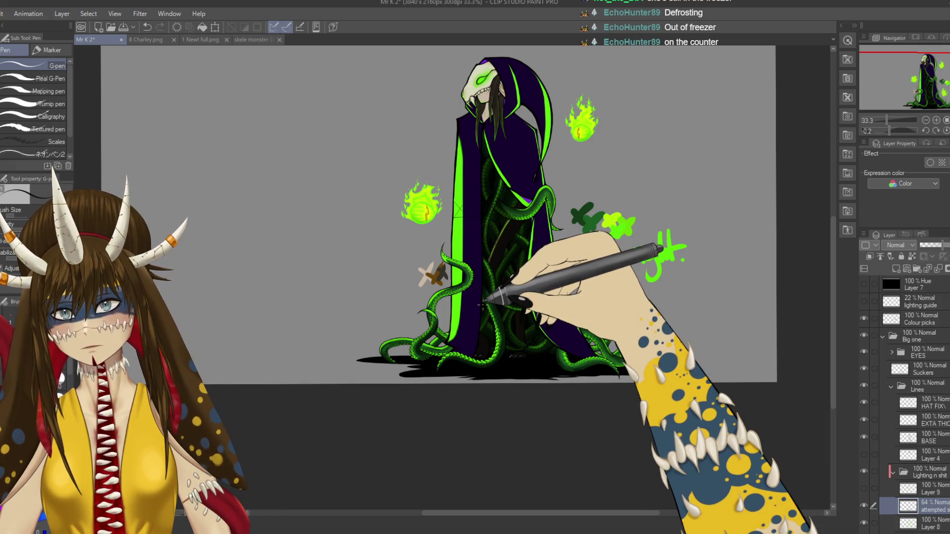
- Undo the stray stroke, save again, and add a new empty Layer 10
{"action": "key", "text": "ctrl+z"}
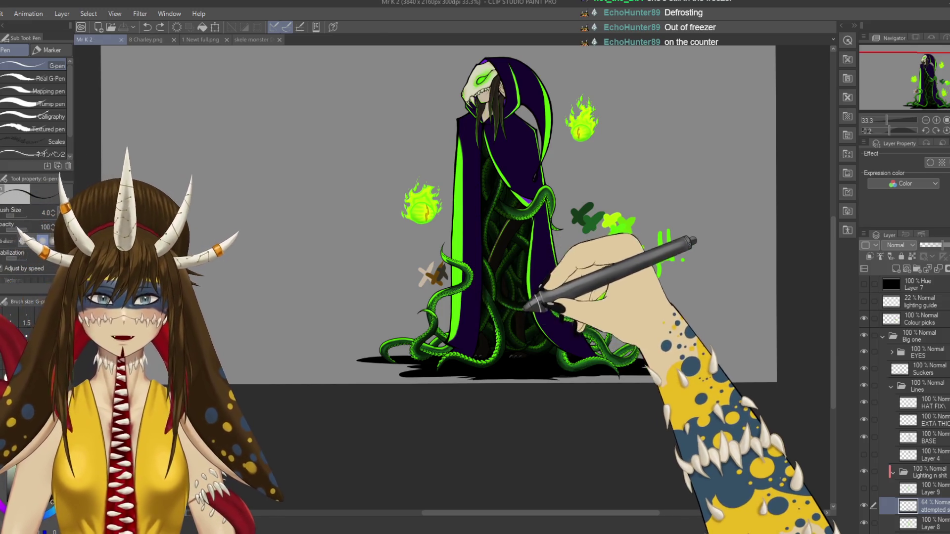
{"action": "key", "text": "ctrl+s"}
{"action": "left_click", "coordinate": [896, 269]}
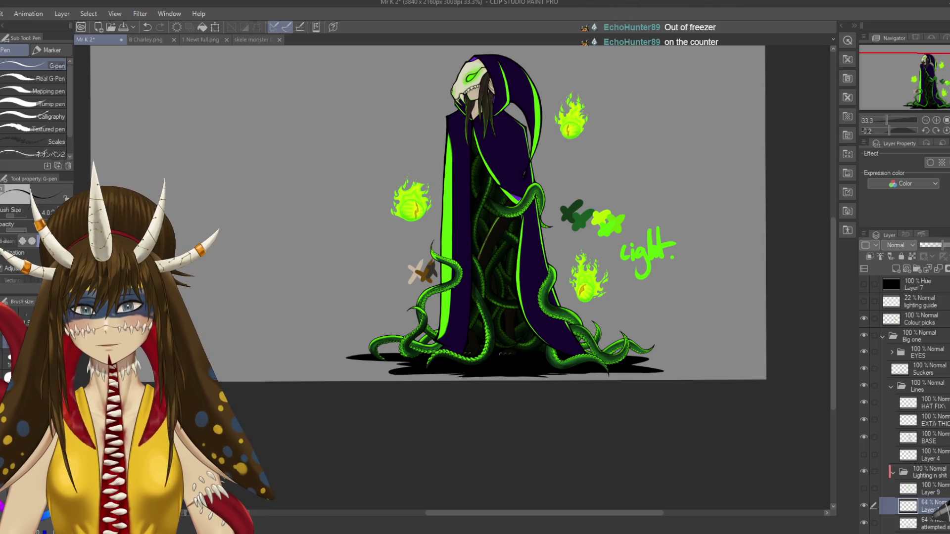
- Zoom the view to 100% and save the drawing
{"action": "scroll", "coordinate": [493, 368], "scroll_direction": "up", "scroll_amount": 4}
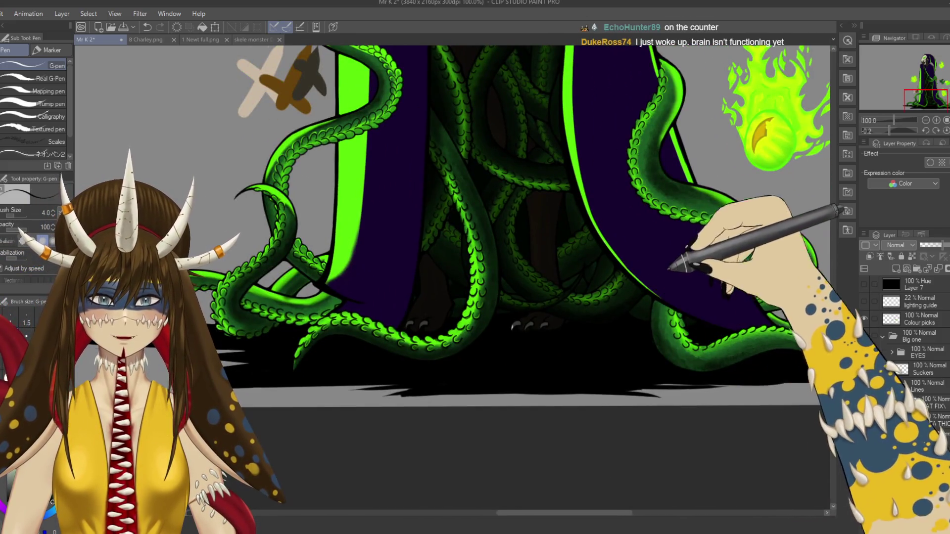
{"action": "left_click_drag", "start_coordinate": [606, 292], "coordinate": [569, 283]}
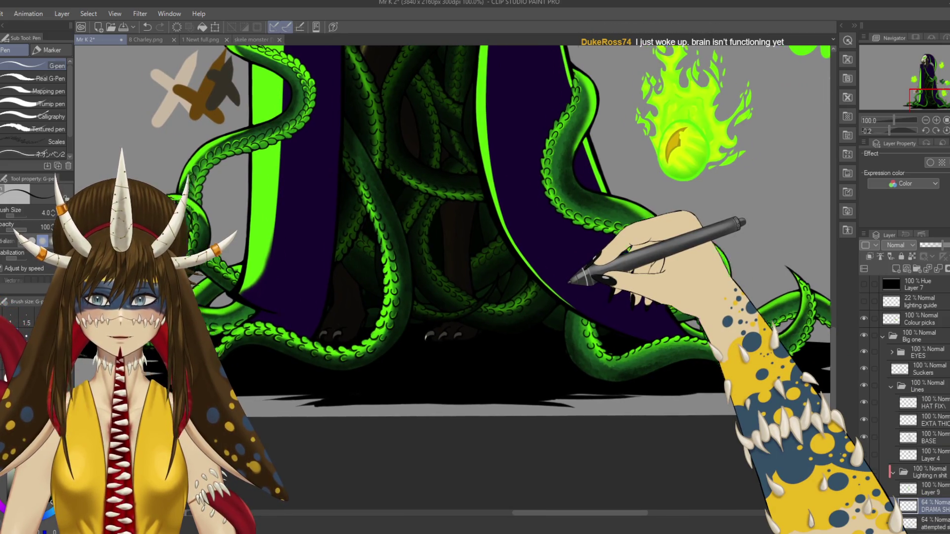
{"action": "left_click_drag", "start_coordinate": [569, 283], "coordinate": [656, 291]}
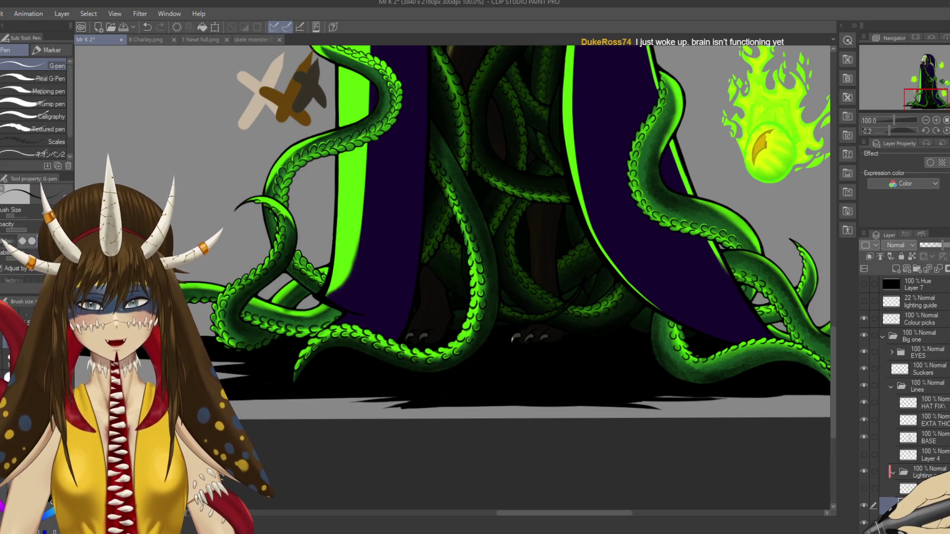
{"action": "key", "text": "ctrl+s"}
- With the Pencil at brush size 80, paint a broad dark shadow down the robe's inner edge
{"action": "mouse_move", "coordinate": [636, 213]}
{"action": "left_mouse_down"}
{"action": "mouse_move", "coordinate": [574, 388]}
{"action": "mouse_move", "coordinate": [604, 312]}
{"action": "left_mouse_up"}
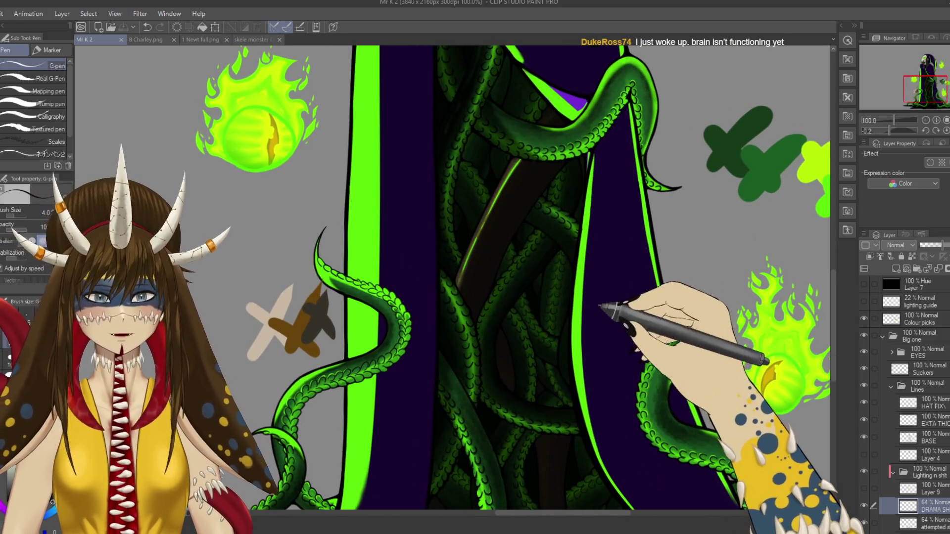
{"action": "left_click_drag", "start_coordinate": [490, 349], "coordinate": [500, 245]}
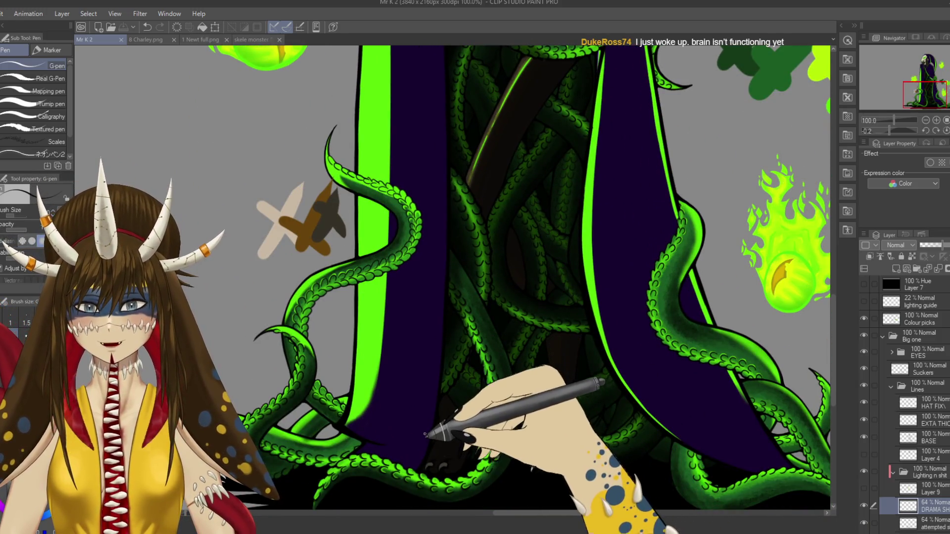
{"action": "key", "text": "p"}
{"action": "key", "text": "p"}
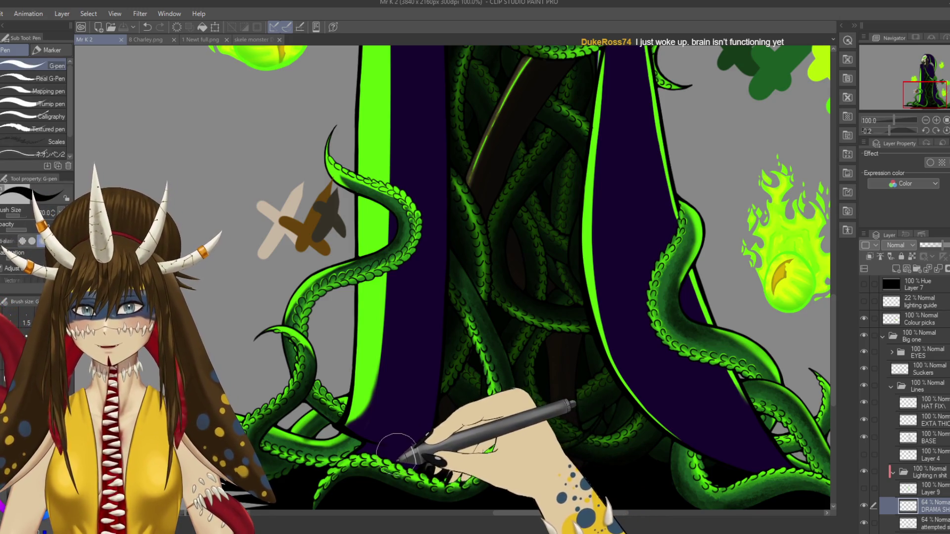
{"action": "key", "text": "bracketright"}
{"action": "key", "text": "bracketright"}
{"action": "key", "text": "bracketright"}
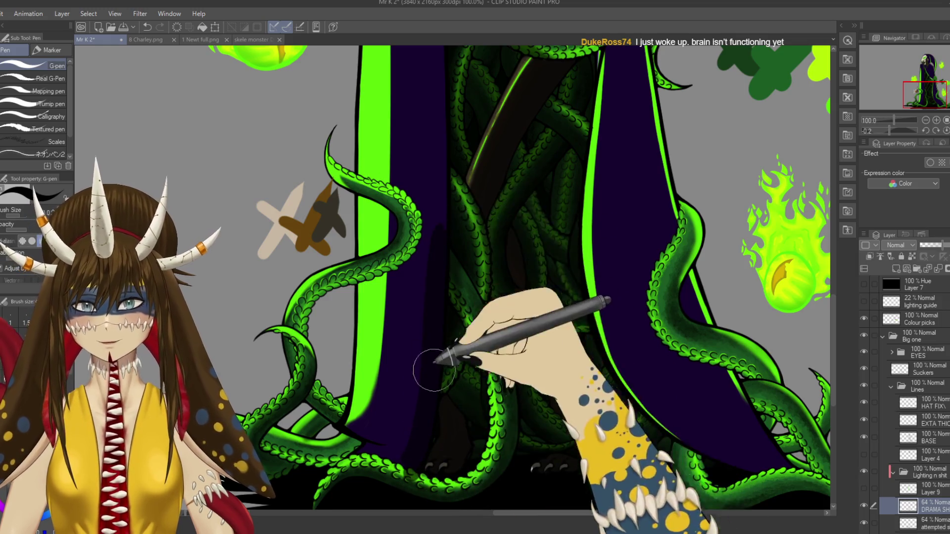
{"action": "left_click_drag", "start_coordinate": [421, 430], "coordinate": [440, 265]}
{"action": "key", "text": "ctrl+minus"}
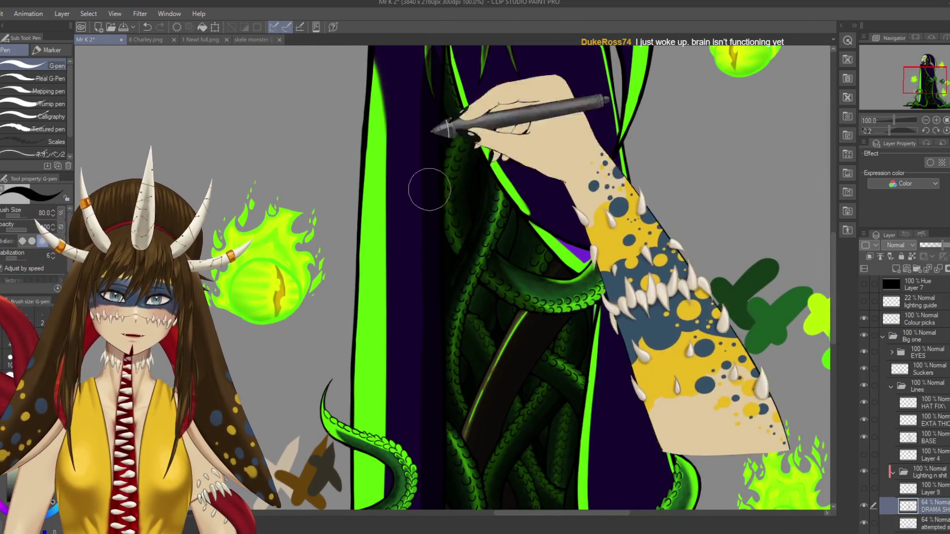
{"action": "key", "text": "ctrl+minus"}
{"action": "key", "text": "ctrl+minus"}
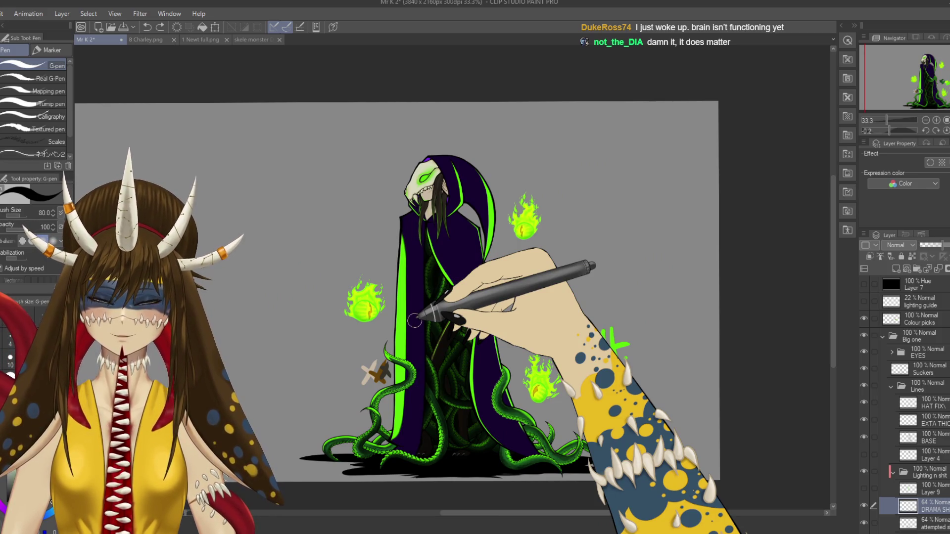
- Save the drawing and lay a first G-pen shading stroke on the hood
{"action": "left_click_drag", "start_coordinate": [423, 394], "coordinate": [419, 339]}
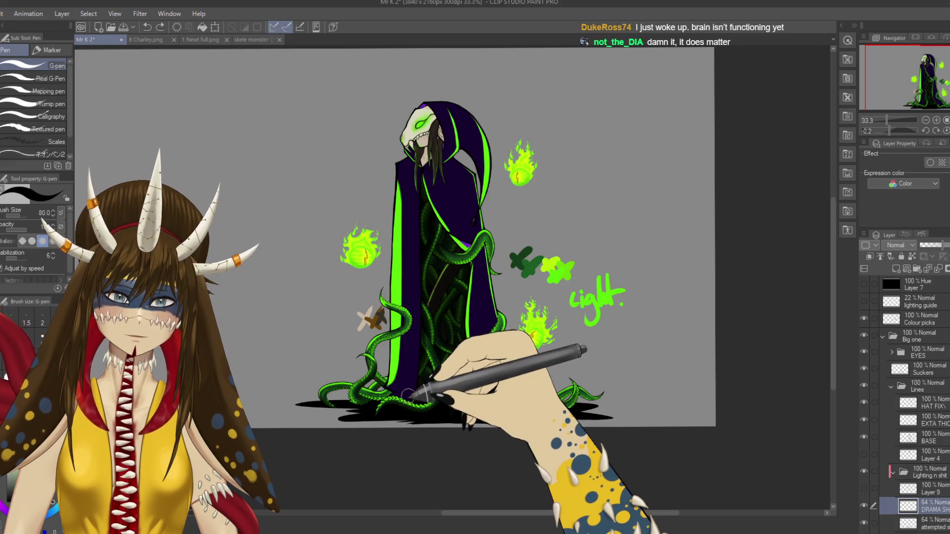
{"action": "key", "text": "ctrl+s"}
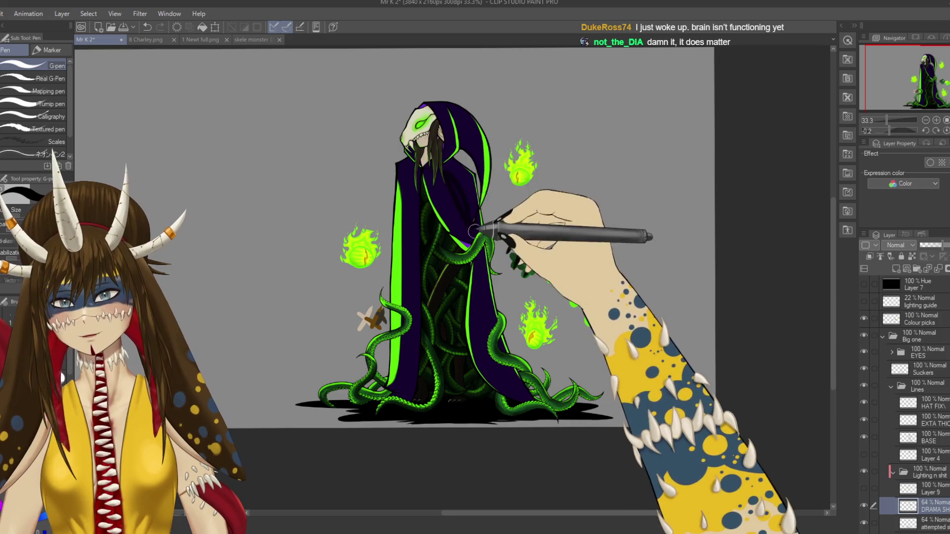
{"action": "left_click_drag", "start_coordinate": [442, 166], "coordinate": [437, 183]}
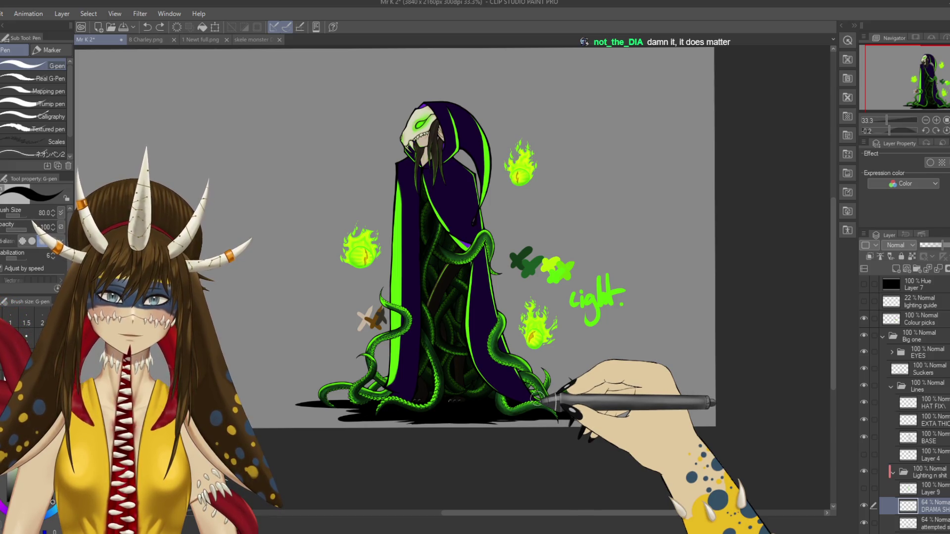
- Zoom onto the skull head and paint darker shading across the purple hood
{"action": "scroll", "coordinate": [539, 396], "scroll_direction": "up", "scroll_amount": 2}
{"action": "scroll", "coordinate": [540, 396], "scroll_direction": "up", "scroll_amount": 1}
{"action": "left_click_drag", "start_coordinate": [542, 198], "coordinate": [545, 495]}
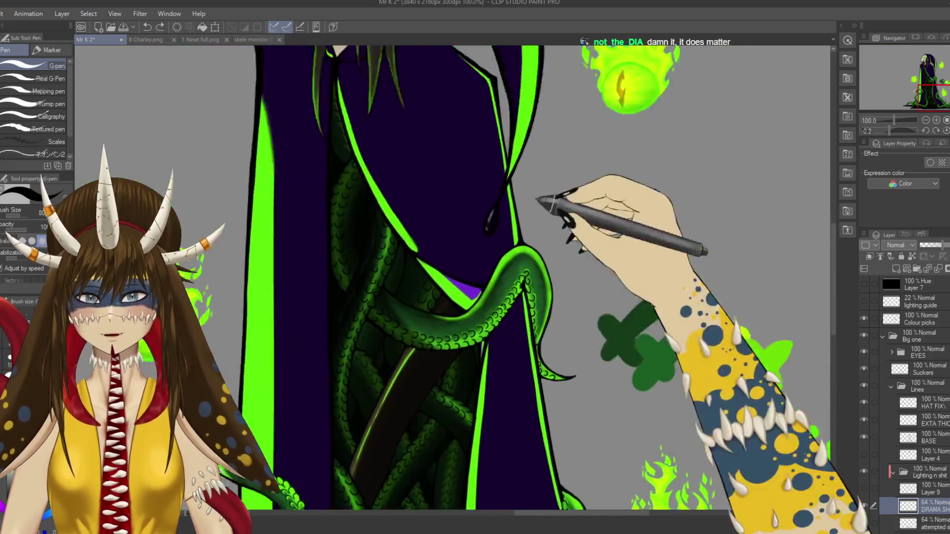
{"action": "left_click_drag", "start_coordinate": [544, 272], "coordinate": [556, 255]}
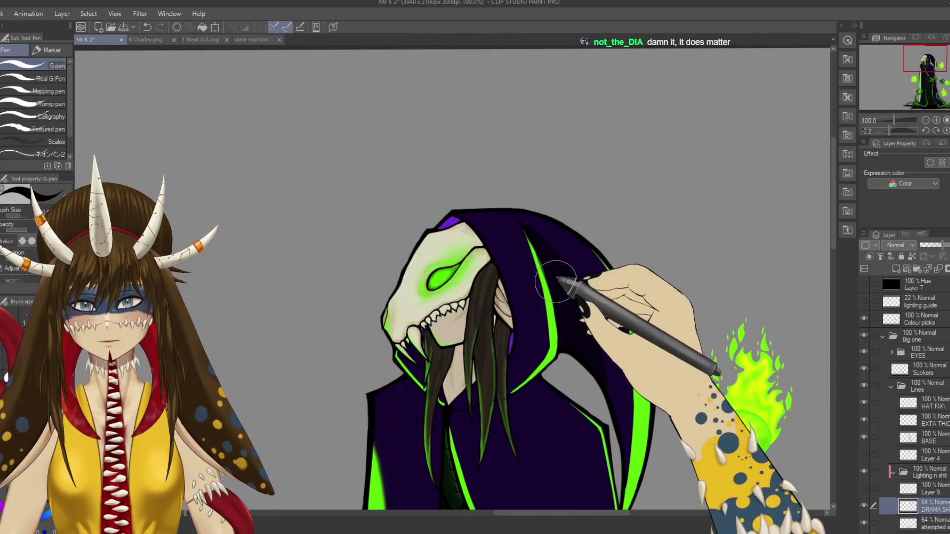
{"action": "scroll", "coordinate": [577, 380], "scroll_direction": "up", "scroll_amount": 2}
- Switch to the Eraser and save the drawing, framing the skull and hood
{"action": "scroll", "coordinate": [577, 380], "scroll_direction": "up", "scroll_amount": 2}
{"action": "key", "text": "e"}
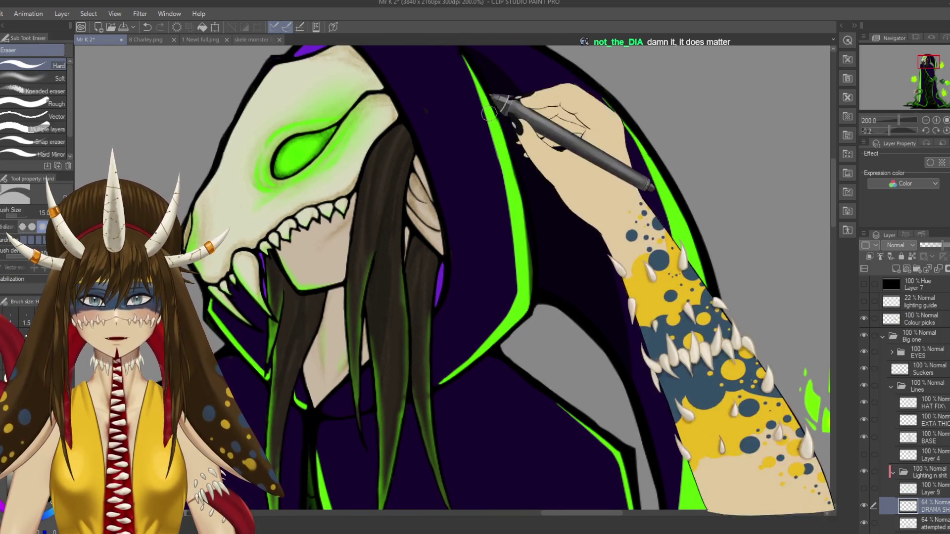
{"action": "key", "text": "ctrl+s"}
{"action": "left_click_drag", "start_coordinate": [496, 241], "coordinate": [519, 373]}
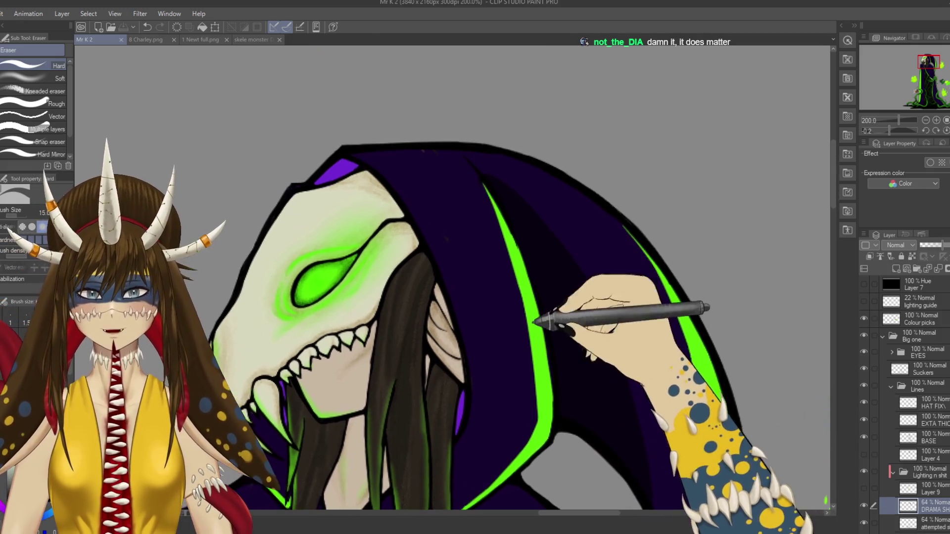
{"action": "left_click_drag", "start_coordinate": [456, 174], "coordinate": [476, 199]}
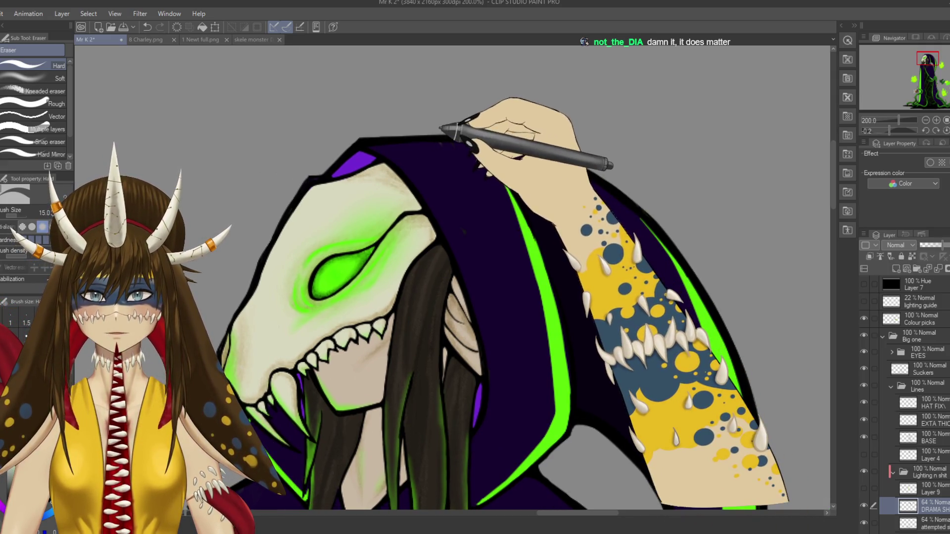
- Select the BASE layer, undo the last change, pick a lower layer, and return to the G-pen
{"action": "left_click", "coordinate": [929, 437]}
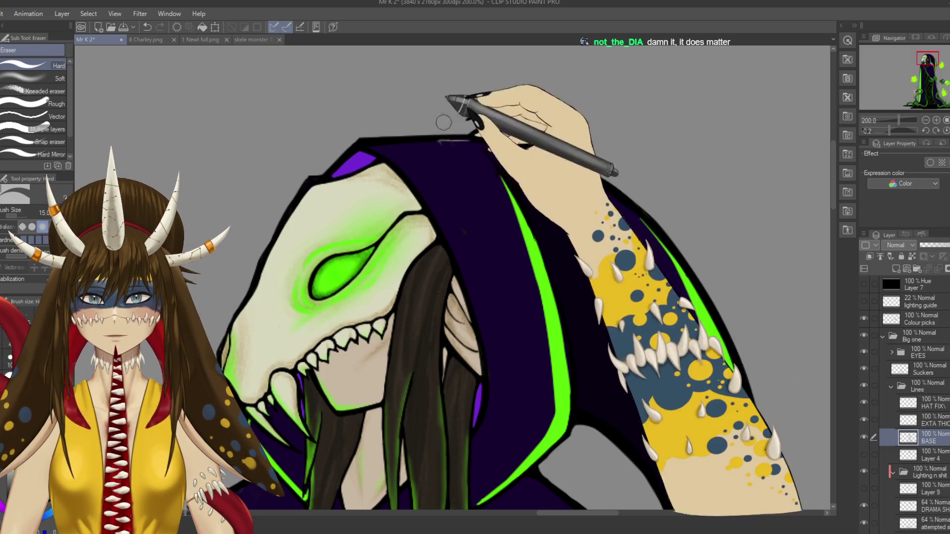
{"action": "key", "text": "ctrl+z"}
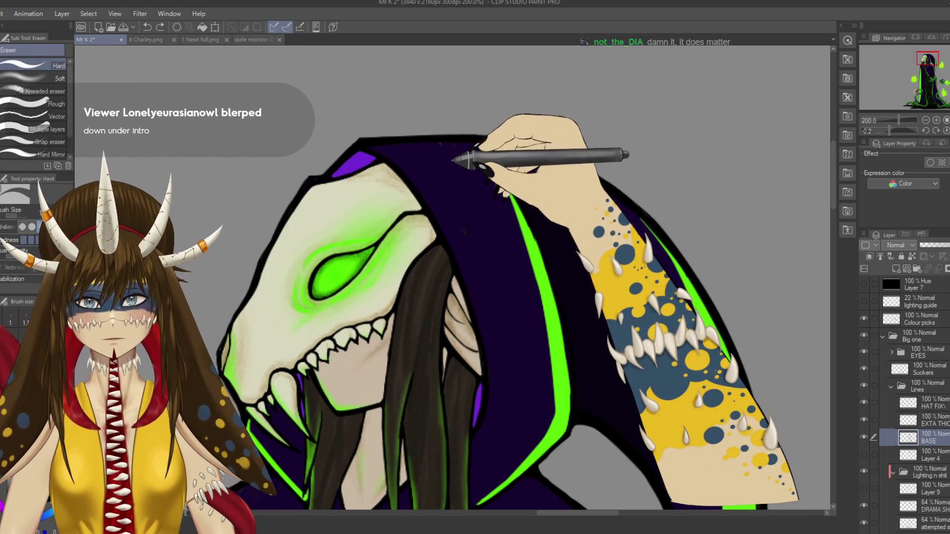
{"action": "left_click", "coordinate": [452, 174], "text": "ctrl+shift"}
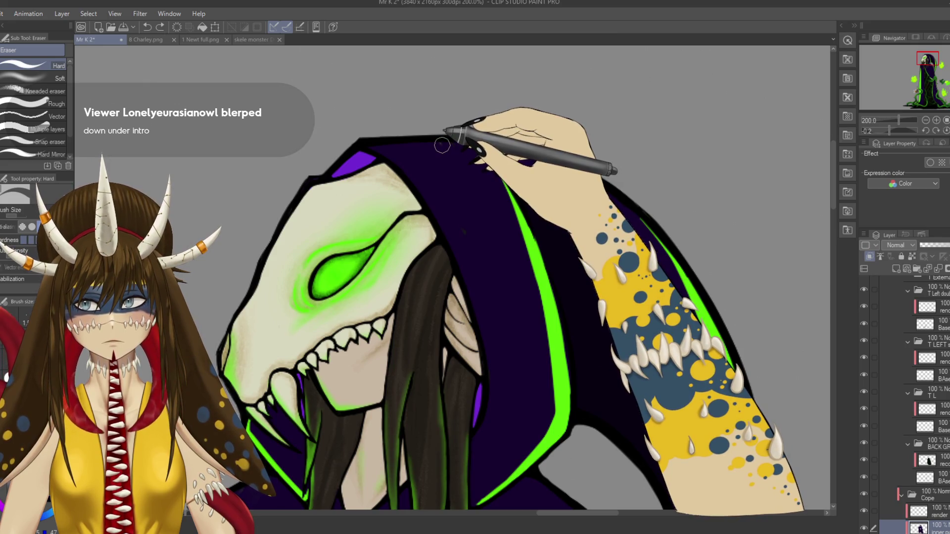
{"action": "key", "text": "p"}
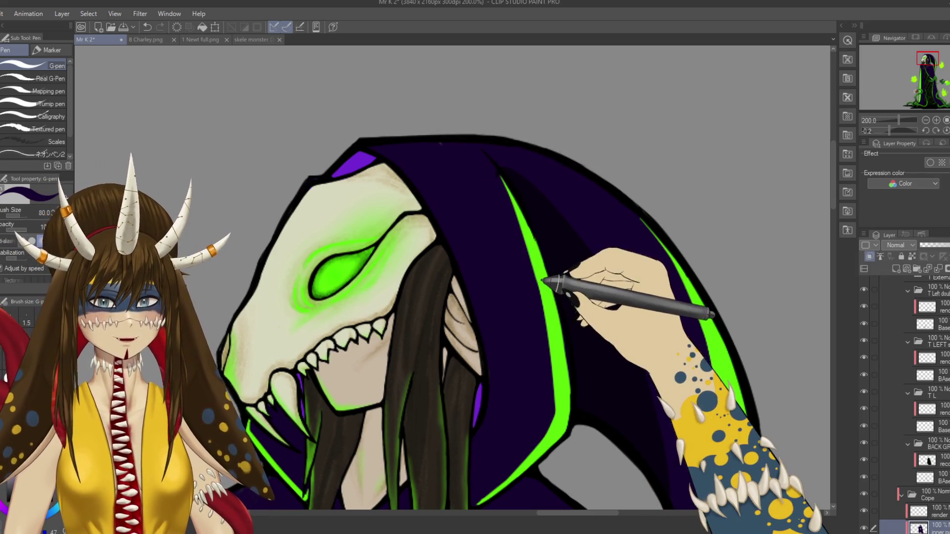
- On the 64% DRAMA SH layer, paint the hood shadow beside the green stripe with a size-17 G-pen
{"action": "left_click", "coordinate": [544, 279], "text": "alt"}
{"action": "key", "text": "alt+bracketright"}
{"action": "key", "text": "alt+bracketright"}
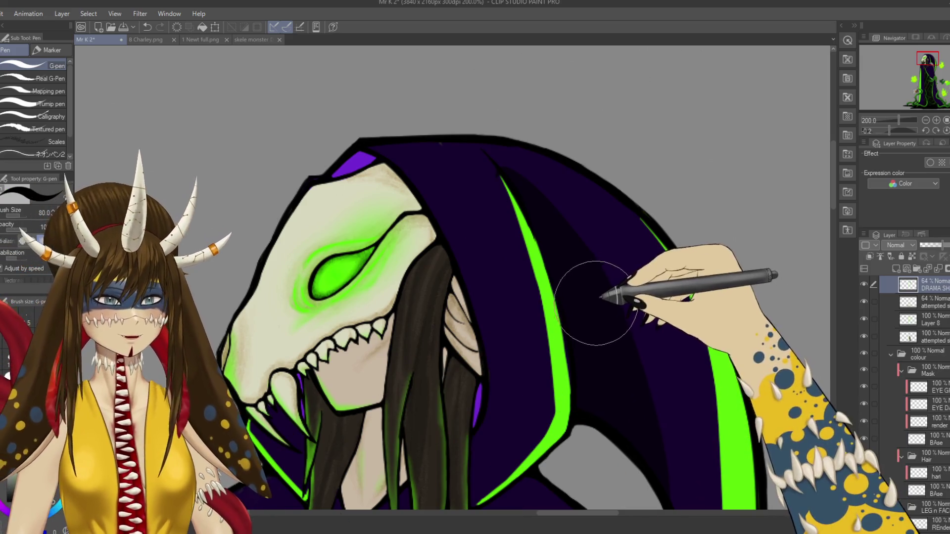
{"action": "key", "text": "bracketleft"}
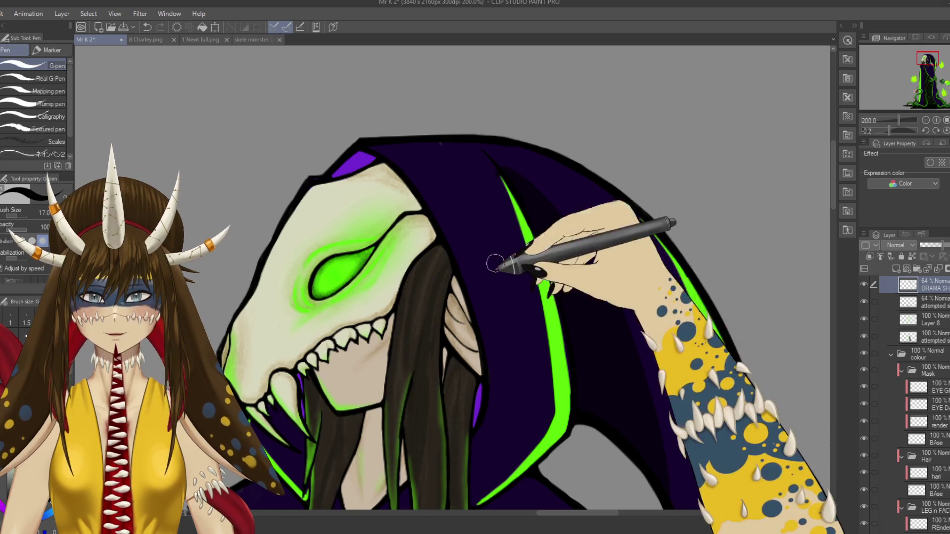
{"action": "left_click_drag", "start_coordinate": [561, 290], "coordinate": [523, 279]}
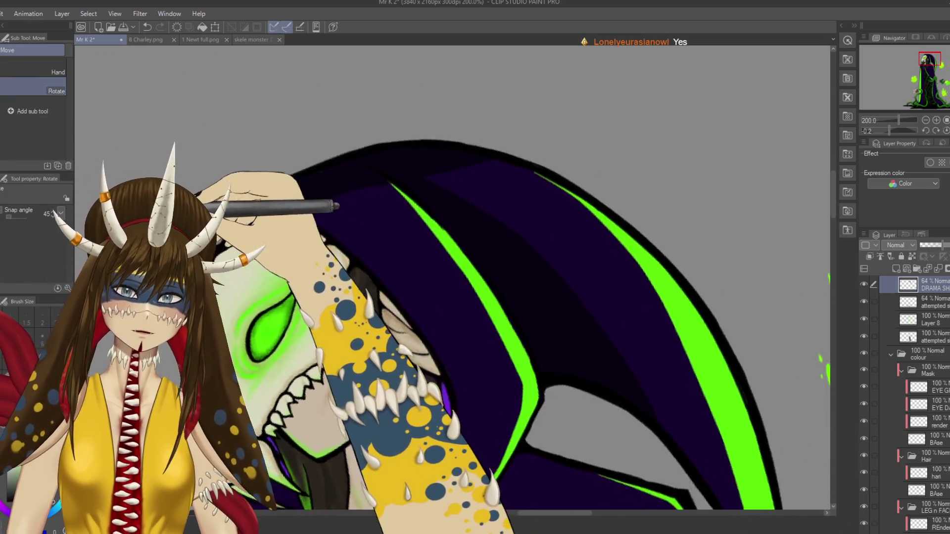
- Trim the hood shadow's edges with the eraser while rotating the canvas to about 10 degrees
{"action": "left_click_drag", "start_coordinate": [311, 186], "coordinate": [288, 295]}
{"action": "key", "text": "e"}
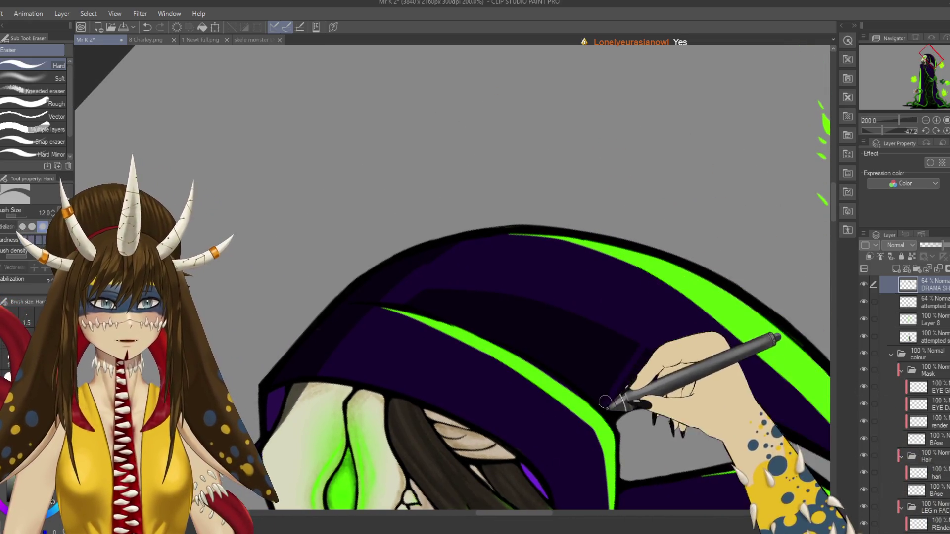
{"action": "key", "text": "r"}
{"action": "left_click_drag", "start_coordinate": [622, 283], "coordinate": [442, 241]}
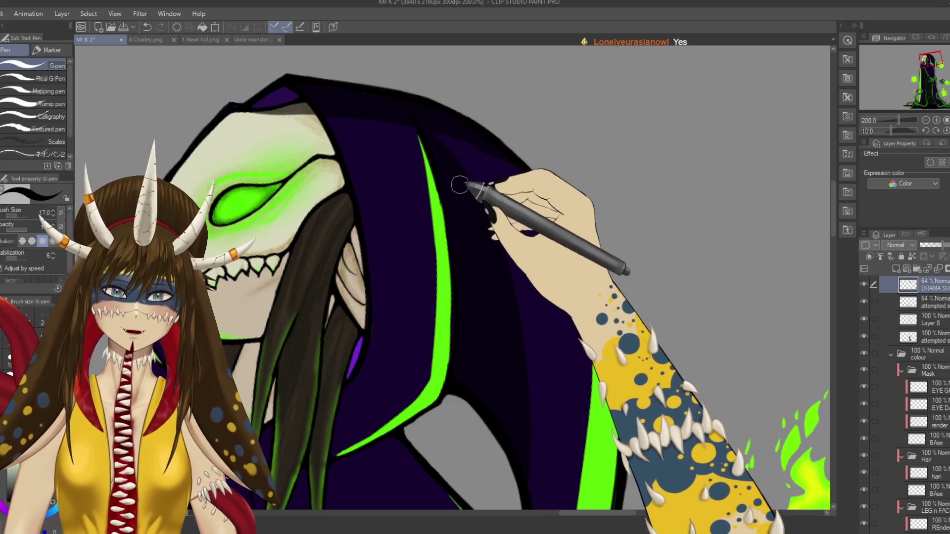
{"action": "key", "text": "e"}
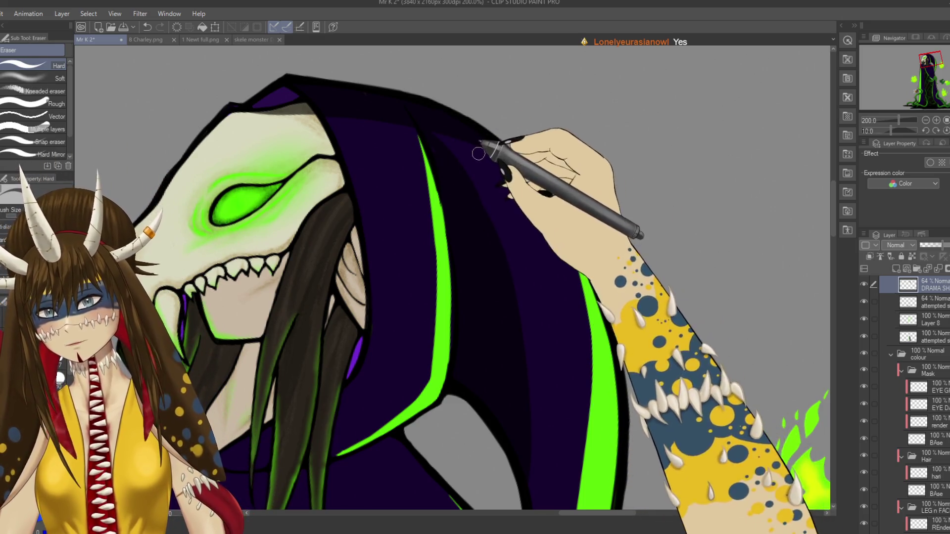
{"action": "key", "text": "r"}
{"action": "left_click_drag", "start_coordinate": [478, 153], "coordinate": [446, 178]}
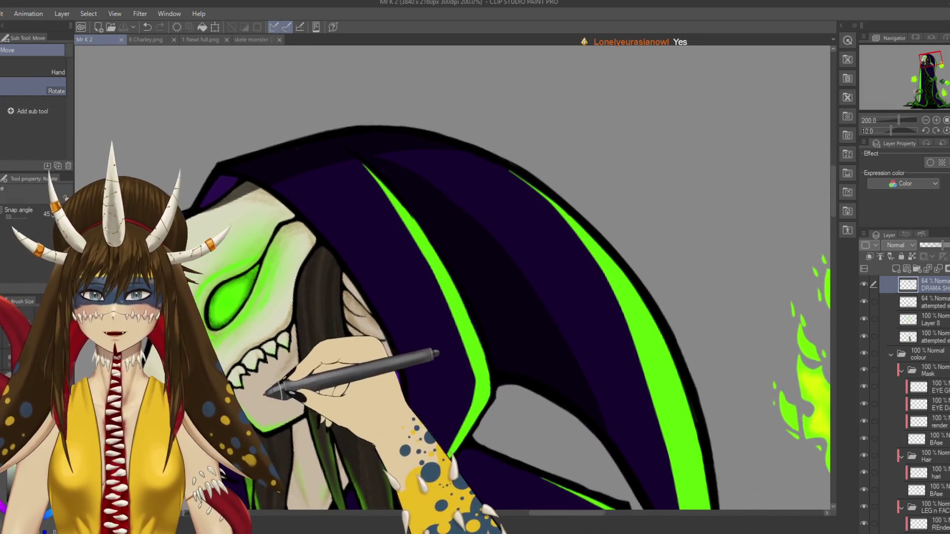
- Straighten the canvas upright and zoom out to show the hood and torso
{"action": "scroll", "coordinate": [453, 277], "scroll_direction": "down", "scroll_amount": 4}
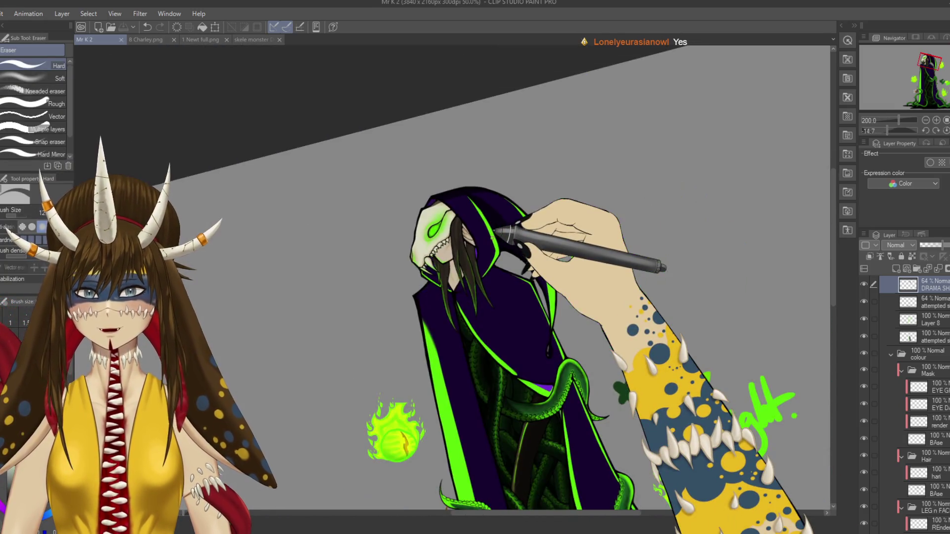
{"action": "left_click_drag", "start_coordinate": [453, 277], "coordinate": [475, 257]}
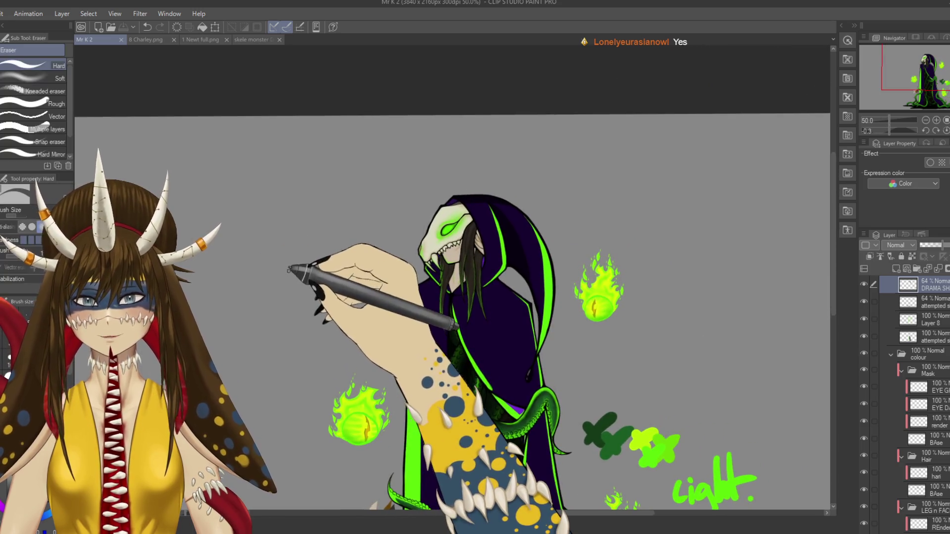
{"action": "scroll", "coordinate": [452, 277], "scroll_direction": "up", "scroll_amount": 1}
{"action": "scroll", "coordinate": [290, 269], "scroll_direction": "up", "scroll_amount": 1}
{"action": "scroll", "coordinate": [646, 312], "scroll_direction": "up", "scroll_amount": 1}
{"action": "scroll", "coordinate": [647, 312], "scroll_direction": "up", "scroll_amount": 1}
{"action": "scroll", "coordinate": [397, 240], "scroll_direction": "up", "scroll_amount": 1}
{"action": "left_click_drag", "start_coordinate": [476, 342], "coordinate": [387, 293]}
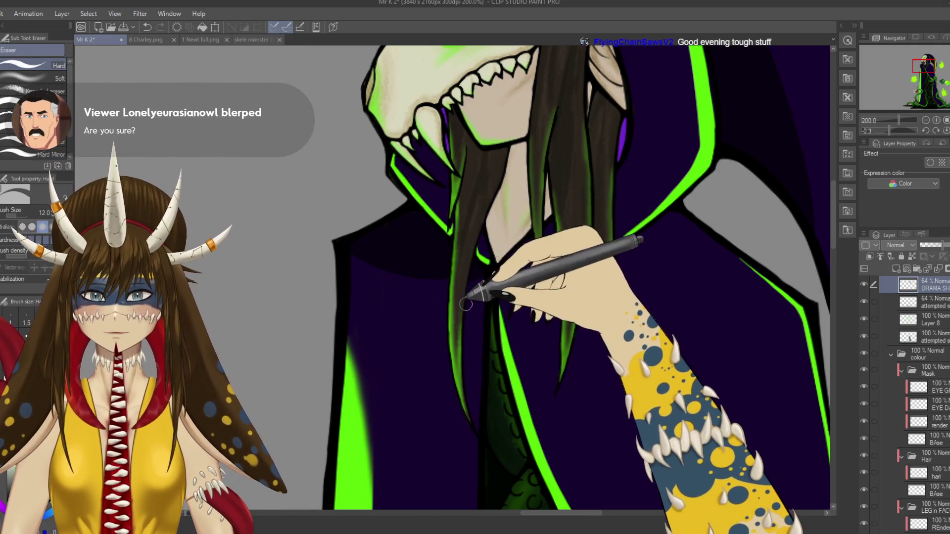
- Tilt the canvas about 20 degrees, paint the shadow below the jaw, erase its edges, and save
{"action": "left_click_drag", "start_coordinate": [503, 326], "coordinate": [425, 290]}
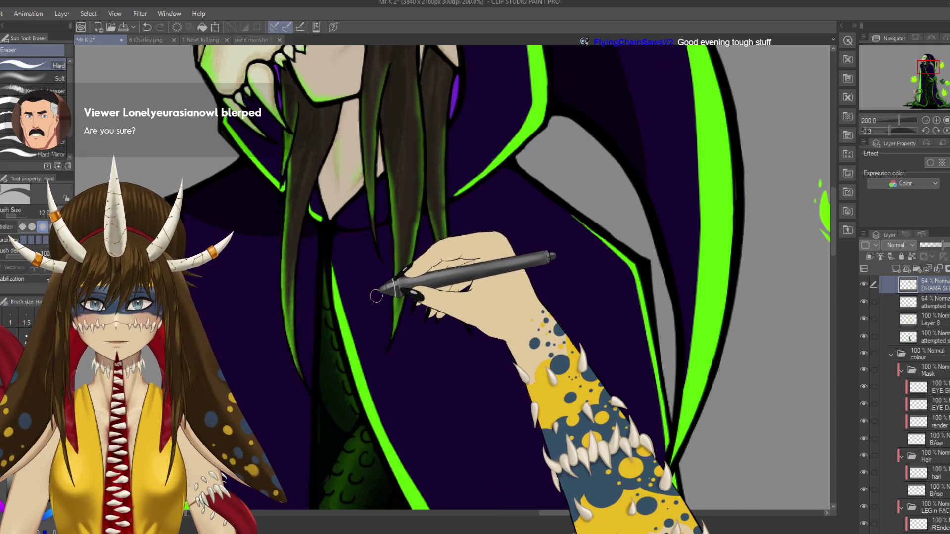
{"action": "left_click_drag", "start_coordinate": [376, 295], "coordinate": [424, 324]}
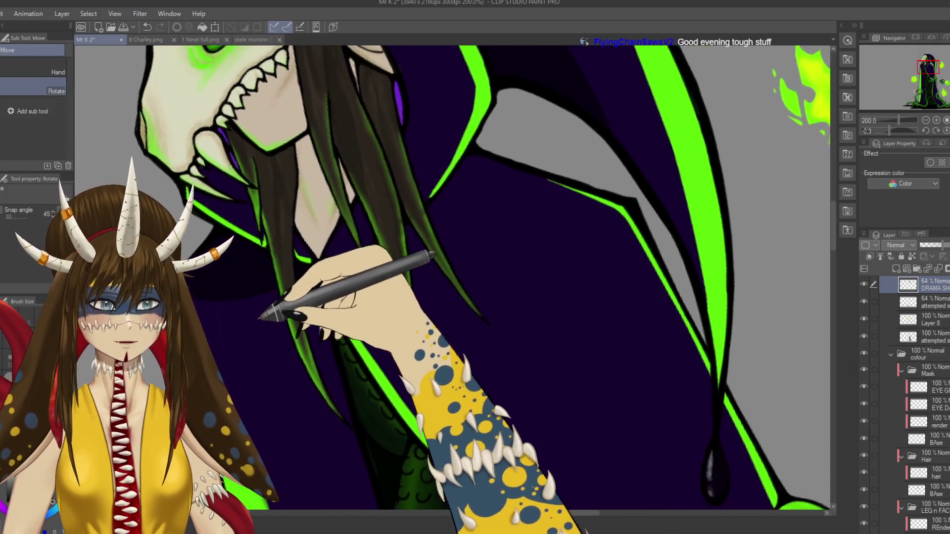
{"action": "key", "text": "p"}
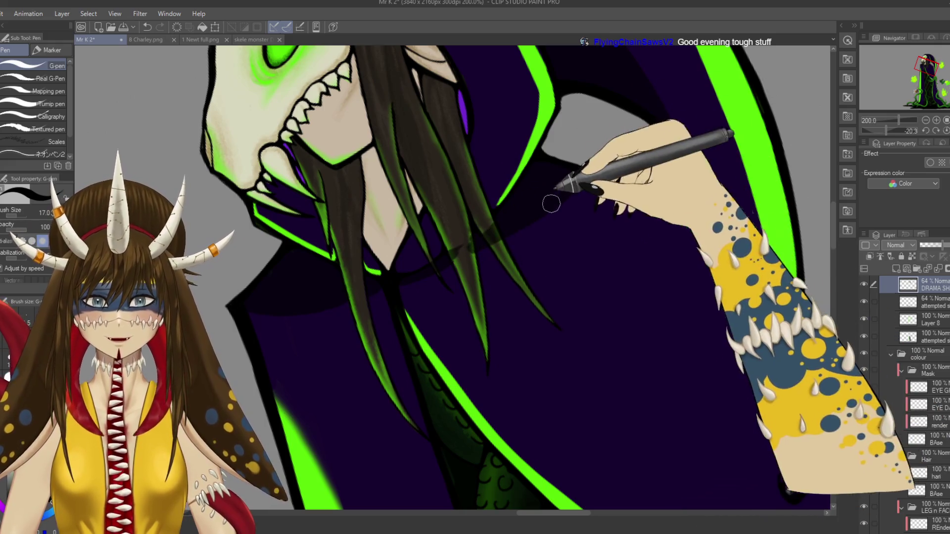
{"action": "key", "text": "e"}
{"action": "left_click_drag", "start_coordinate": [541, 174], "coordinate": [497, 233]}
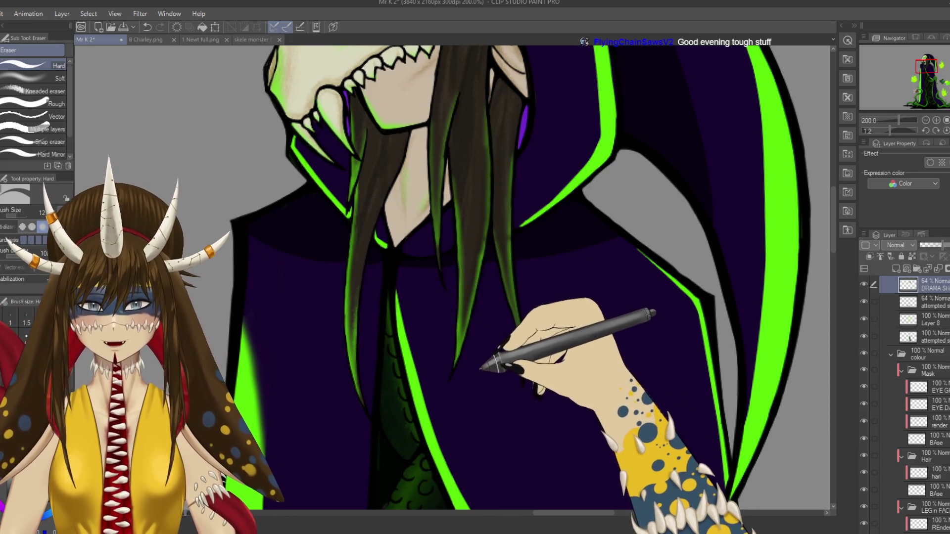
{"action": "key", "text": "ctrl+s"}
- Refine the collar shadow's edge from steeper canvas angles and save again
{"action": "left_click_drag", "start_coordinate": [482, 369], "coordinate": [457, 253]}
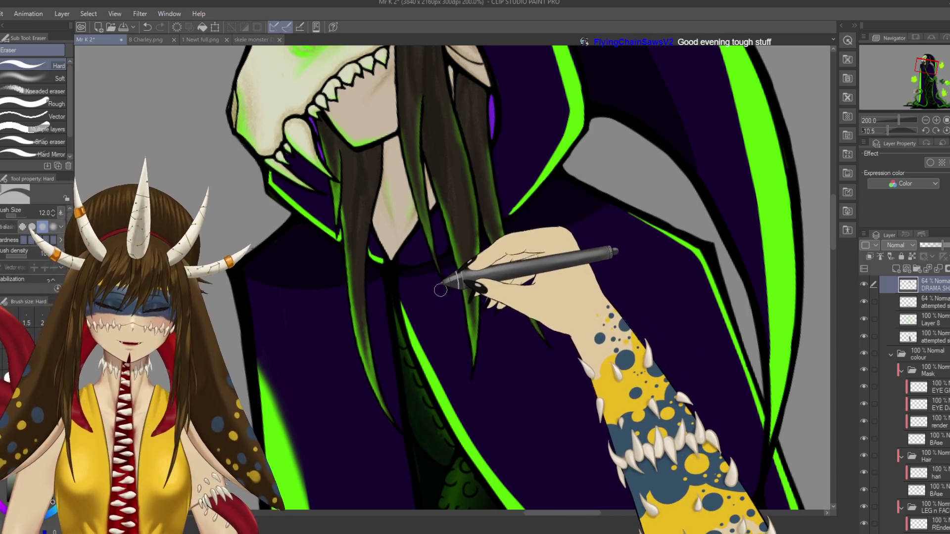
{"action": "left_click_drag", "start_coordinate": [444, 304], "coordinate": [400, 244]}
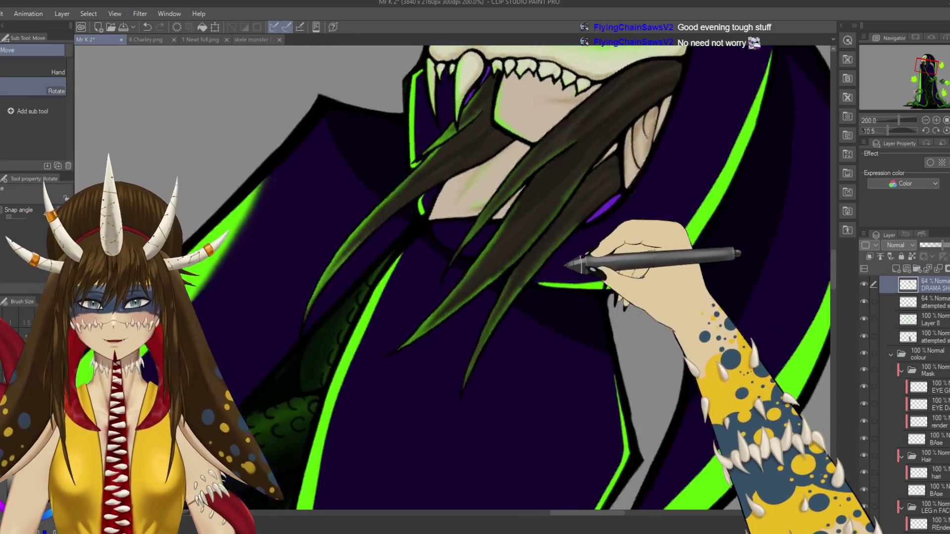
{"action": "left_click_drag", "start_coordinate": [470, 250], "coordinate": [440, 193]}
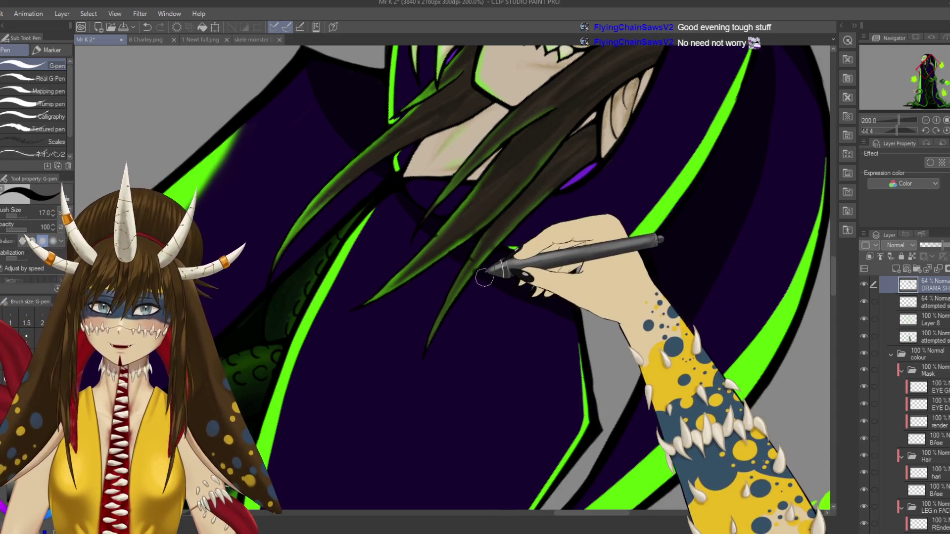
{"action": "left_click_drag", "start_coordinate": [393, 262], "coordinate": [432, 229]}
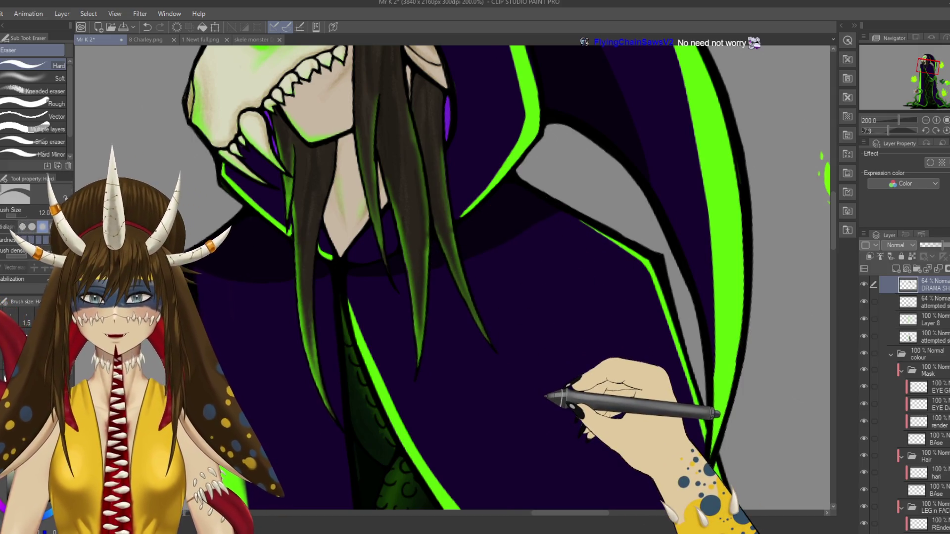
{"action": "key", "text": "ctrl+s"}
{"action": "scroll", "coordinate": [546, 395], "scroll_direction": "down", "scroll_amount": 5}
{"action": "left_click_drag", "start_coordinate": [555, 213], "coordinate": [668, 304]}
{"action": "key", "text": "e"}
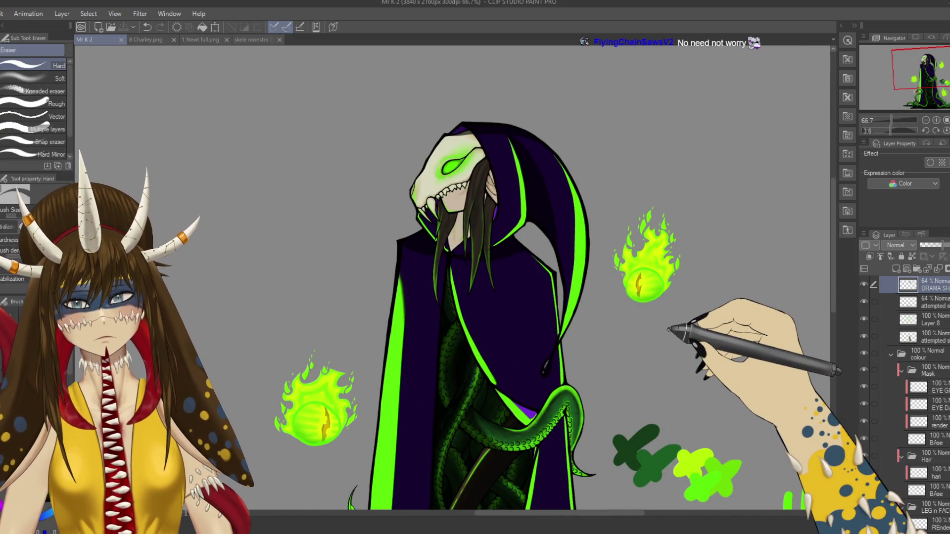
- Darken the robe shading beneath the hair strands with the G-pen
{"action": "scroll", "coordinate": [669, 328], "scroll_direction": "up", "scroll_amount": 3}
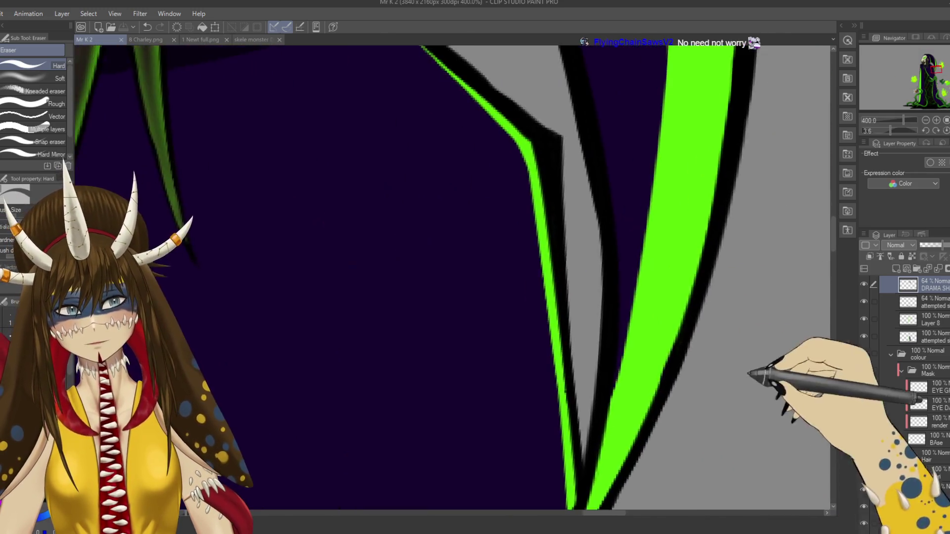
{"action": "scroll", "coordinate": [397, 355], "scroll_direction": "up", "scroll_amount": 3}
{"action": "mouse_move", "coordinate": [399, 356]}
{"action": "left_mouse_down"}
{"action": "mouse_move", "coordinate": [365, 258]}
{"action": "mouse_move", "coordinate": [382, 311]}
{"action": "left_mouse_up"}
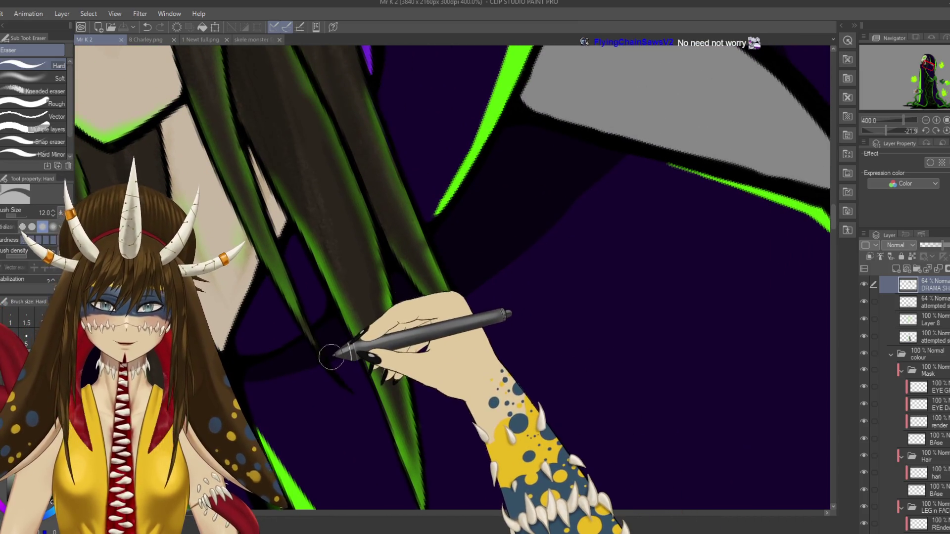
{"action": "key", "text": "p"}
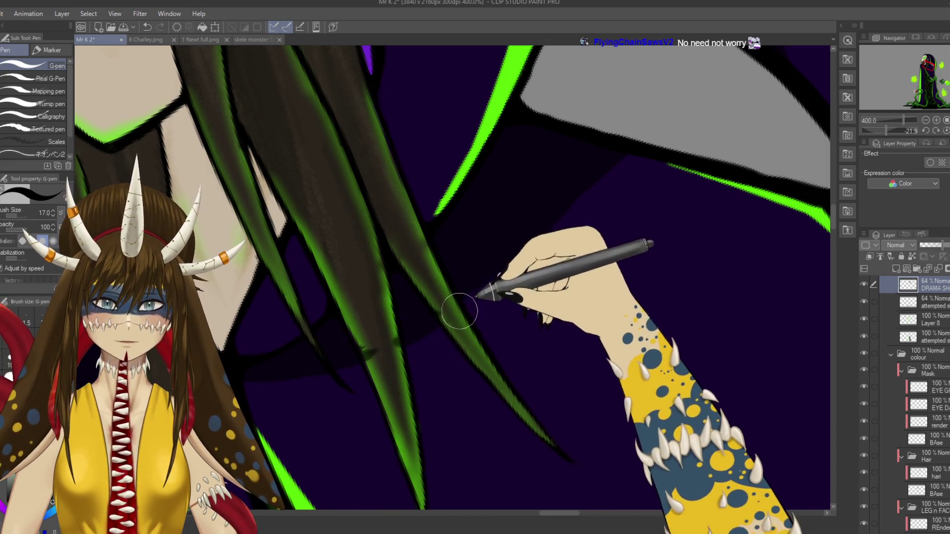
{"action": "left_click_drag", "start_coordinate": [456, 308], "coordinate": [580, 221]}
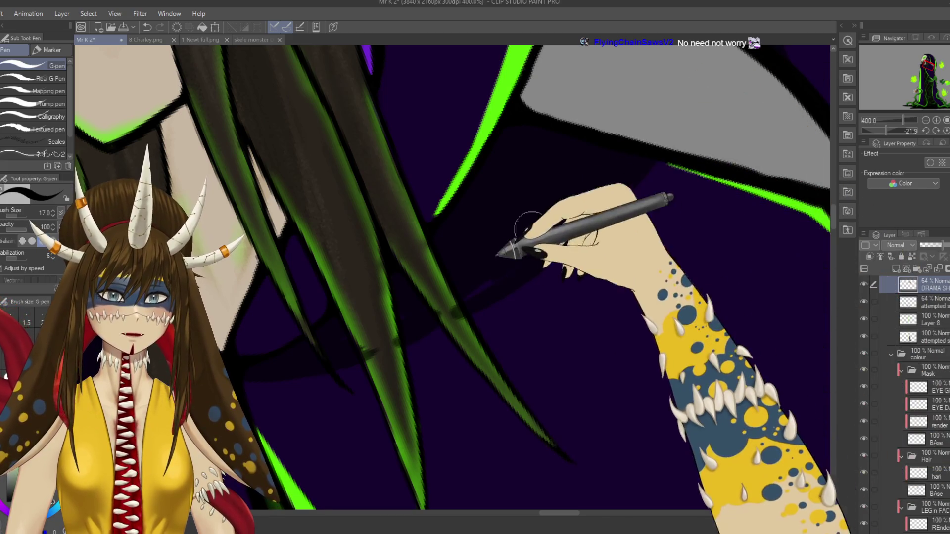
{"action": "key", "text": "e"}
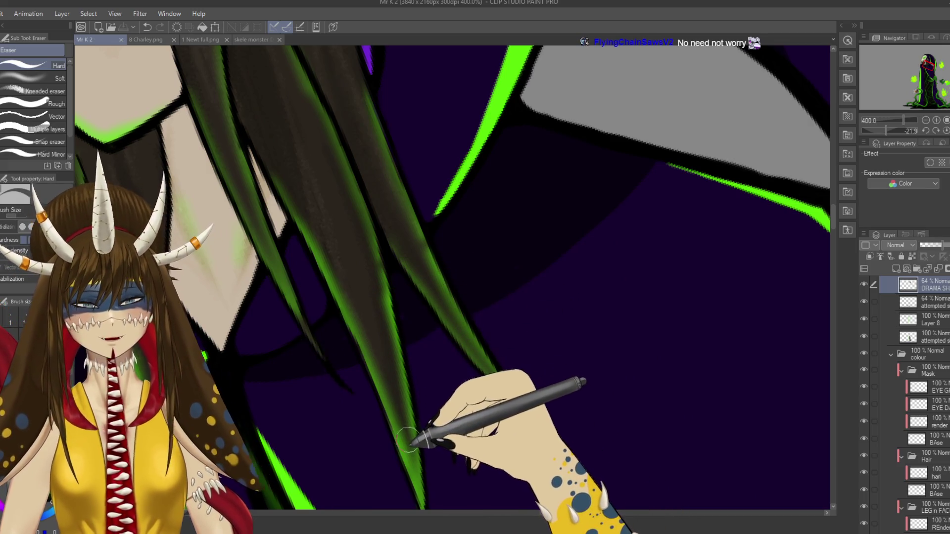
- Erase around the upright hair strands, undo a mistake, and repaint a dark stroke across the robe
{"action": "left_click_drag", "start_coordinate": [408, 438], "coordinate": [376, 261]}
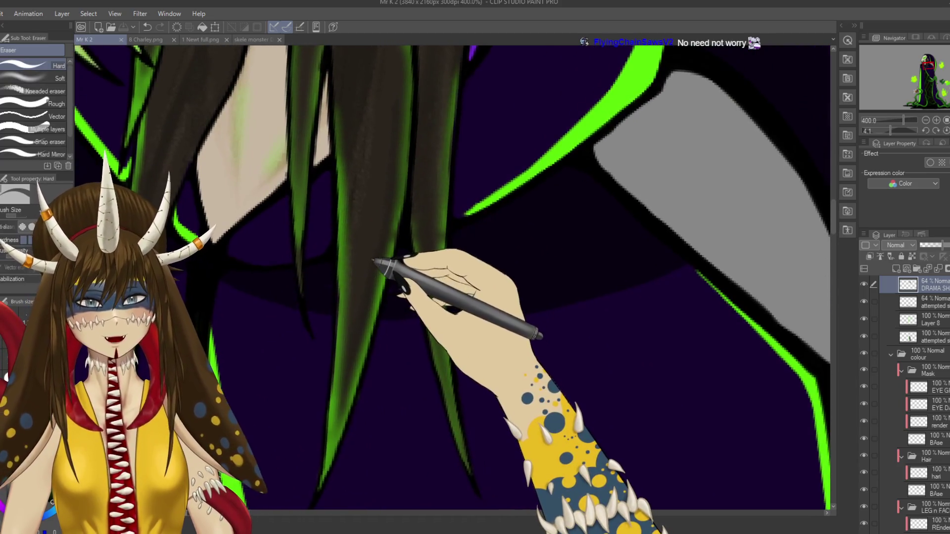
{"action": "scroll", "coordinate": [376, 261], "scroll_direction": "down", "scroll_amount": 5}
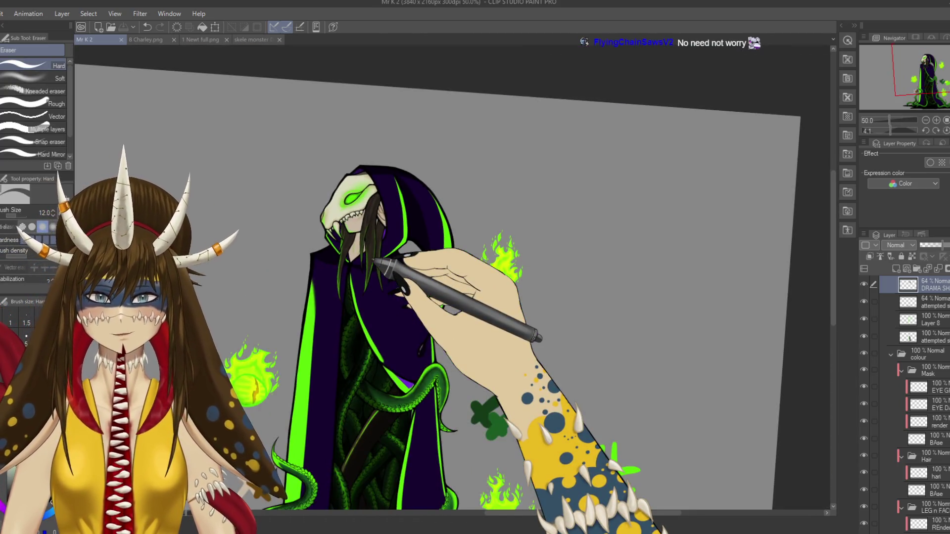
{"action": "scroll", "coordinate": [376, 261], "scroll_direction": "up", "scroll_amount": 3}
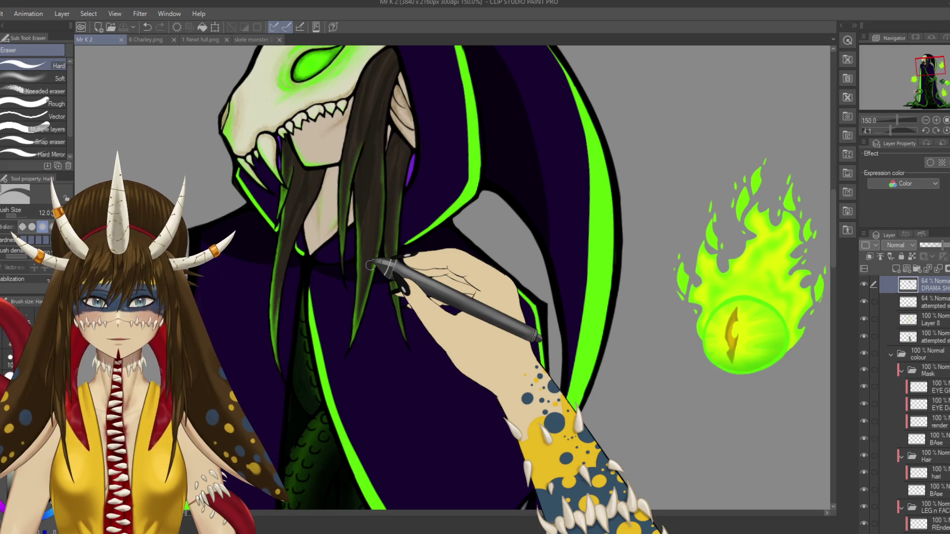
{"action": "left_click_drag", "start_coordinate": [376, 261], "coordinate": [317, 357]}
{"action": "key", "text": "e"}
{"action": "scroll", "coordinate": [477, 201], "scroll_direction": "up", "scroll_amount": 5}
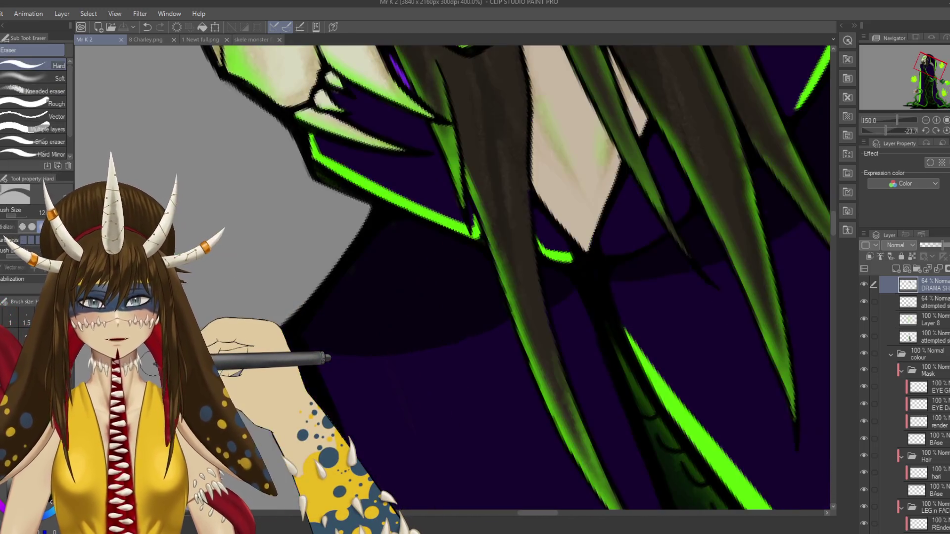
{"action": "left_click_drag", "start_coordinate": [477, 200], "coordinate": [333, 252]}
{"action": "key", "text": "p"}
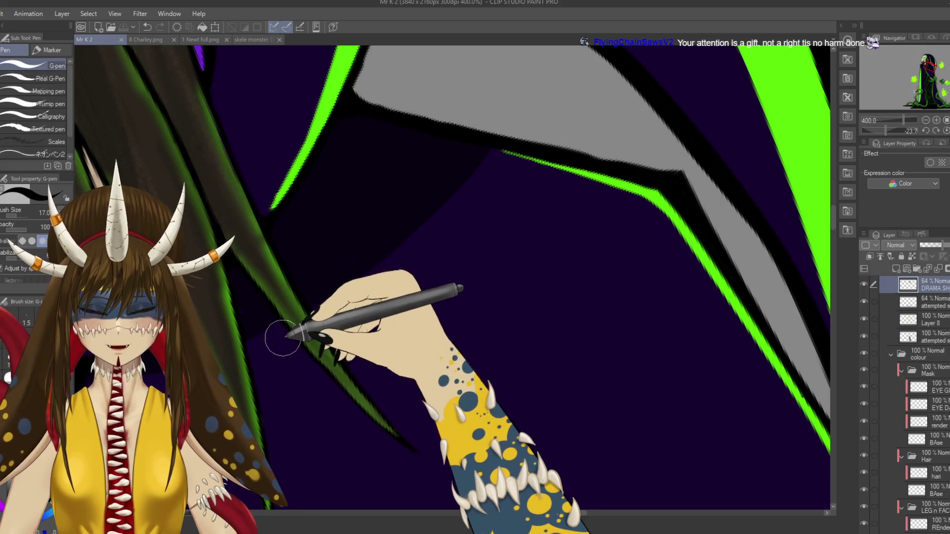
{"action": "key", "text": "ctrl+z"}
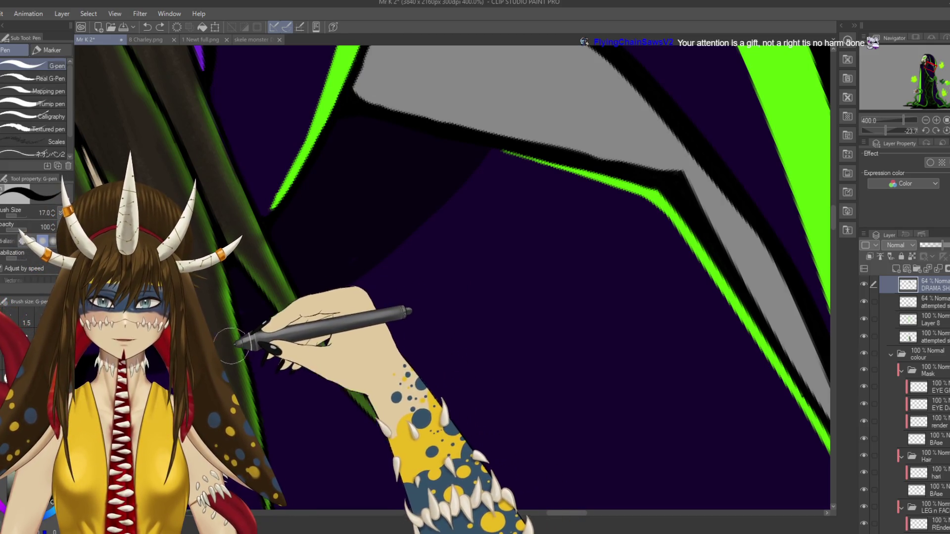
{"action": "left_click_drag", "start_coordinate": [228, 349], "coordinate": [509, 223]}
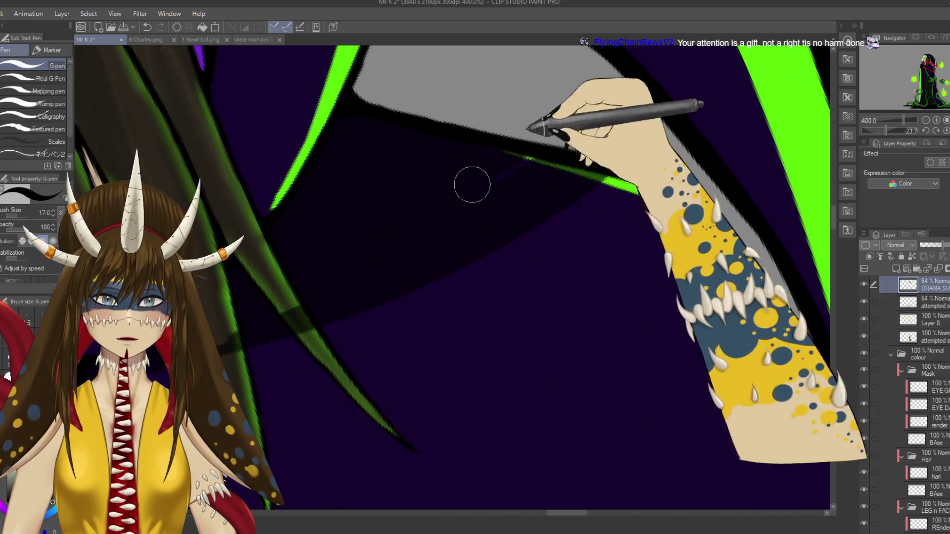
- Erase the shadow along the green robe edge, save, undo the last erase, and zoom out
{"action": "left_click_drag", "start_coordinate": [425, 208], "coordinate": [489, 207]}
{"action": "key", "text": "e"}
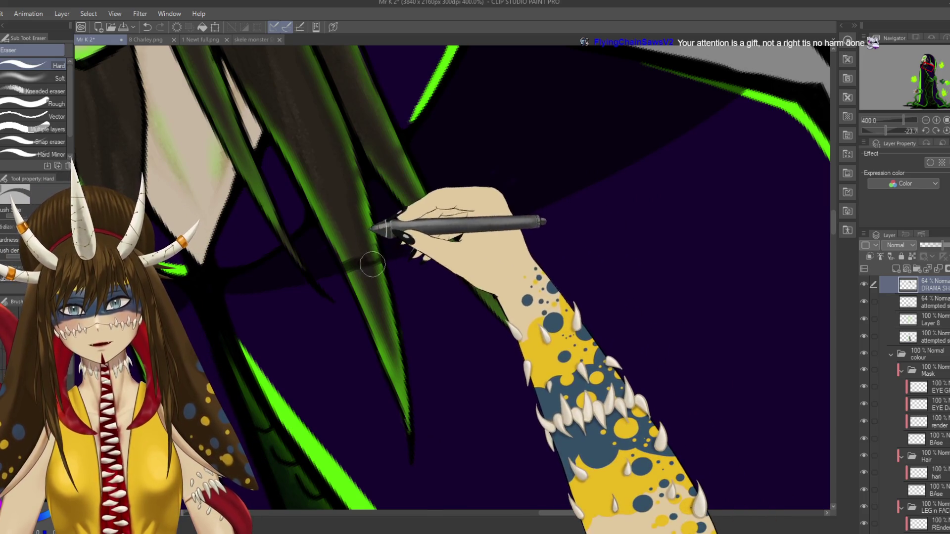
{"action": "key", "text": "ctrl+s"}
{"action": "key", "text": "r"}
{"action": "mouse_move", "coordinate": [366, 278]}
{"action": "left_mouse_down"}
{"action": "mouse_move", "coordinate": [525, 163]}
{"action": "mouse_move", "coordinate": [562, 251]}
{"action": "left_mouse_up"}
{"action": "key", "text": "e"}
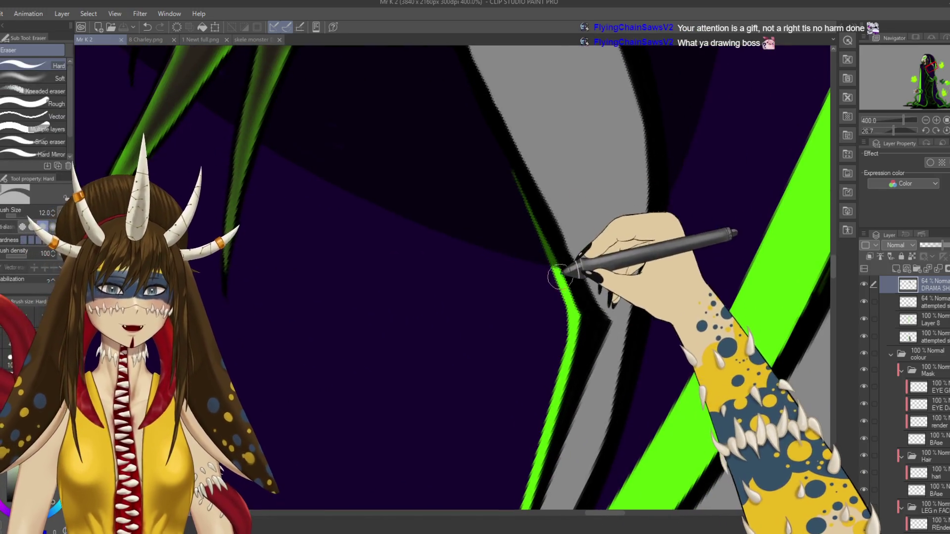
{"action": "left_click_drag", "start_coordinate": [555, 258], "coordinate": [517, 170]}
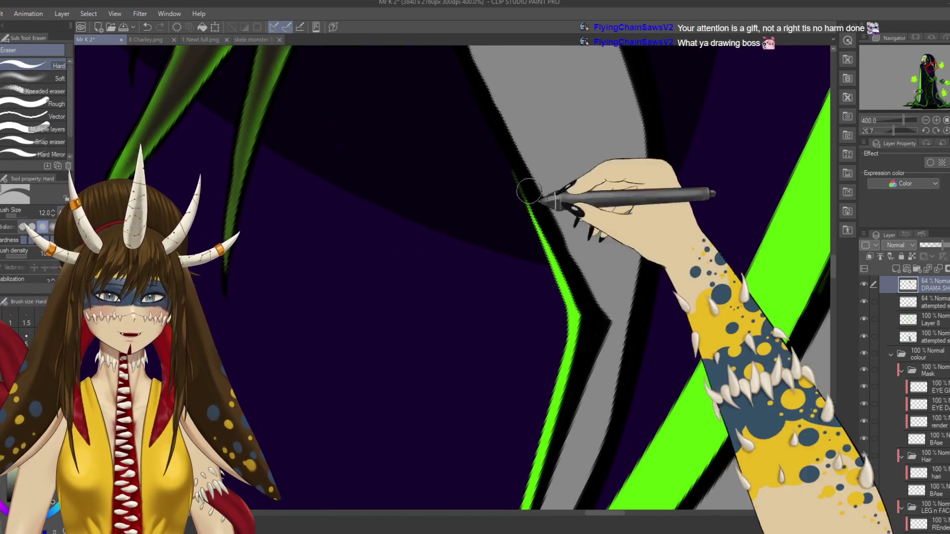
{"action": "key", "text": "ctrl+s"}
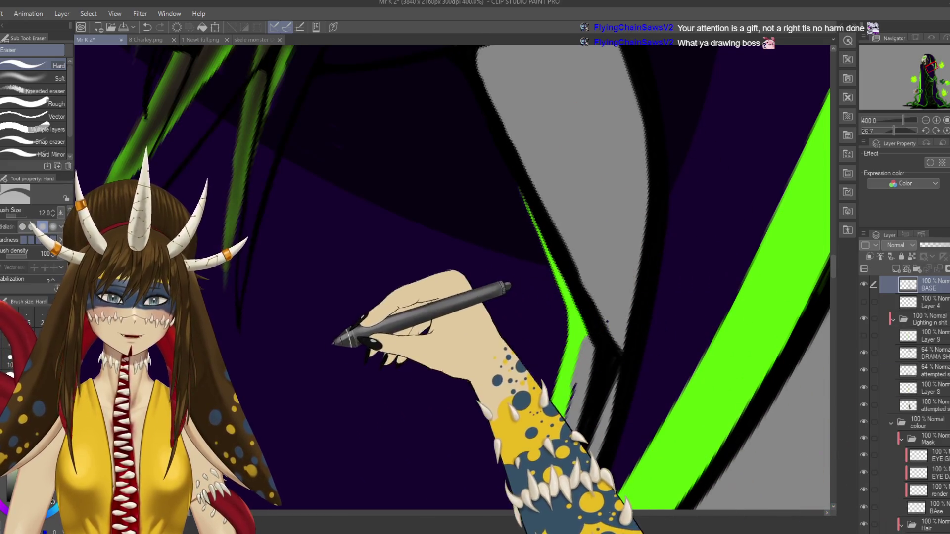
{"action": "key", "text": "ctrl+z"}
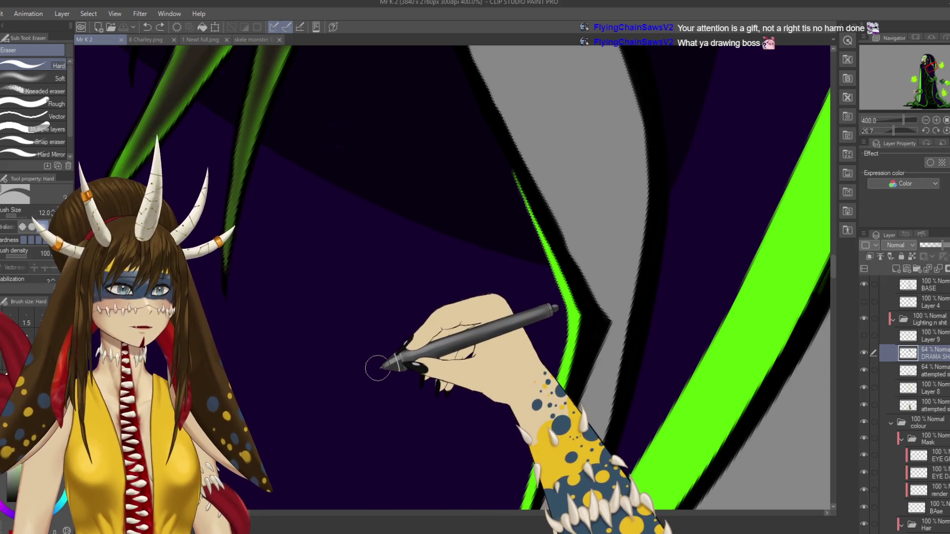
{"action": "left_click_drag", "start_coordinate": [377, 369], "coordinate": [375, 431]}
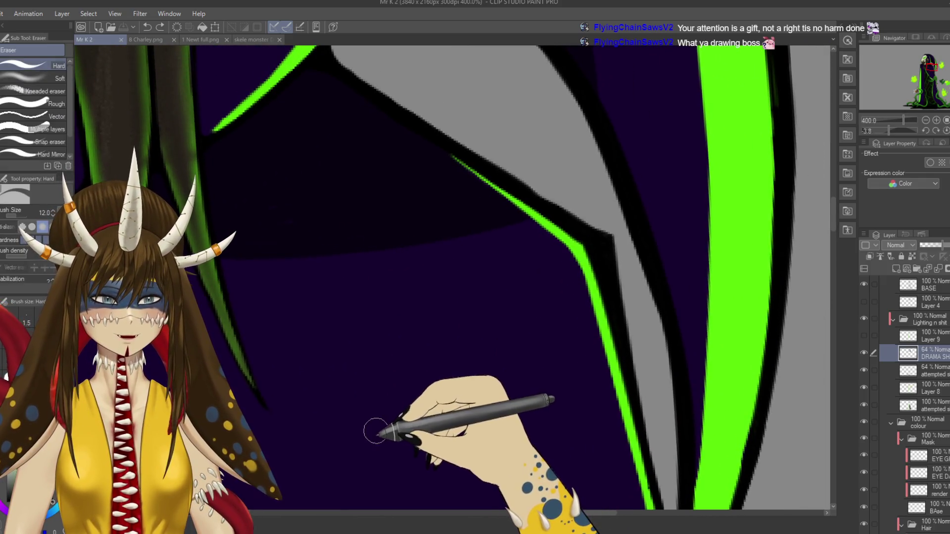
{"action": "key", "text": "ctrl+minus"}
{"action": "key", "text": "ctrl+minus"}
{"action": "key", "text": "ctrl+minus"}
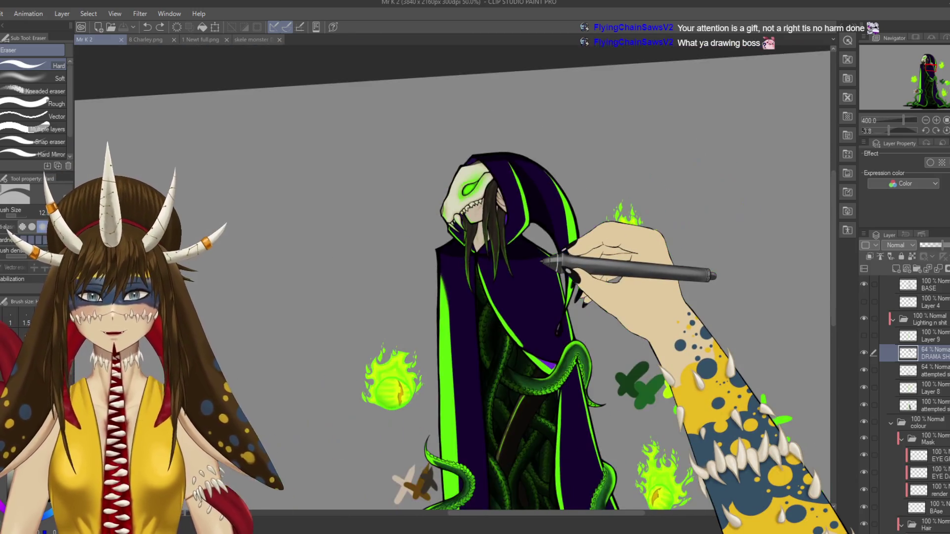
- Fit the whole drawing in view and erase a small patch of shading on the hood beside the skull
{"action": "left_click_drag", "start_coordinate": [391, 381], "coordinate": [341, 207]}
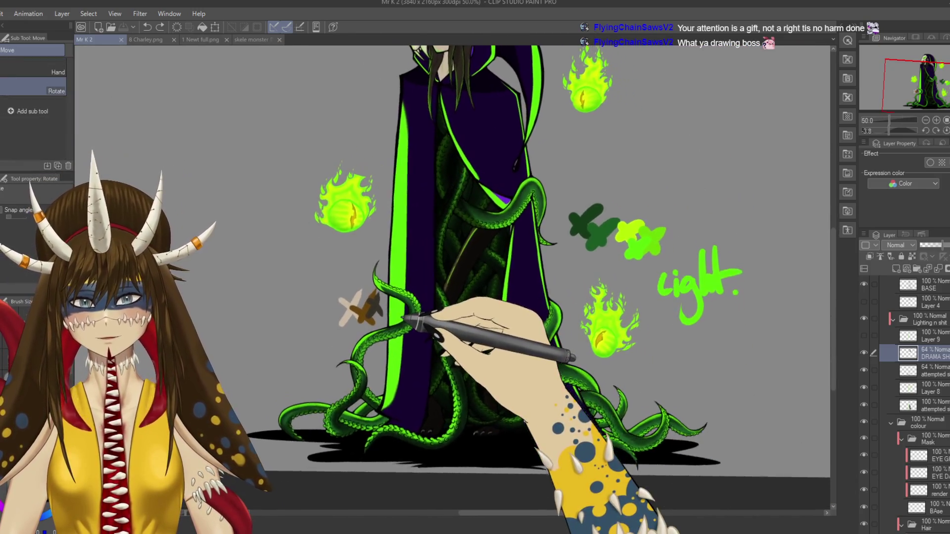
{"action": "key", "text": "ctrl+minus"}
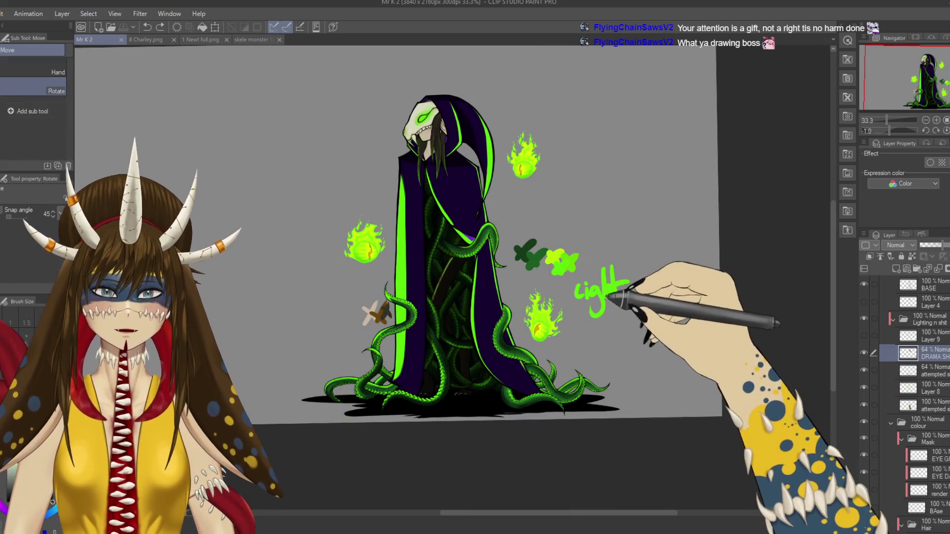
{"action": "key", "text": "e"}
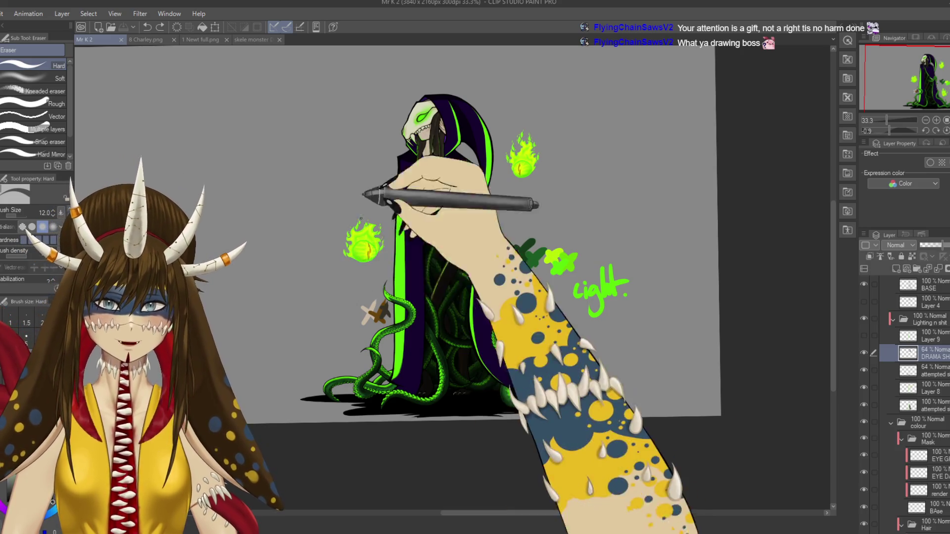
{"action": "left_click_drag", "start_coordinate": [368, 275], "coordinate": [352, 285]}
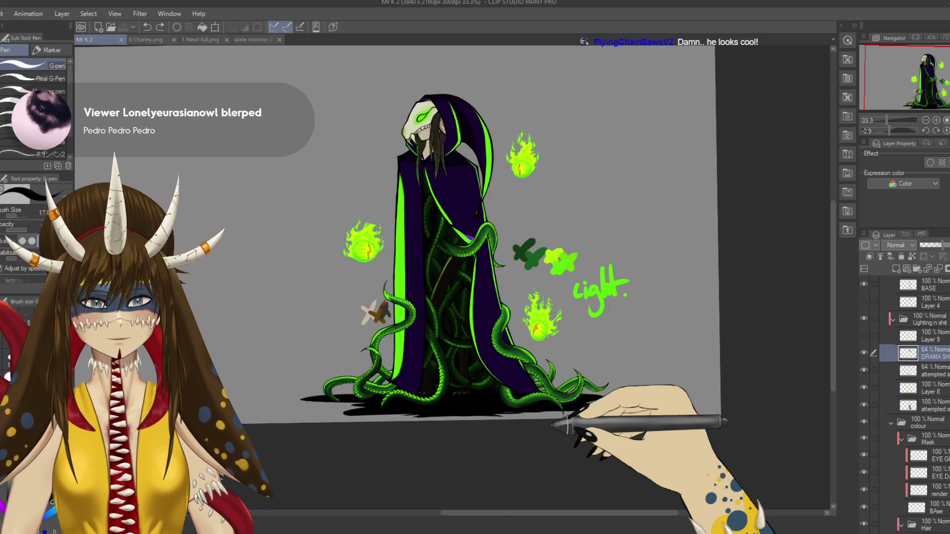
{"action": "scroll", "coordinate": [549, 422], "scroll_direction": "up", "scroll_amount": 2}
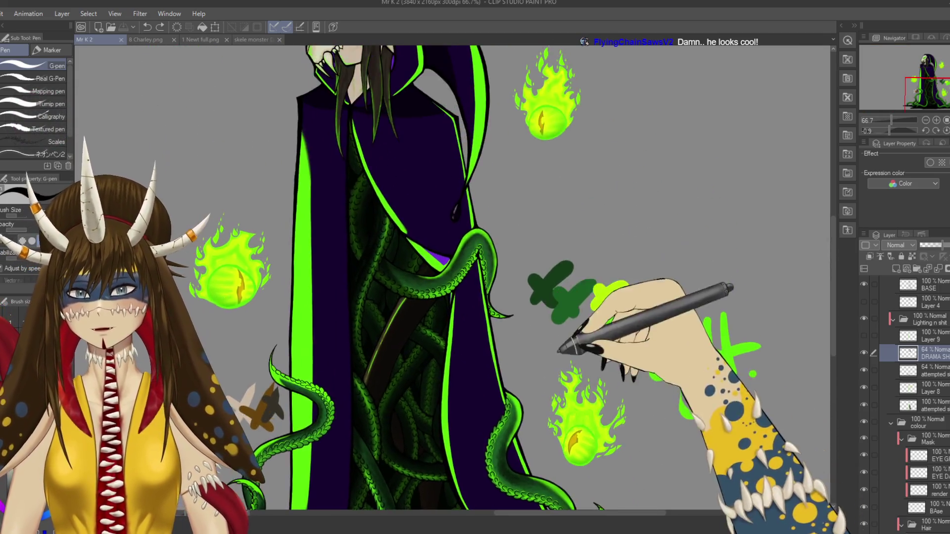
{"action": "left_click_drag", "start_coordinate": [553, 425], "coordinate": [550, 385]}
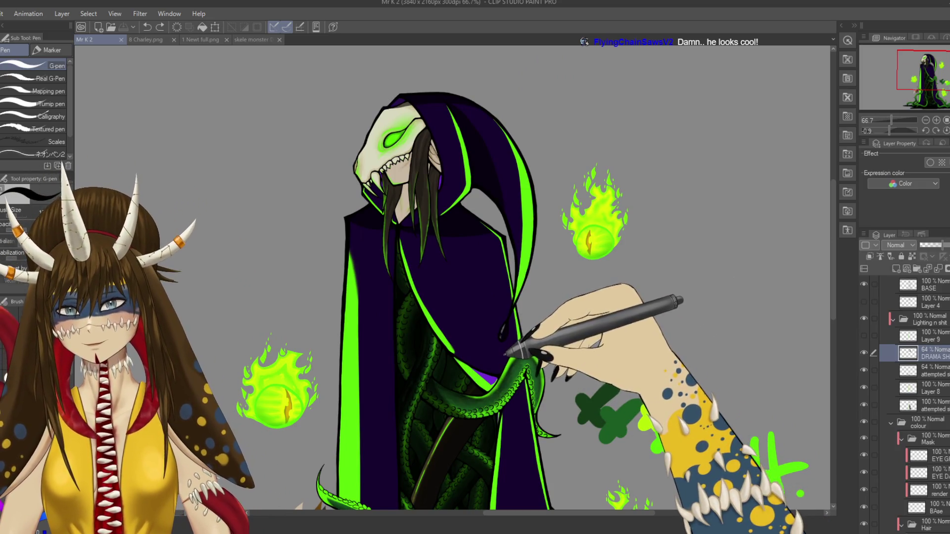
- Shade the robe below the hair and touch up the edges with the eraser
{"action": "mouse_move", "coordinate": [510, 329]}
{"action": "left_mouse_down"}
{"action": "mouse_move", "coordinate": [519, 270]}
{"action": "mouse_move", "coordinate": [508, 273]}
{"action": "left_mouse_up"}
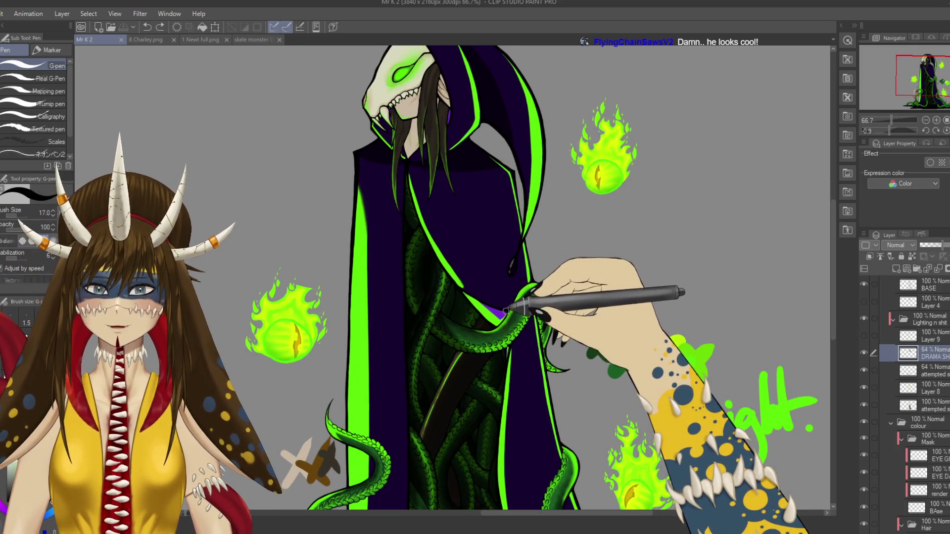
{"action": "scroll", "coordinate": [504, 312], "scroll_direction": "up", "scroll_amount": 4}
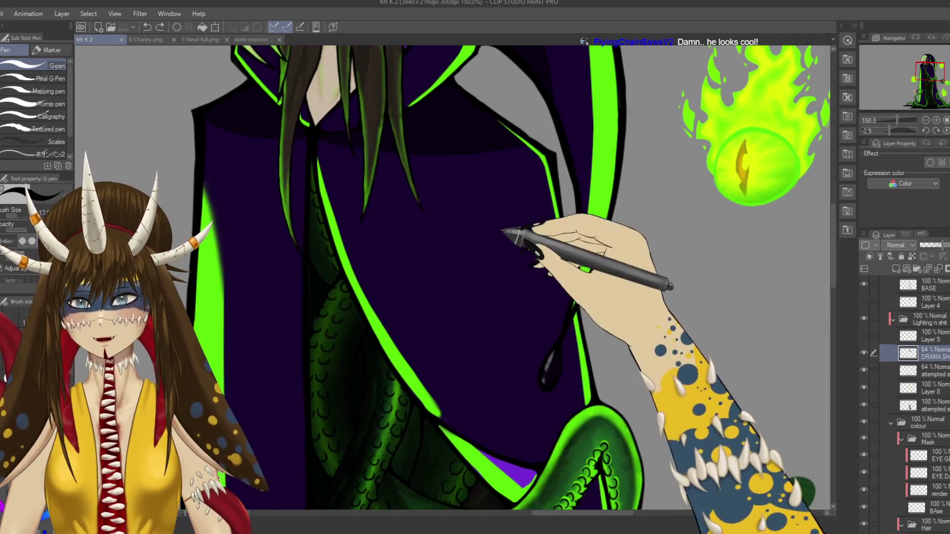
{"action": "left_click_drag", "start_coordinate": [313, 174], "coordinate": [322, 169]}
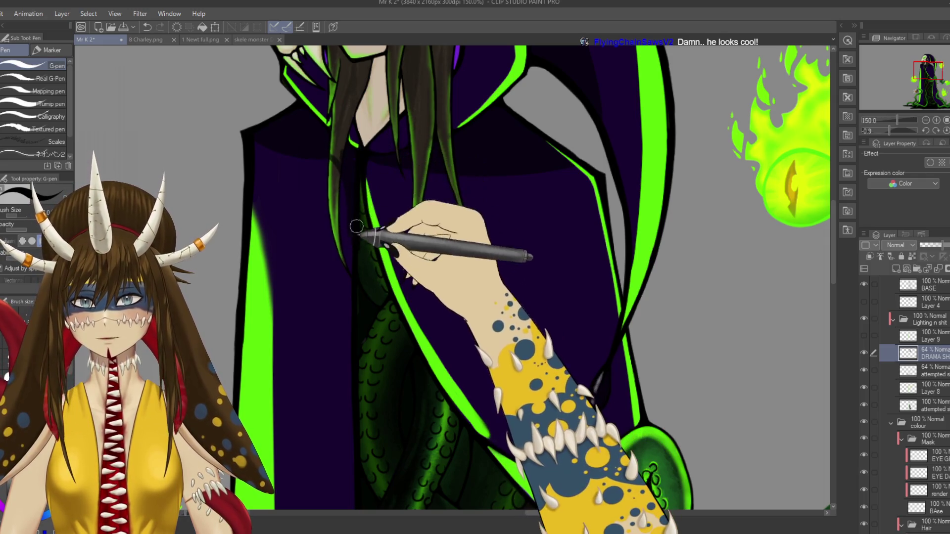
{"action": "key", "text": "e"}
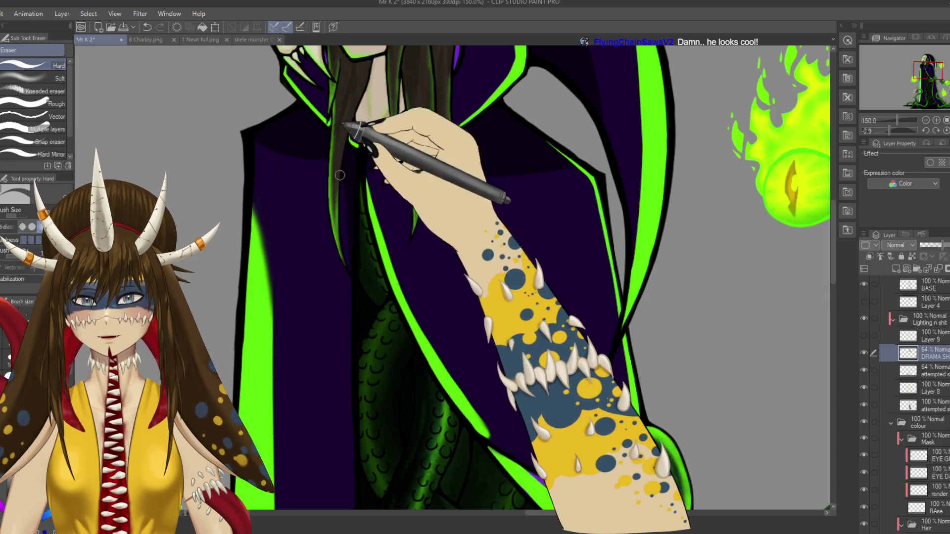
{"action": "key", "text": "p"}
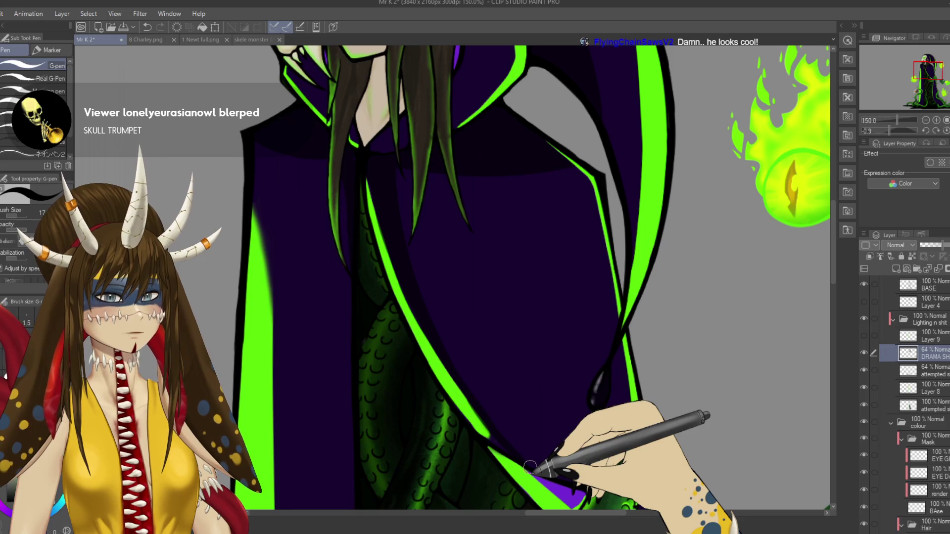
- Touch up the shading where the green trim meets the lower tentacle, save Mr K 2, and zoom out
{"action": "left_click_drag", "start_coordinate": [512, 448], "coordinate": [463, 386]}
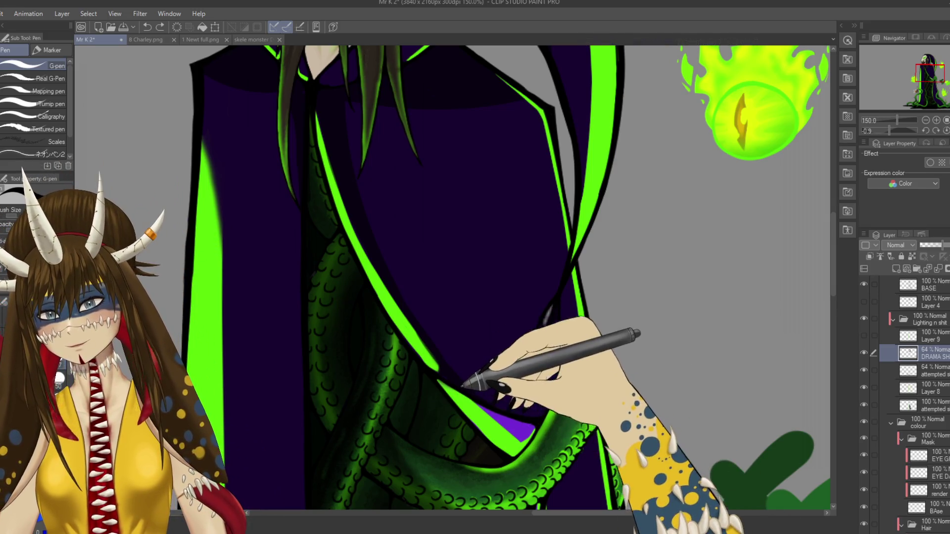
{"action": "key", "text": "ctrl+z"}
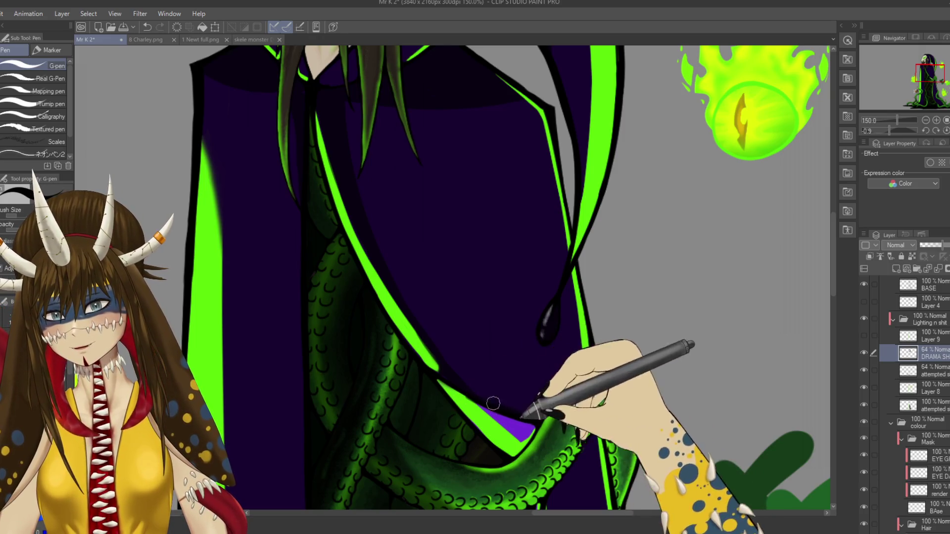
{"action": "key", "text": "e"}
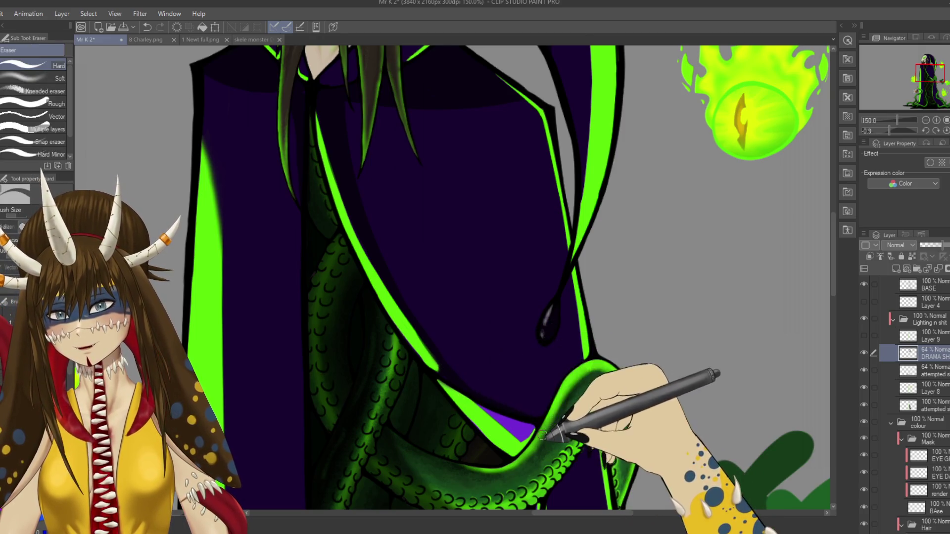
{"action": "key", "text": "p"}
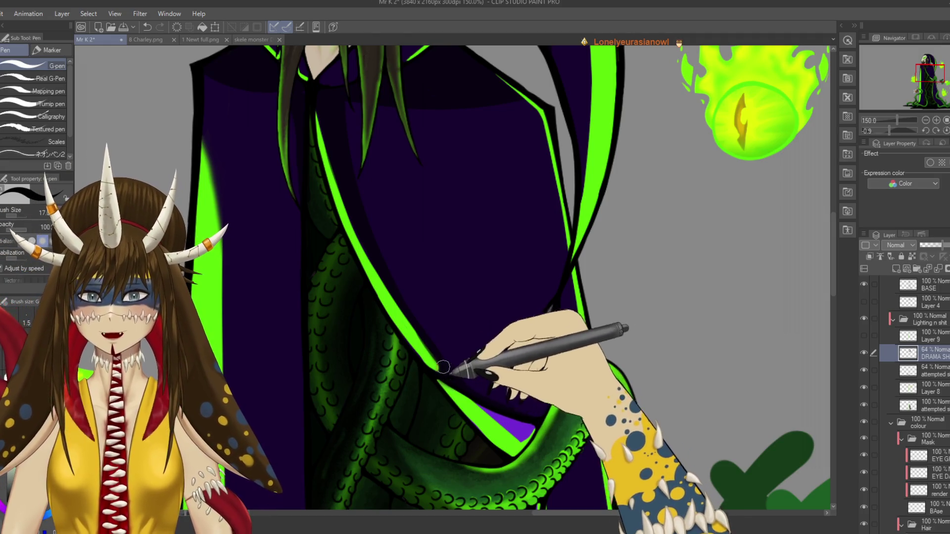
{"action": "key", "text": "e"}
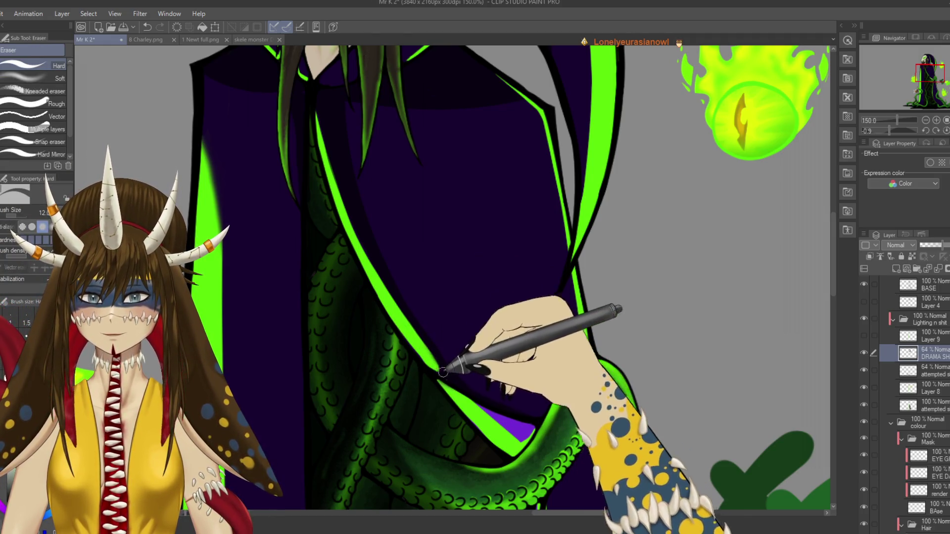
{"action": "key", "text": "ctrl+s"}
{"action": "key", "text": "ctrl+minus"}
{"action": "key", "text": "ctrl+minus"}
{"action": "key", "text": "ctrl+minus"}
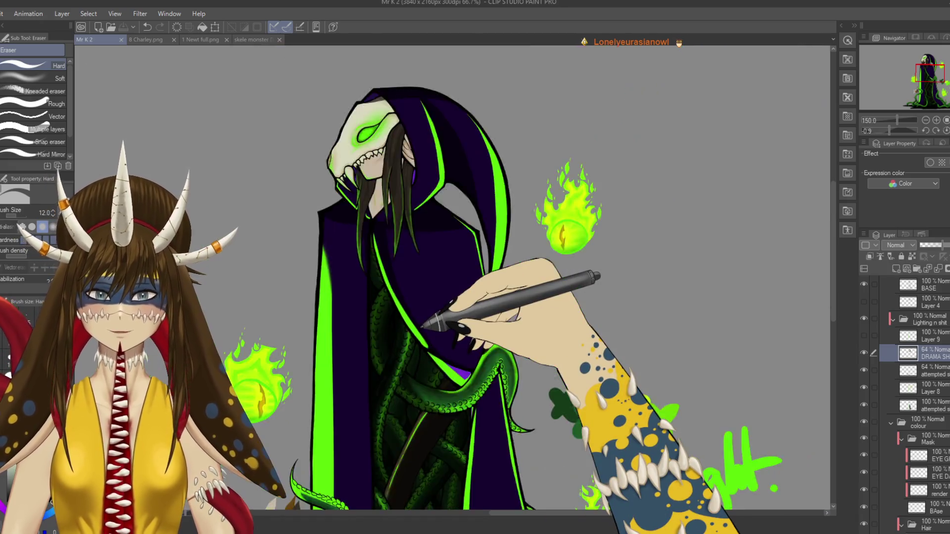
{"action": "scroll", "coordinate": [424, 327], "scroll_direction": "up", "scroll_amount": 3}
{"action": "left_click_drag", "start_coordinate": [569, 403], "coordinate": [519, 368]}
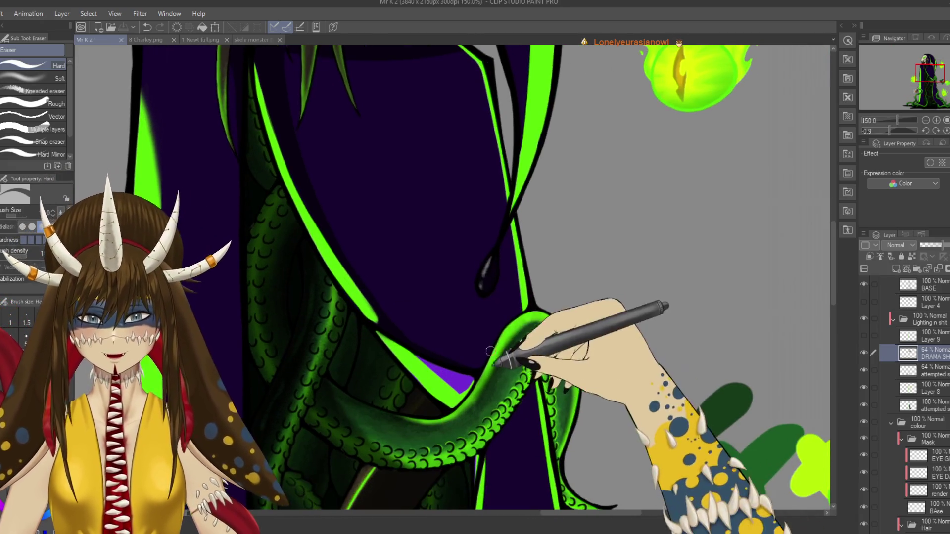
{"action": "key", "text": "p"}
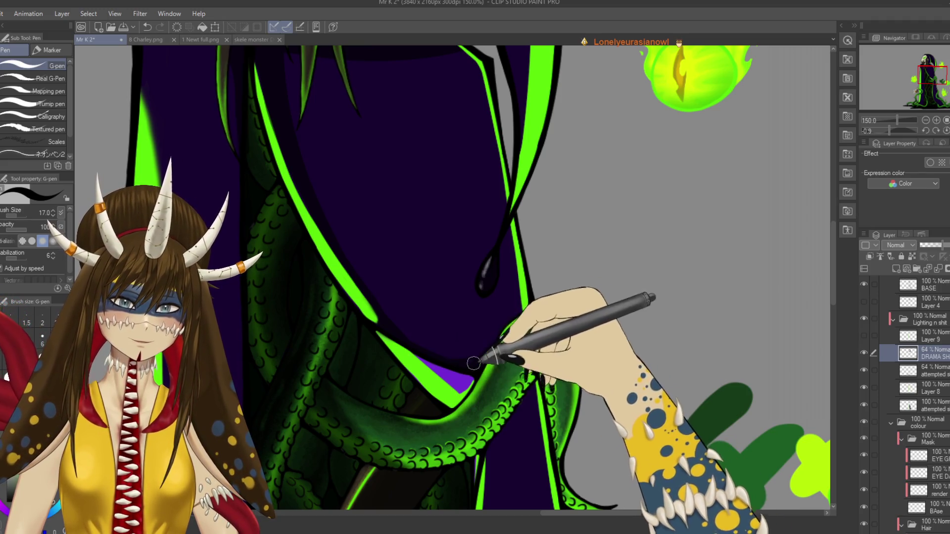
{"action": "left_click_drag", "start_coordinate": [497, 337], "coordinate": [480, 218]}
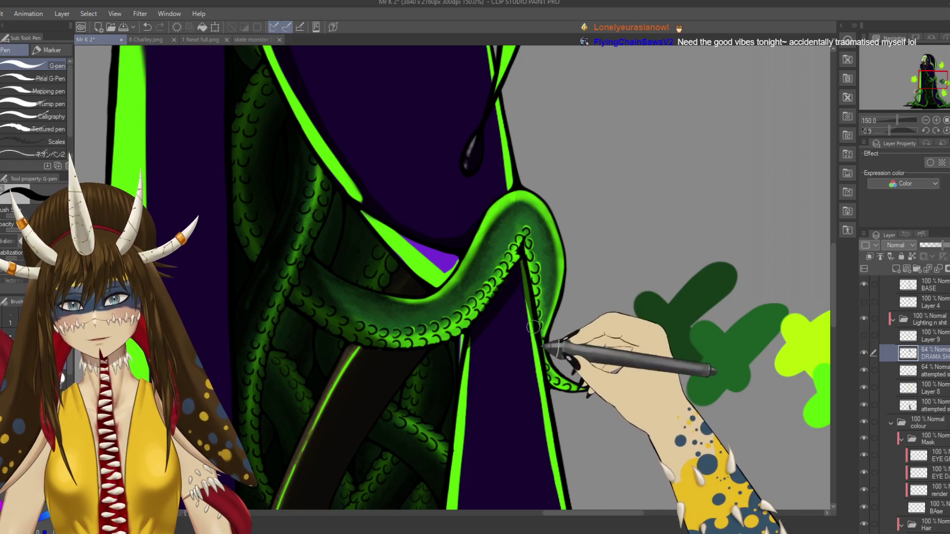
{"action": "left_click_drag", "start_coordinate": [583, 461], "coordinate": [530, 371]}
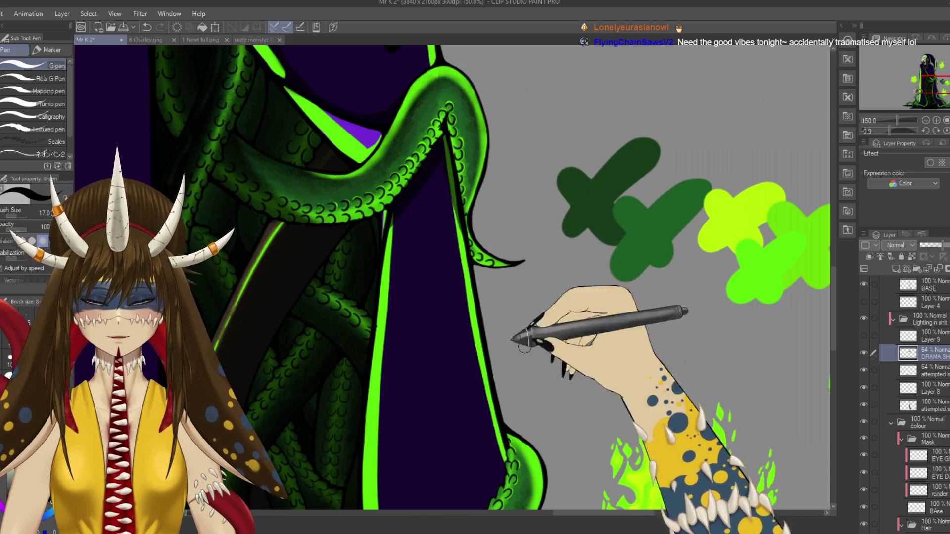
- Zoom in on the tentacle tip and robe's green edge line, then save the artwork
{"action": "scroll", "coordinate": [490, 220], "scroll_direction": "up", "scroll_amount": 4}
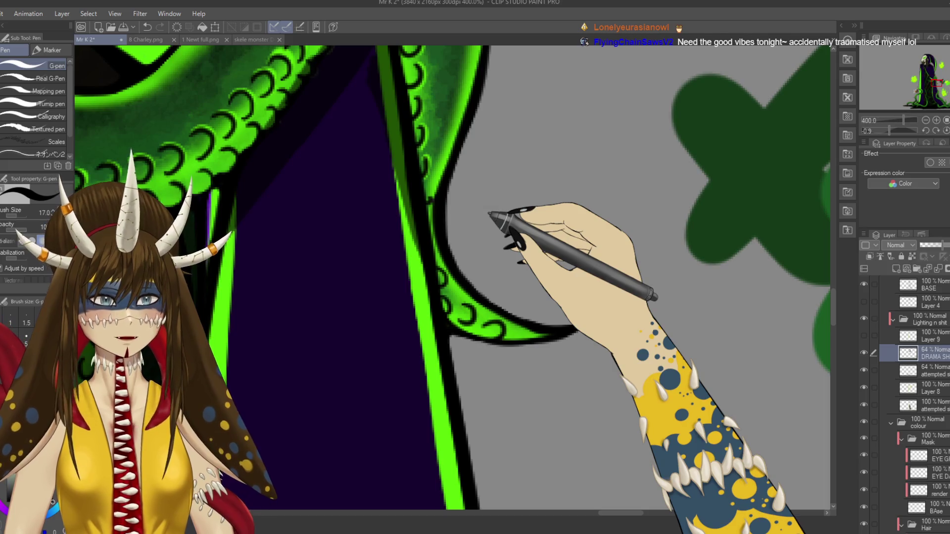
{"action": "left_click_drag", "start_coordinate": [490, 214], "coordinate": [556, 370]}
{"action": "key", "text": "e"}
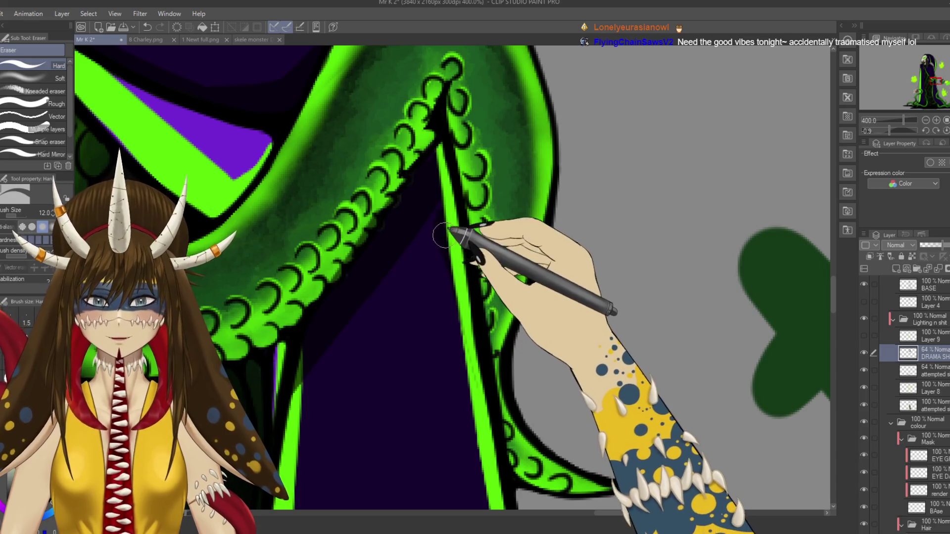
{"action": "key", "text": "p"}
{"action": "left_click_drag", "start_coordinate": [460, 399], "coordinate": [380, 258]}
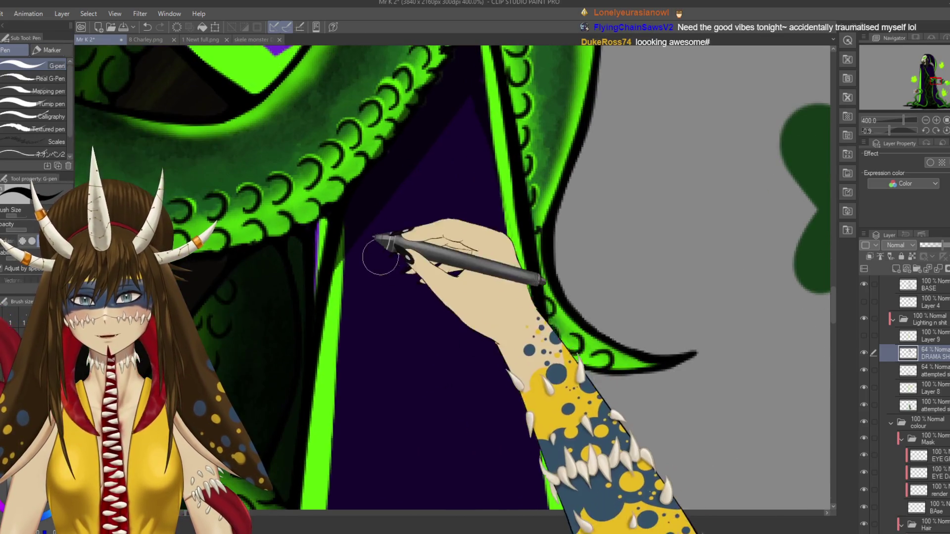
{"action": "key", "text": "e"}
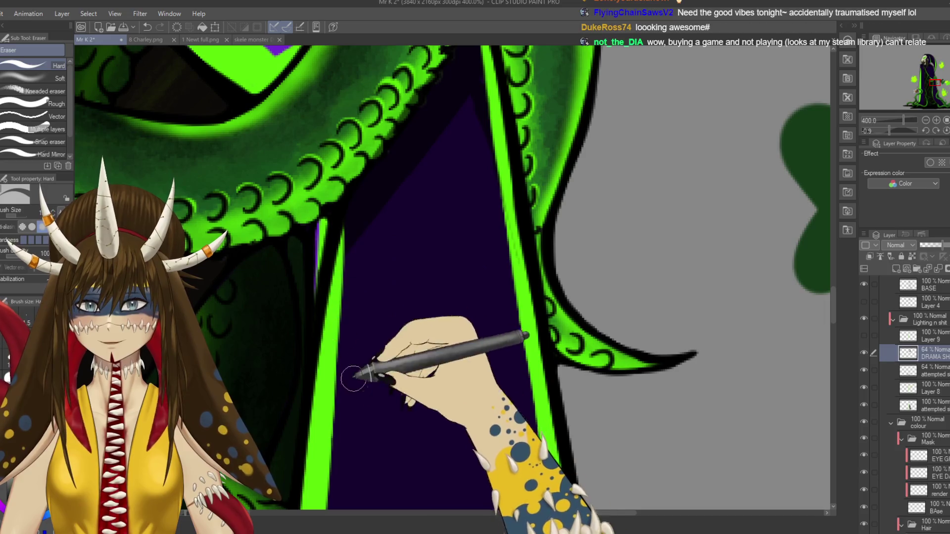
{"action": "key", "text": "ctrl+s"}
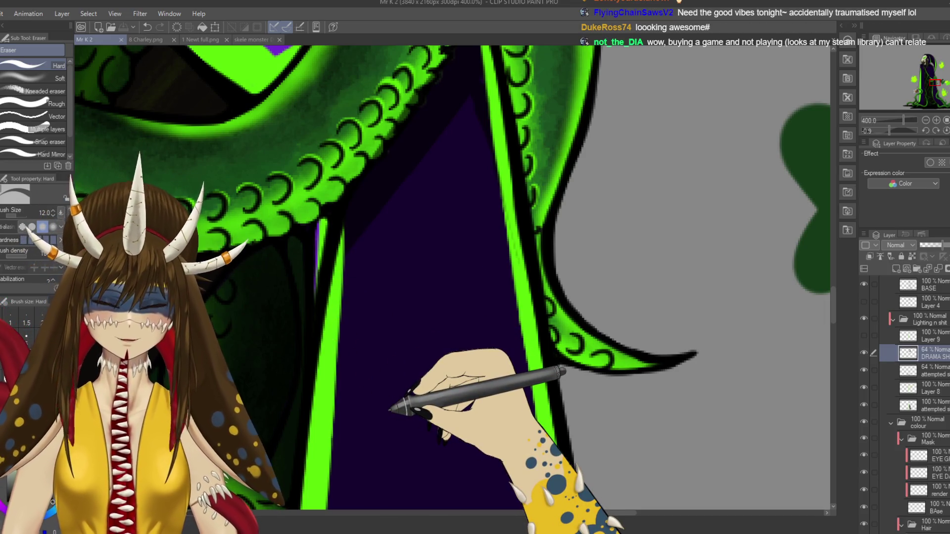
- Paint purple along the green robe edge at 400% and save again
{"action": "scroll", "coordinate": [452, 277], "scroll_direction": "down", "scroll_amount": 4}
{"action": "scroll", "coordinate": [453, 277], "scroll_direction": "up", "scroll_amount": 2}
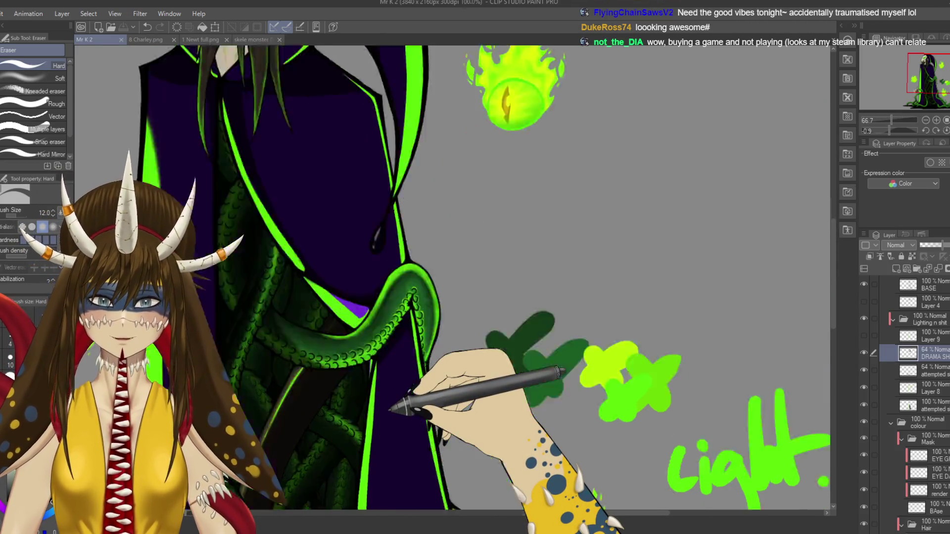
{"action": "scroll", "coordinate": [391, 410], "scroll_direction": "up", "scroll_amount": 1}
{"action": "scroll", "coordinate": [391, 410], "scroll_direction": "up", "scroll_amount": 1}
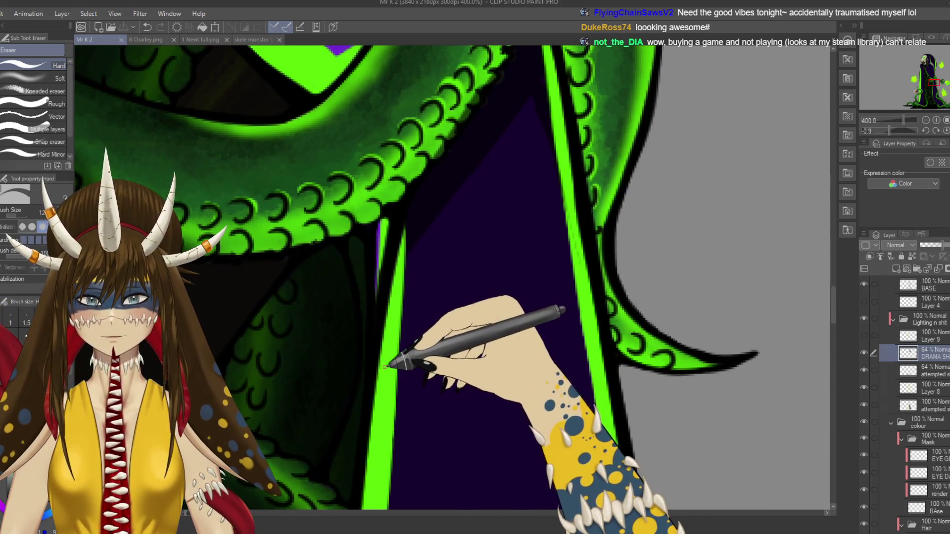
{"action": "key", "text": "p"}
{"action": "mouse_move", "coordinate": [377, 287]}
{"action": "left_mouse_down"}
{"action": "mouse_move", "coordinate": [381, 227]}
{"action": "mouse_move", "coordinate": [451, 424]}
{"action": "left_mouse_up"}
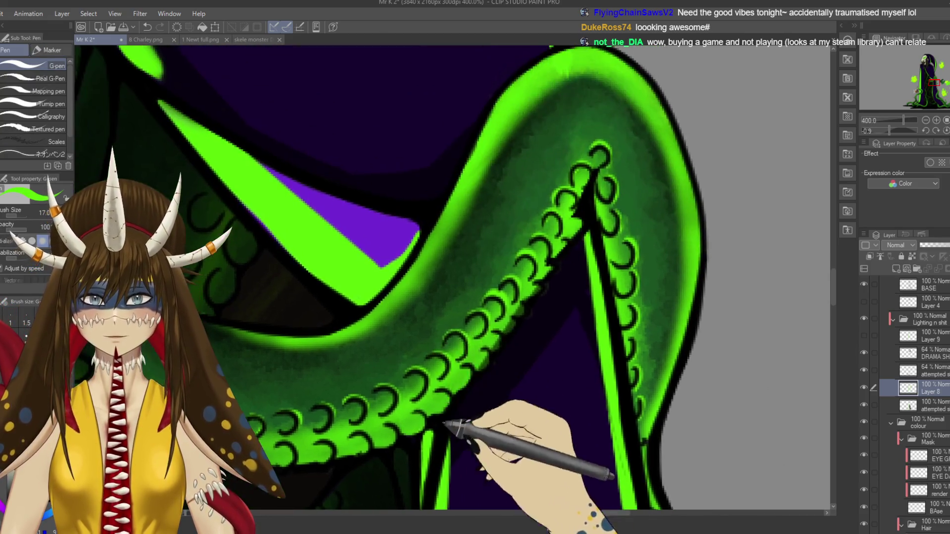
{"action": "left_click_drag", "start_coordinate": [232, 170], "coordinate": [291, 229]}
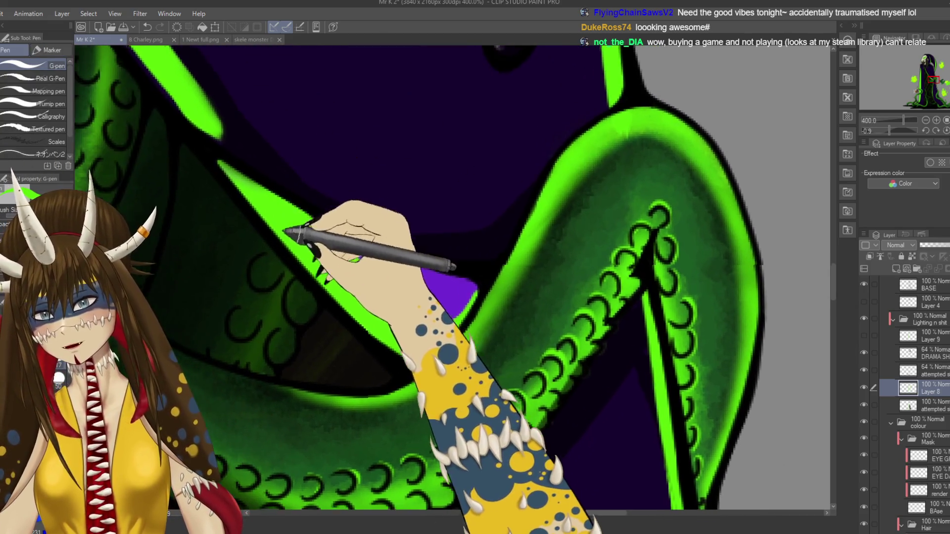
{"action": "key", "text": "ctrl+s"}
- On the 64% shading layer, paint a dark stroke beneath the tentacle's suckers
{"action": "left_click_drag", "start_coordinate": [562, 456], "coordinate": [527, 259]}
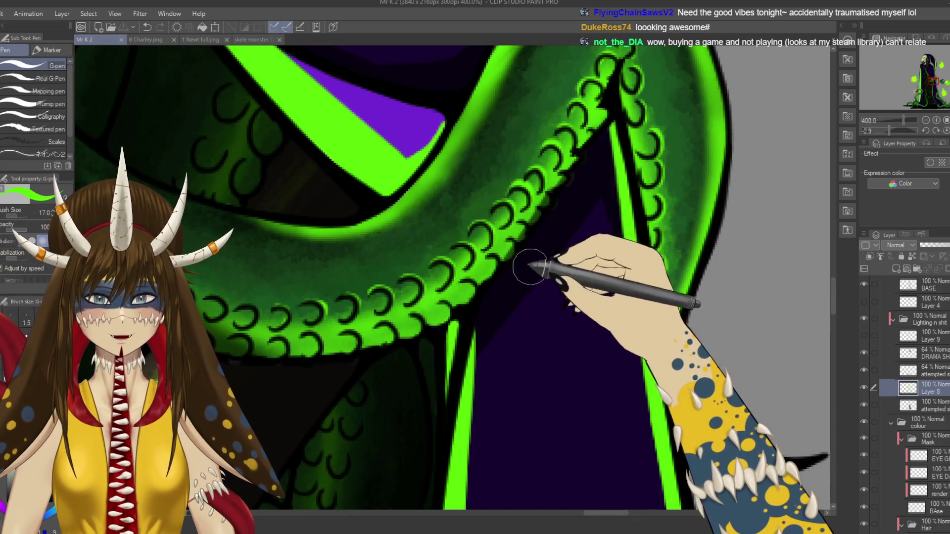
{"action": "key", "text": "e"}
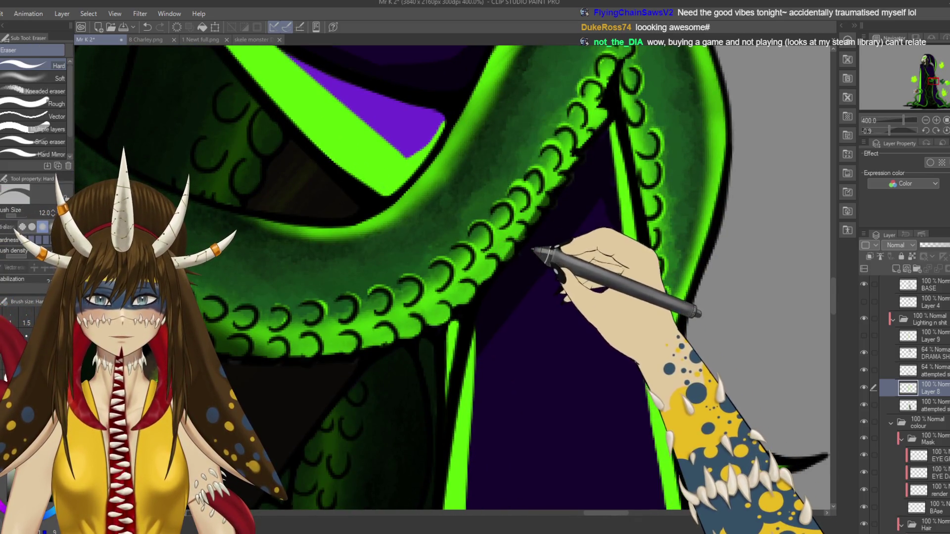
{"action": "left_click", "coordinate": [509, 250], "text": "ctrl+shift"}
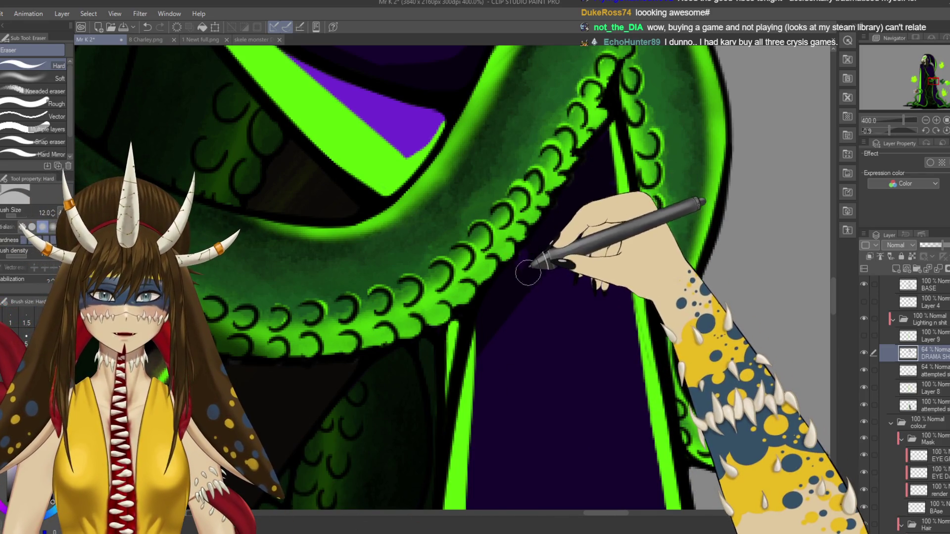
{"action": "key", "text": "p"}
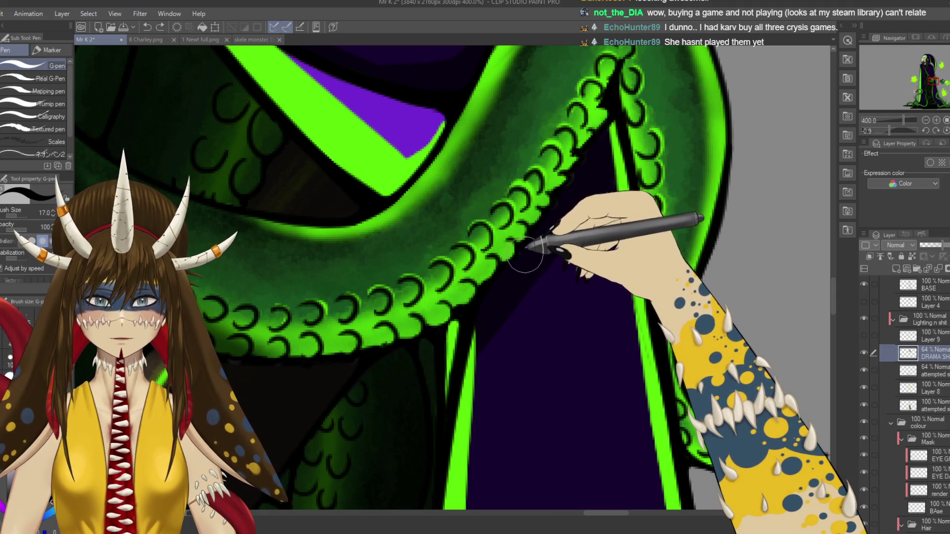
{"action": "left_click_drag", "start_coordinate": [525, 255], "coordinate": [539, 340]}
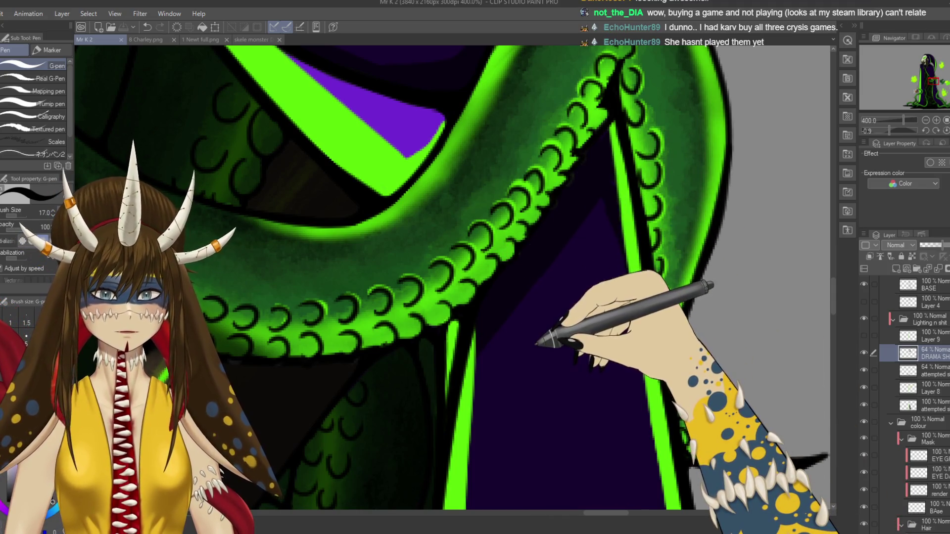
{"action": "scroll", "coordinate": [534, 345], "scroll_direction": "down", "scroll_amount": 4}
{"action": "scroll", "coordinate": [534, 345], "scroll_direction": "down", "scroll_amount": 2}
{"action": "scroll", "coordinate": [535, 345], "scroll_direction": "up", "scroll_amount": 2}
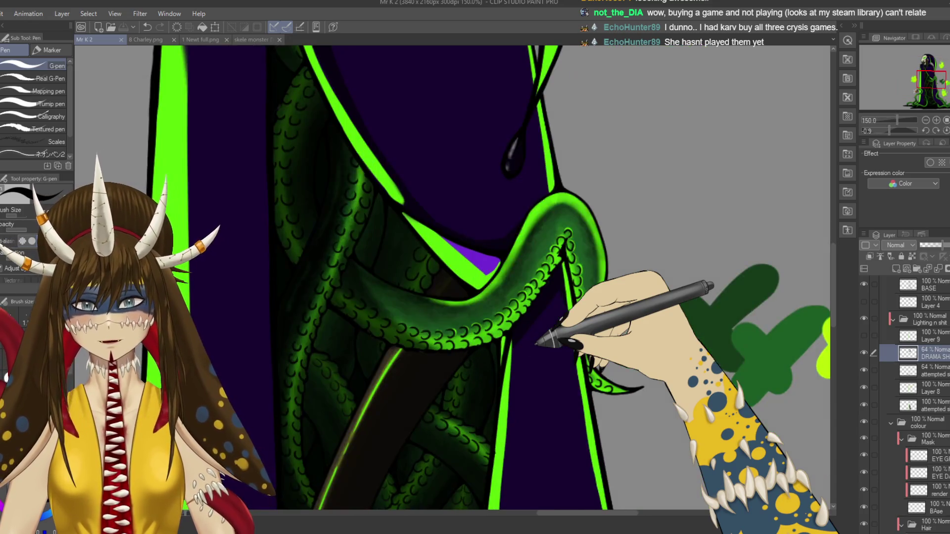
- Shade the robe along the tentacle's edge near the flames, rotating the canvas to follow its curve
{"action": "left_click_drag", "start_coordinate": [537, 343], "coordinate": [537, 245]}
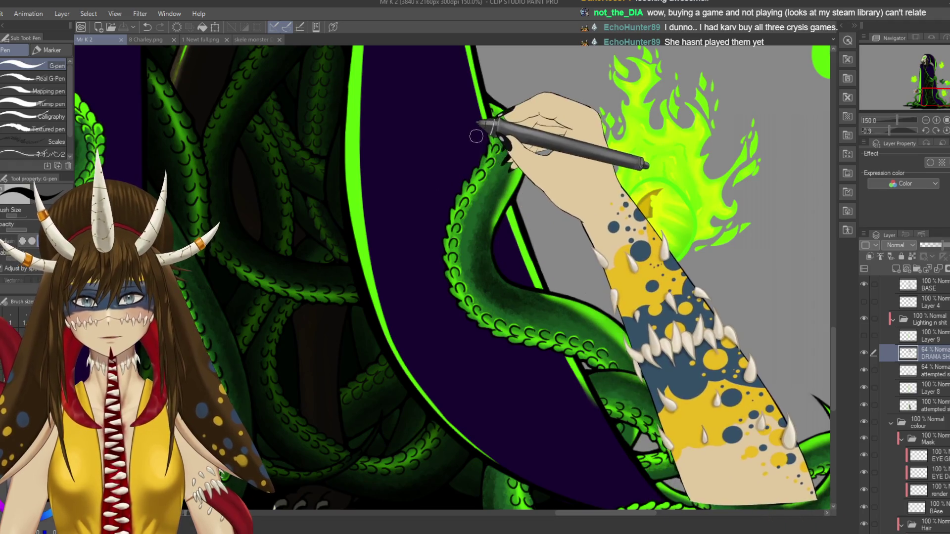
{"action": "left_click_drag", "start_coordinate": [486, 127], "coordinate": [553, 422]}
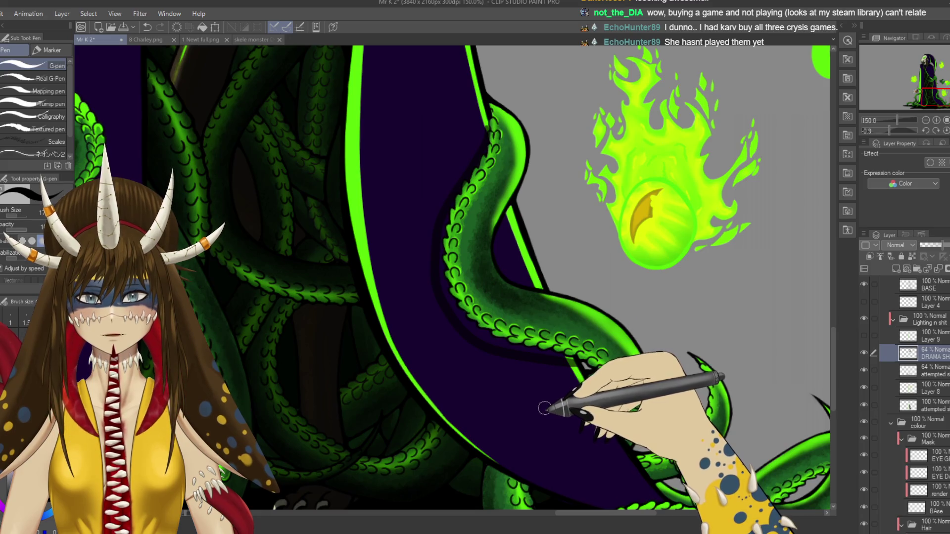
{"action": "scroll", "coordinate": [553, 422], "scroll_direction": "down", "scroll_amount": 2}
{"action": "scroll", "coordinate": [549, 411], "scroll_direction": "up", "scroll_amount": 1}
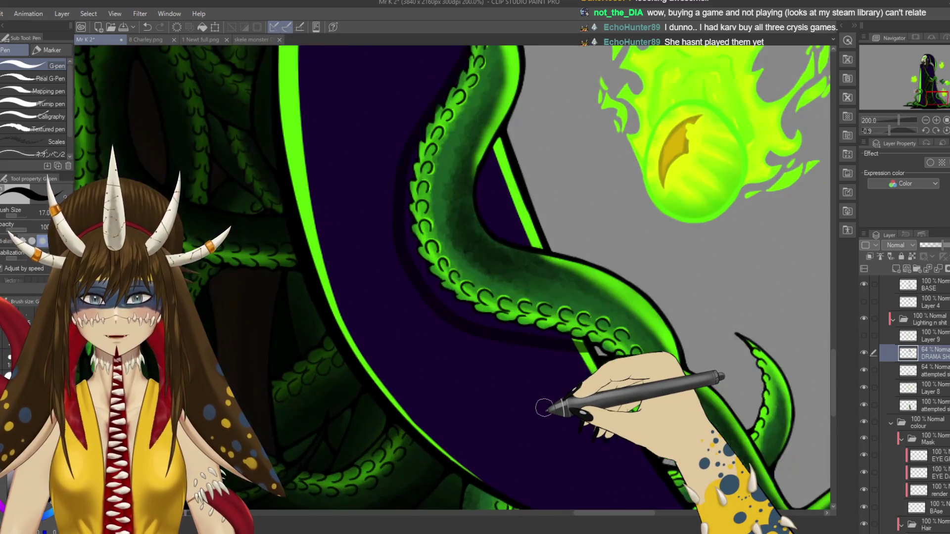
{"action": "scroll", "coordinate": [541, 297], "scroll_direction": "up", "scroll_amount": 1}
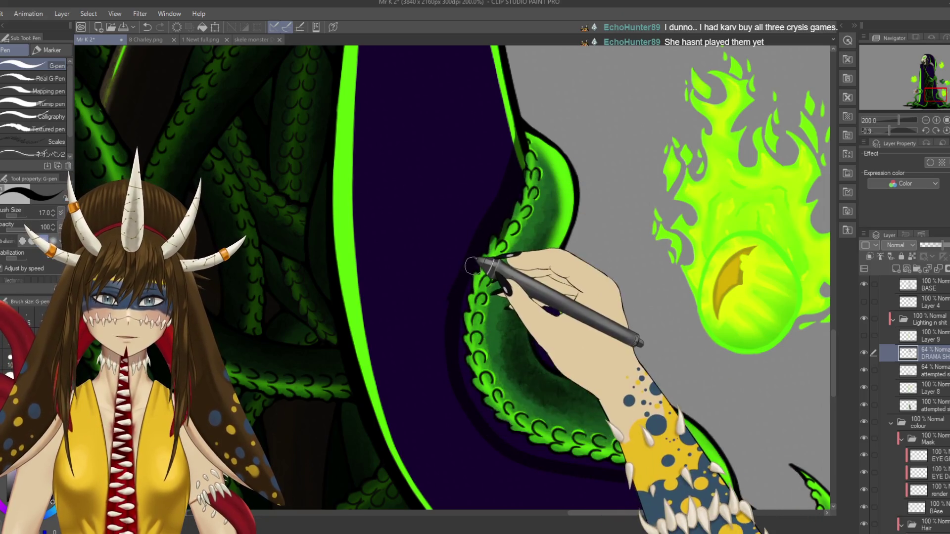
{"action": "left_click_drag", "start_coordinate": [525, 449], "coordinate": [415, 352]}
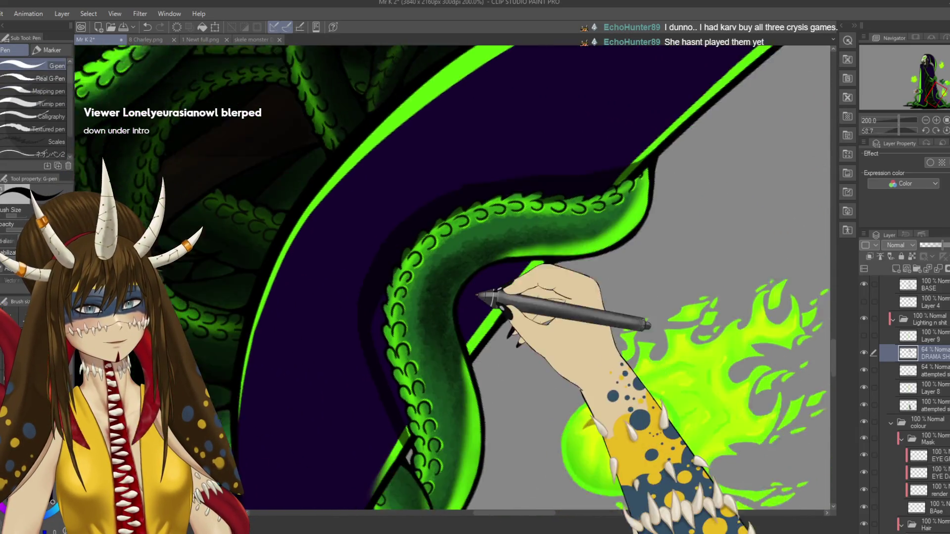
{"action": "left_click_drag", "start_coordinate": [458, 401], "coordinate": [427, 271]}
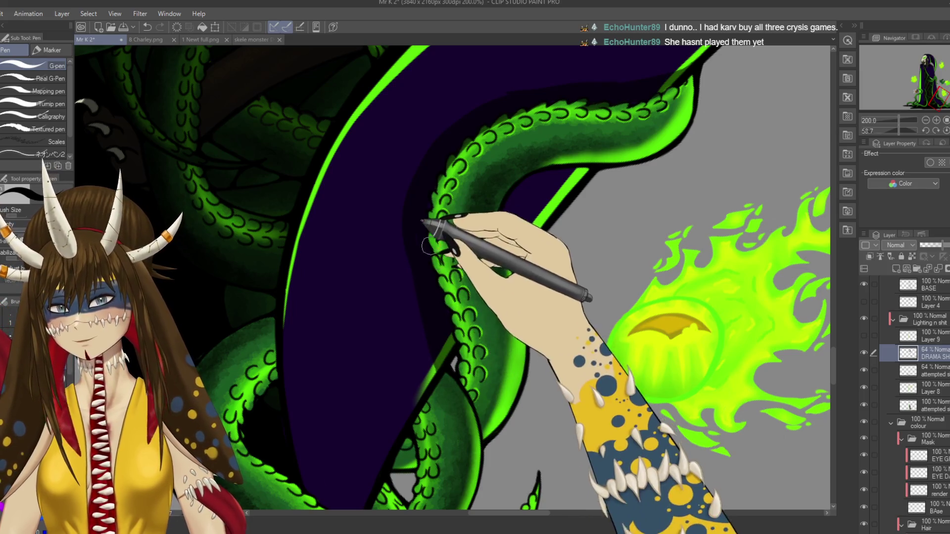
{"action": "left_click_drag", "start_coordinate": [442, 312], "coordinate": [381, 233]}
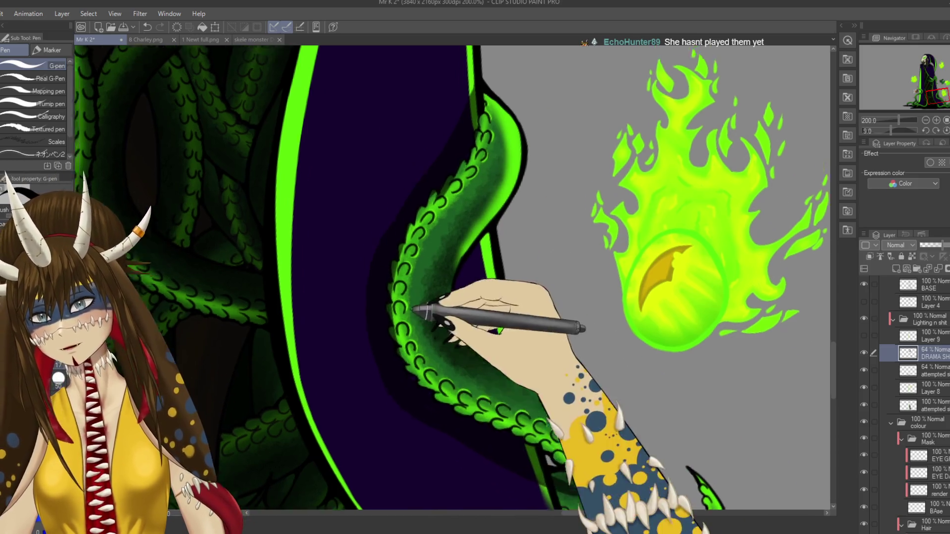
{"action": "scroll", "coordinate": [424, 313], "scroll_direction": "down", "scroll_amount": 2}
{"action": "scroll", "coordinate": [439, 169], "scroll_direction": "down", "scroll_amount": 2}
{"action": "scroll", "coordinate": [471, 121], "scroll_direction": "down", "scroll_amount": 2}
{"action": "scroll", "coordinate": [458, 110], "scroll_direction": "up", "scroll_amount": 2}
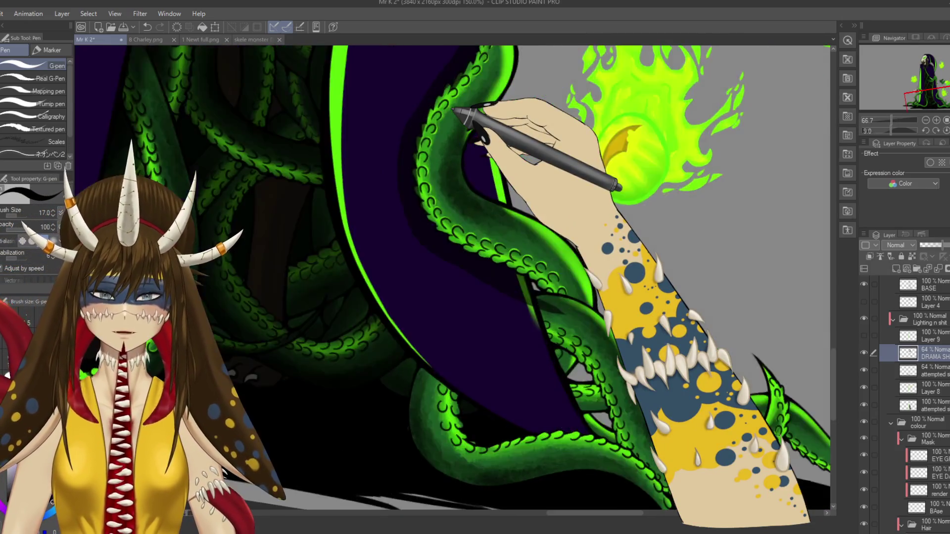
{"action": "scroll", "coordinate": [453, 117], "scroll_direction": "up", "scroll_amount": 2}
{"action": "scroll", "coordinate": [568, 396], "scroll_direction": "up", "scroll_amount": 1}
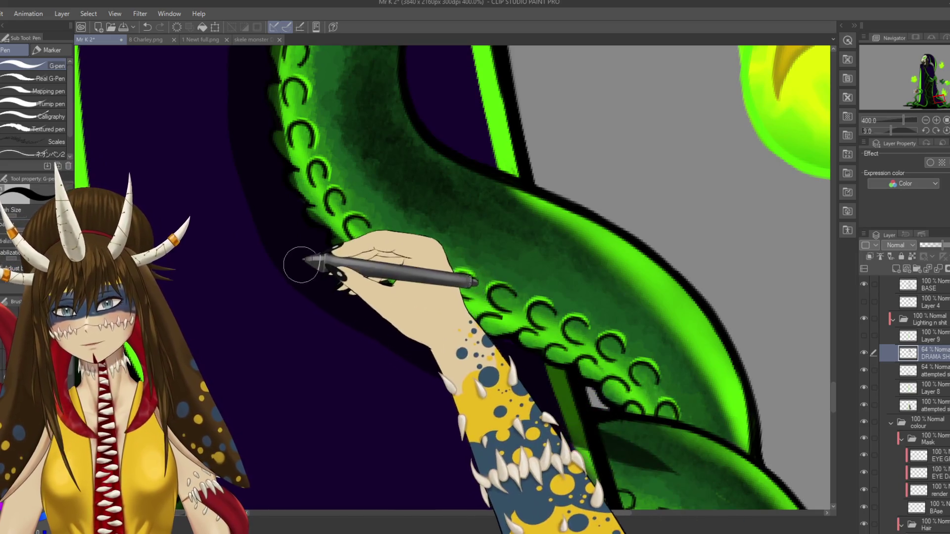
{"action": "scroll", "coordinate": [497, 295], "scroll_direction": "down", "scroll_amount": 2}
{"action": "key", "text": "e"}
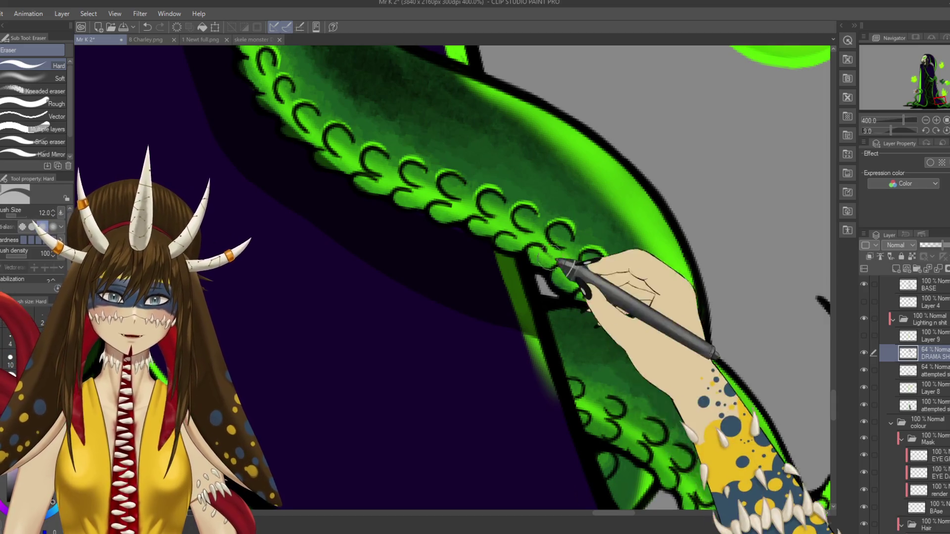
{"action": "key", "text": "p"}
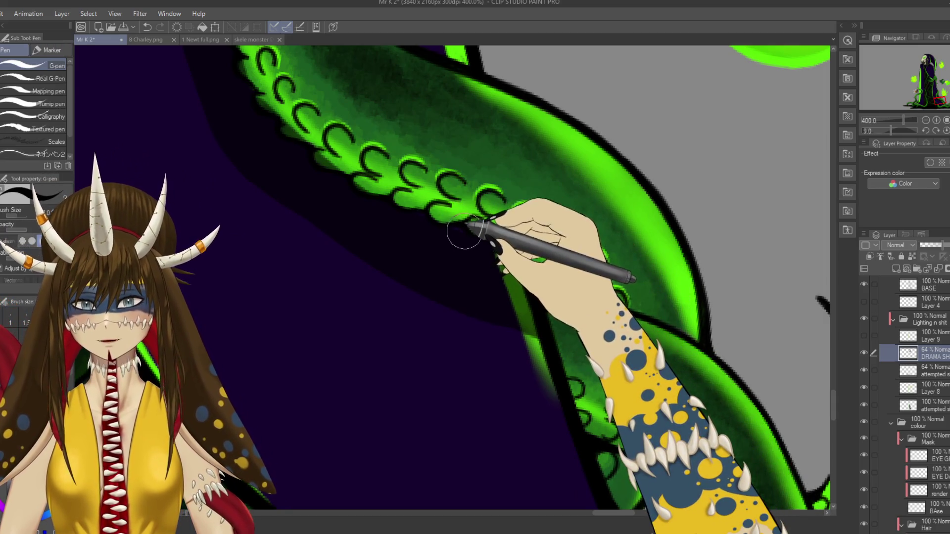
{"action": "key", "text": "e"}
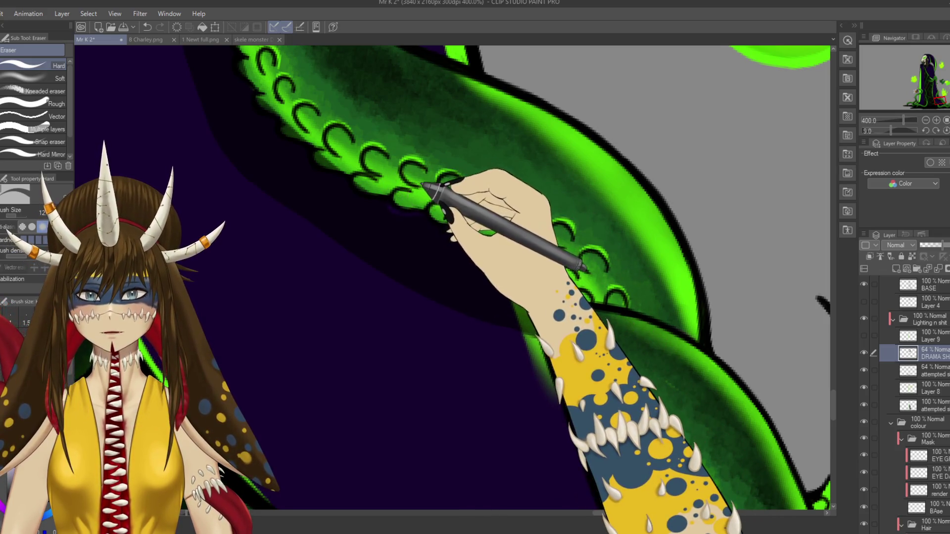
{"action": "left_click_drag", "start_coordinate": [403, 175], "coordinate": [430, 199]}
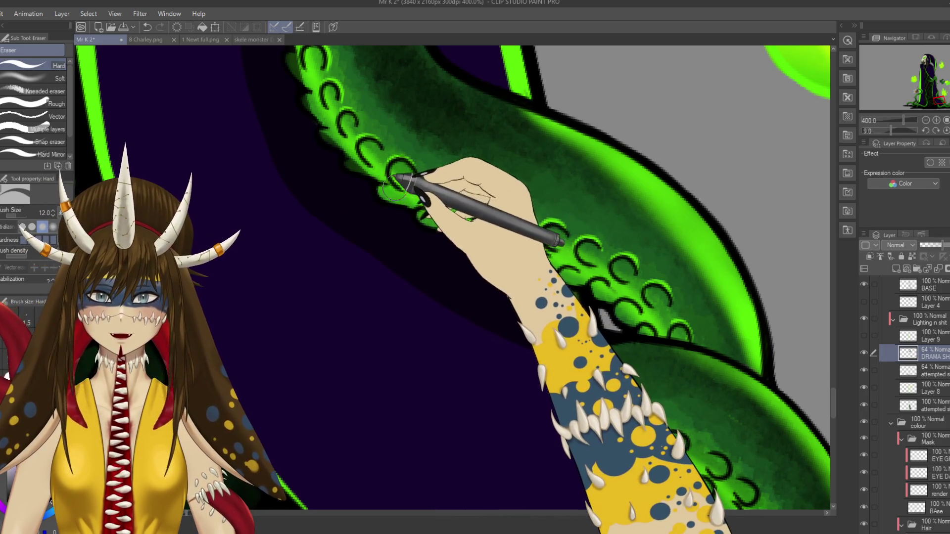
{"action": "left_click_drag", "start_coordinate": [394, 190], "coordinate": [436, 212]}
{"action": "left_click_drag", "start_coordinate": [398, 195], "coordinate": [440, 214]}
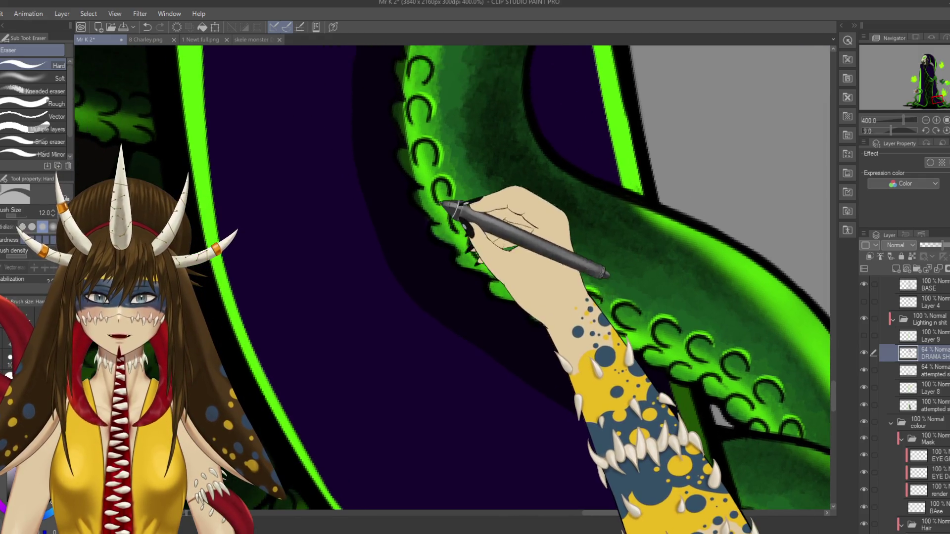
{"action": "left_click_drag", "start_coordinate": [417, 180], "coordinate": [434, 204]}
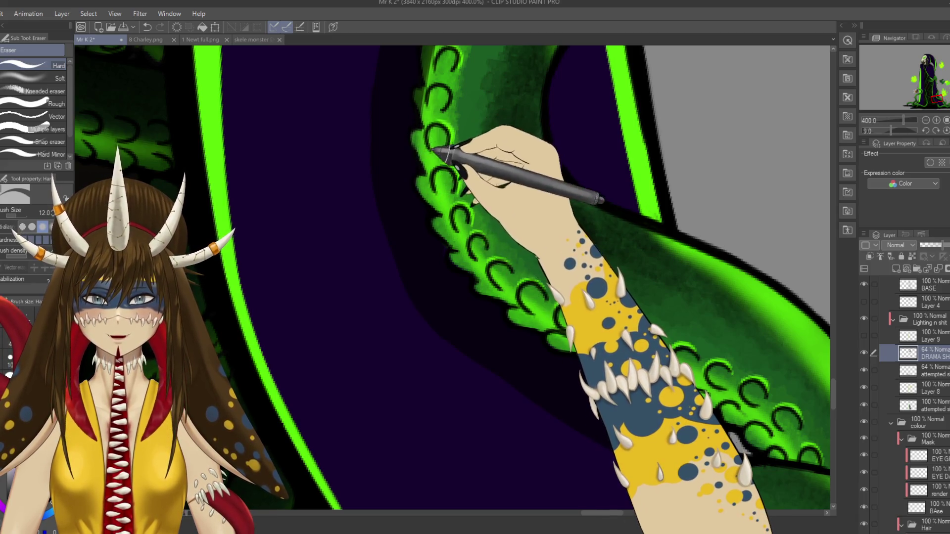
{"action": "left_click_drag", "start_coordinate": [413, 146], "coordinate": [426, 154]}
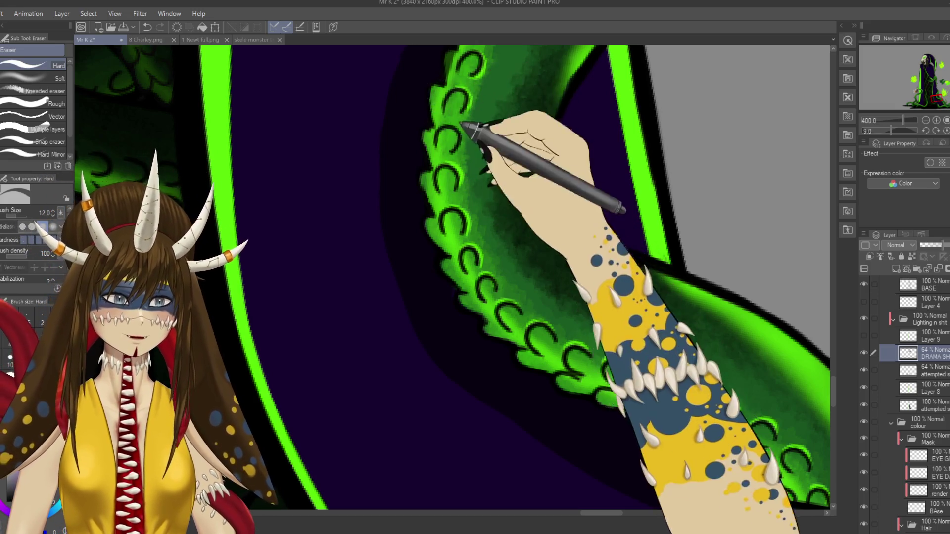
{"action": "left_click_drag", "start_coordinate": [425, 84], "coordinate": [403, 166]}
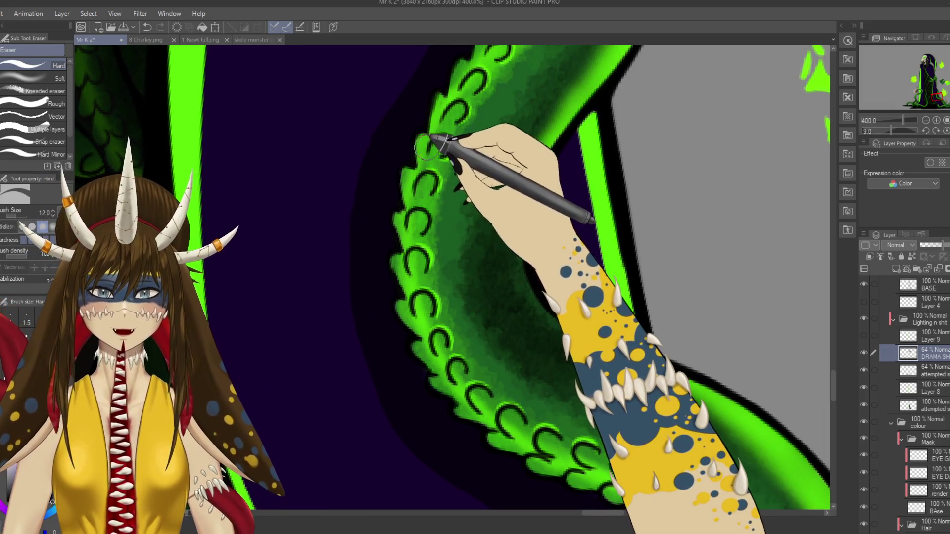
{"action": "left_click_drag", "start_coordinate": [458, 126], "coordinate": [438, 178]}
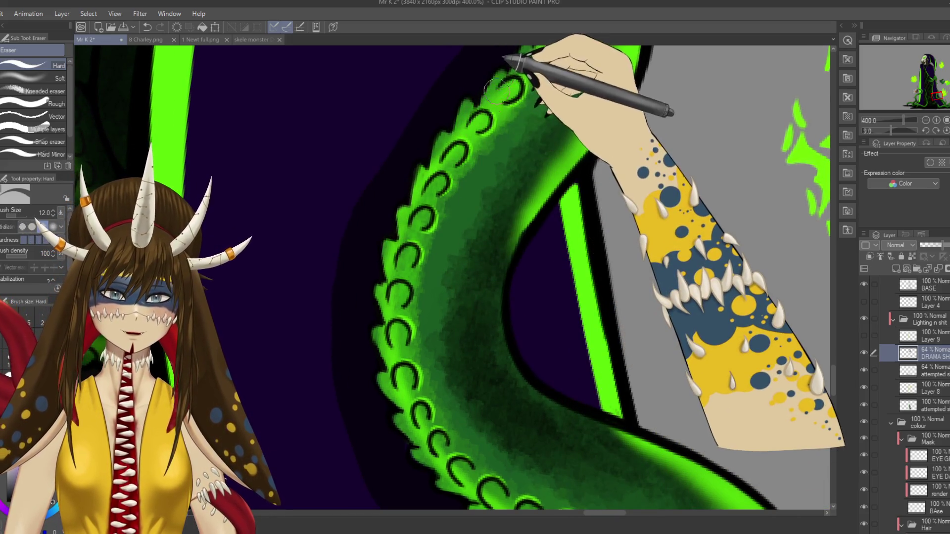
{"action": "left_click_drag", "start_coordinate": [499, 89], "coordinate": [455, 238]}
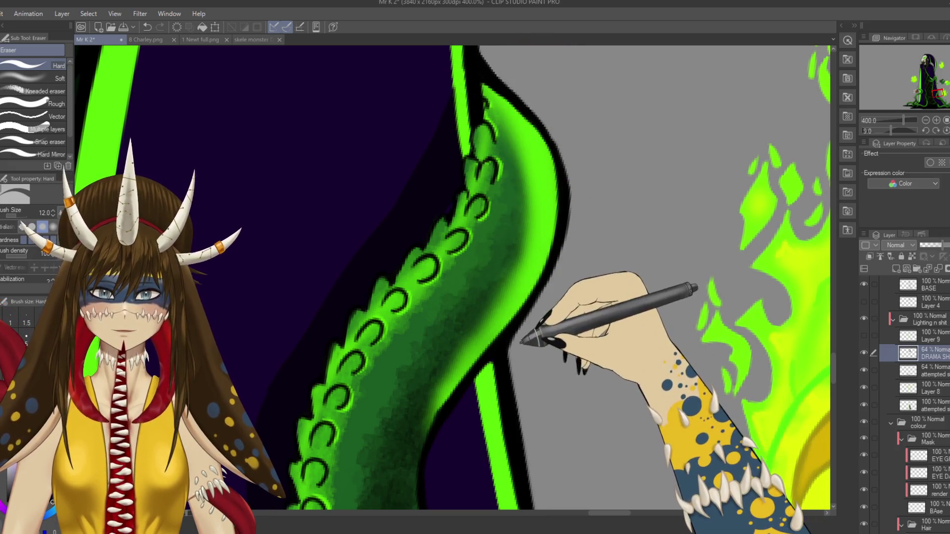
{"action": "left_click_drag", "start_coordinate": [448, 210], "coordinate": [448, 169]}
{"action": "key", "text": "p"}
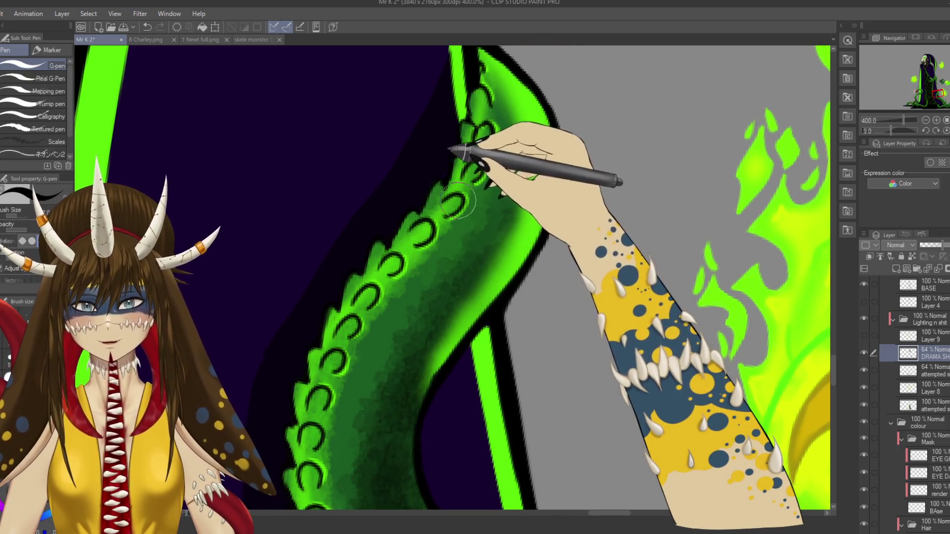
{"action": "left_click_drag", "start_coordinate": [459, 202], "coordinate": [483, 171]}
{"action": "key", "text": "e"}
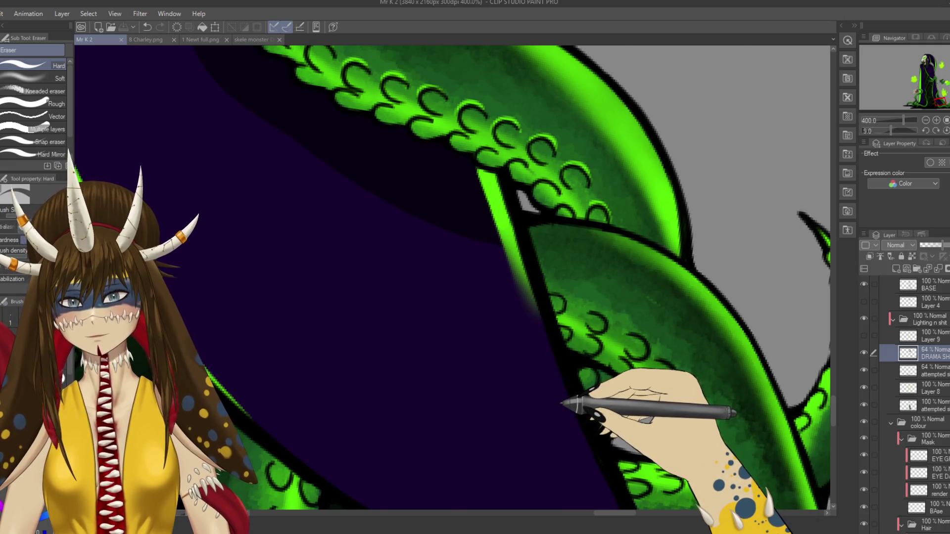
- Zoom out, level the canvas rotation, and zoom back in to 400%
{"action": "scroll", "coordinate": [561, 404], "scroll_direction": "down", "scroll_amount": 6}
{"action": "key", "text": "r"}
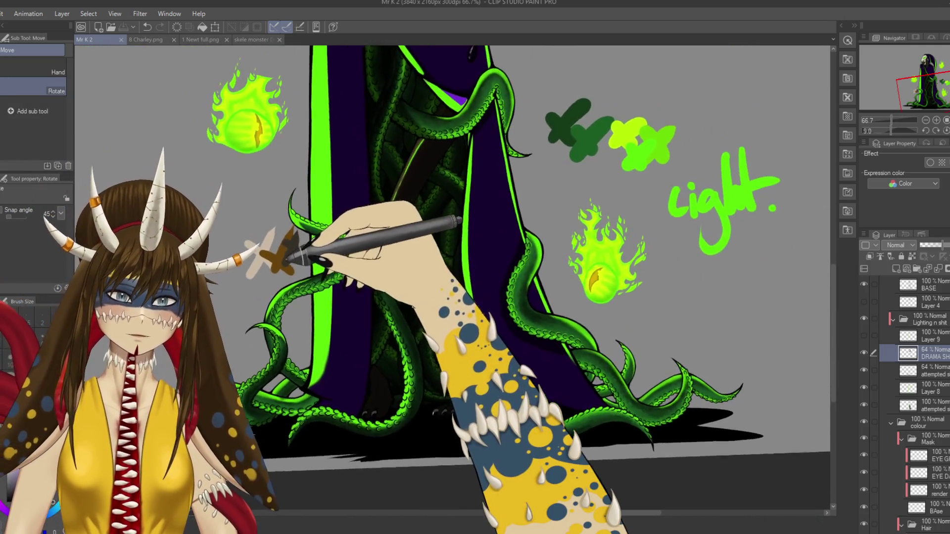
{"action": "key", "text": "e"}
{"action": "mouse_move", "coordinate": [403, 314]}
{"action": "left_mouse_down"}
{"action": "mouse_move", "coordinate": [389, 277]}
{"action": "mouse_move", "coordinate": [409, 292]}
{"action": "left_mouse_up"}
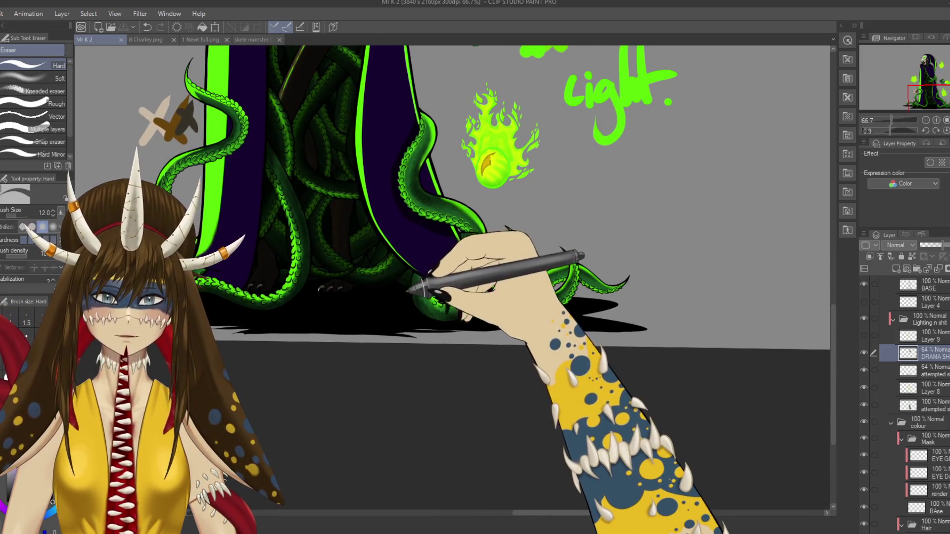
{"action": "scroll", "coordinate": [455, 353], "scroll_direction": "up", "scroll_amount": 2}
{"action": "scroll", "coordinate": [455, 352], "scroll_direction": "up", "scroll_amount": 2}
{"action": "scroll", "coordinate": [454, 352], "scroll_direction": "up", "scroll_amount": 2}
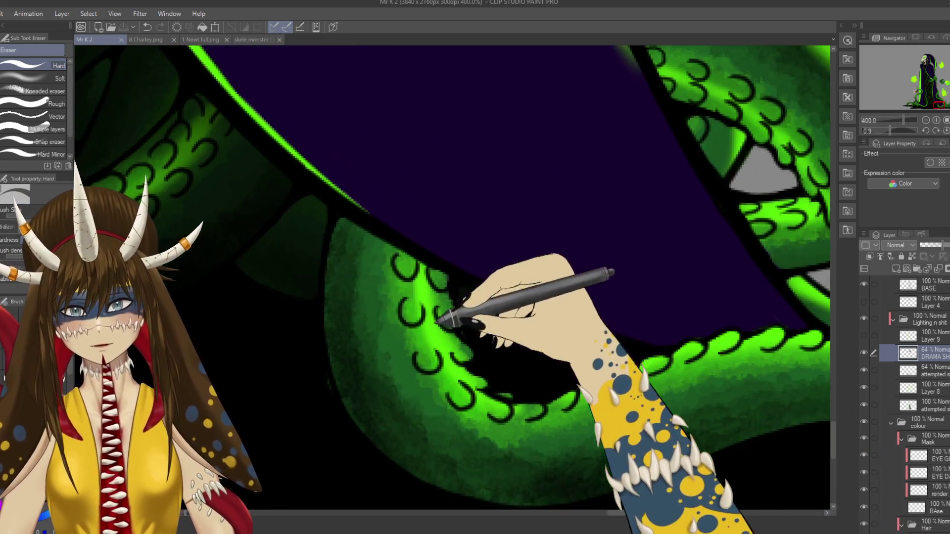
- Add darker green shading along the tentacle crossing the robe edge and save the drawing
{"action": "key", "text": "p"}
{"action": "left_click_drag", "start_coordinate": [350, 378], "coordinate": [350, 365]}
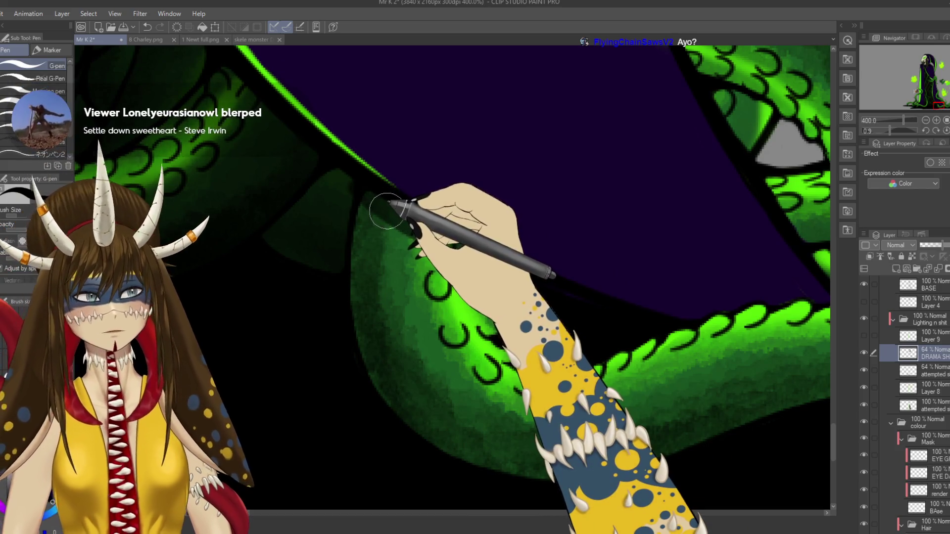
{"action": "left_click_drag", "start_coordinate": [360, 209], "coordinate": [515, 275]}
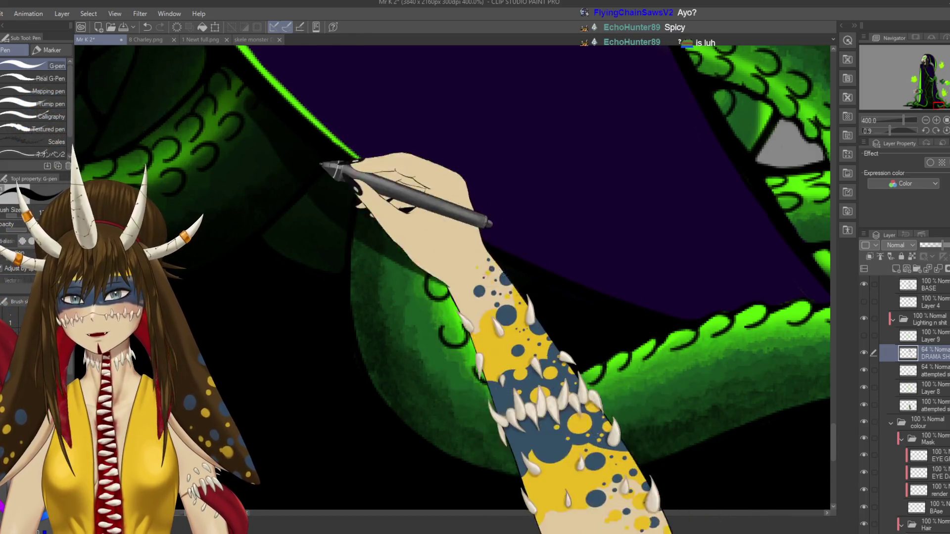
{"action": "left_click_drag", "start_coordinate": [286, 133], "coordinate": [494, 294]}
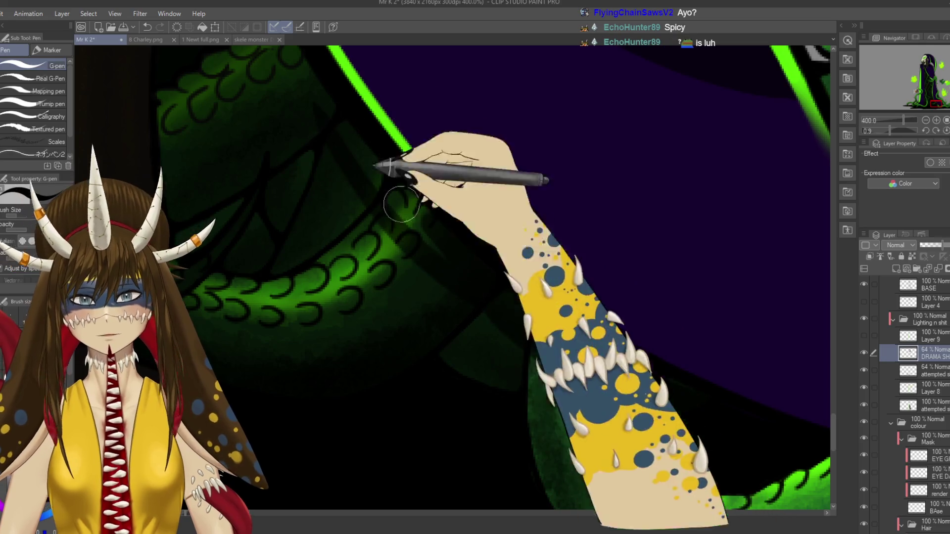
{"action": "left_click_drag", "start_coordinate": [383, 201], "coordinate": [438, 266]}
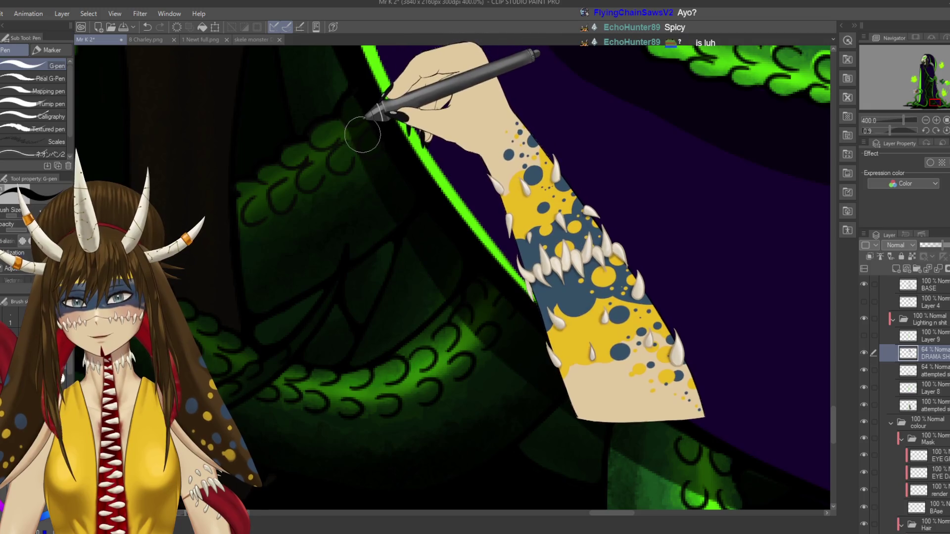
{"action": "key", "text": "ctrl+s"}
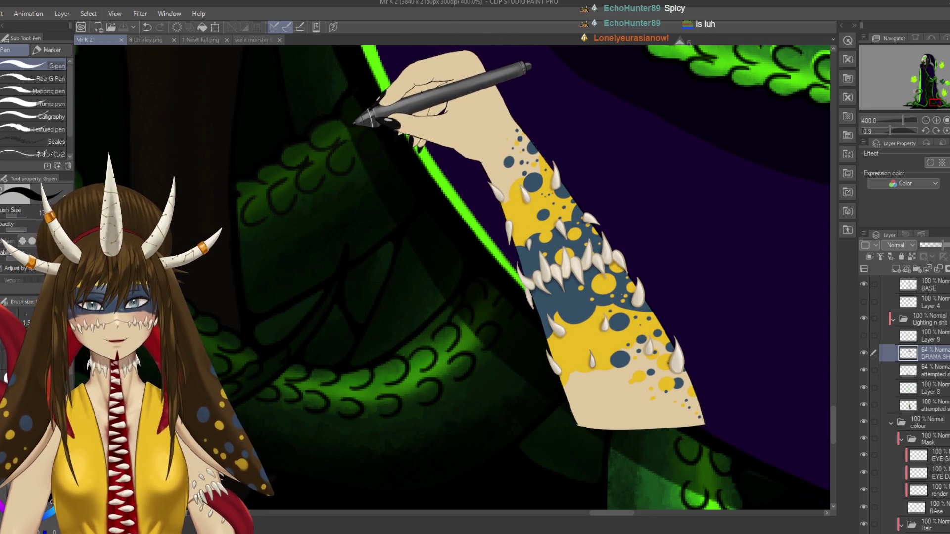
{"action": "scroll", "coordinate": [352, 139], "scroll_direction": "down", "scroll_amount": 3}
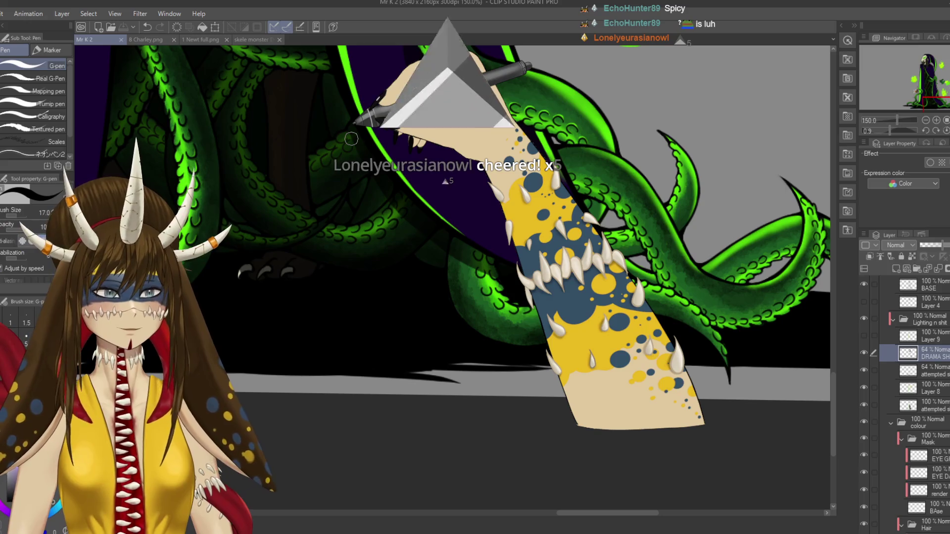
{"action": "scroll", "coordinate": [357, 123], "scroll_direction": "down", "scroll_amount": 3}
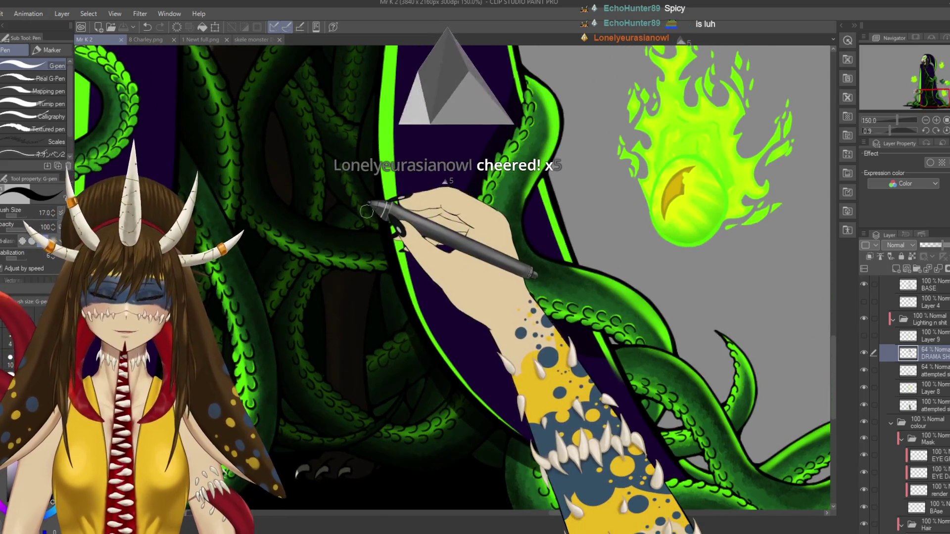
{"action": "scroll", "coordinate": [372, 193], "scroll_direction": "up", "scroll_amount": 3}
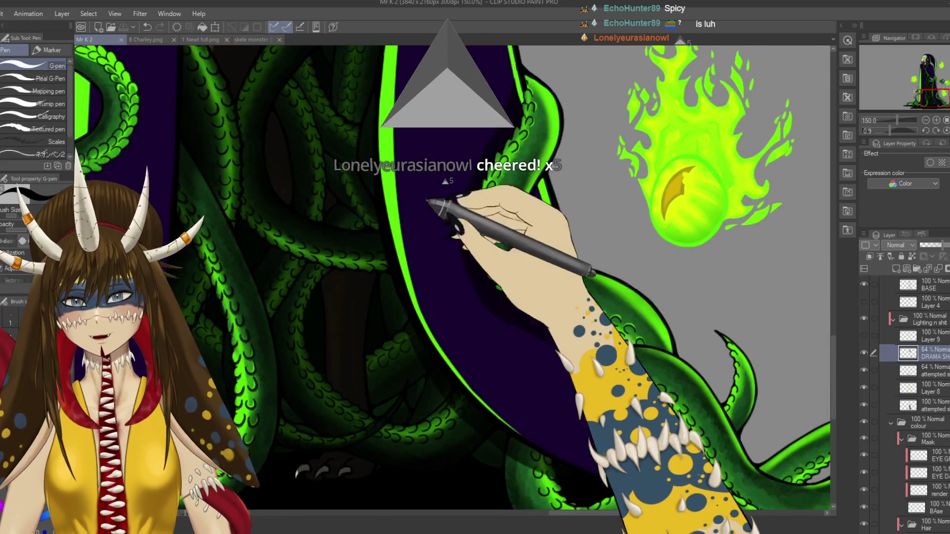
{"action": "left_click_drag", "start_coordinate": [428, 202], "coordinate": [379, 106]}
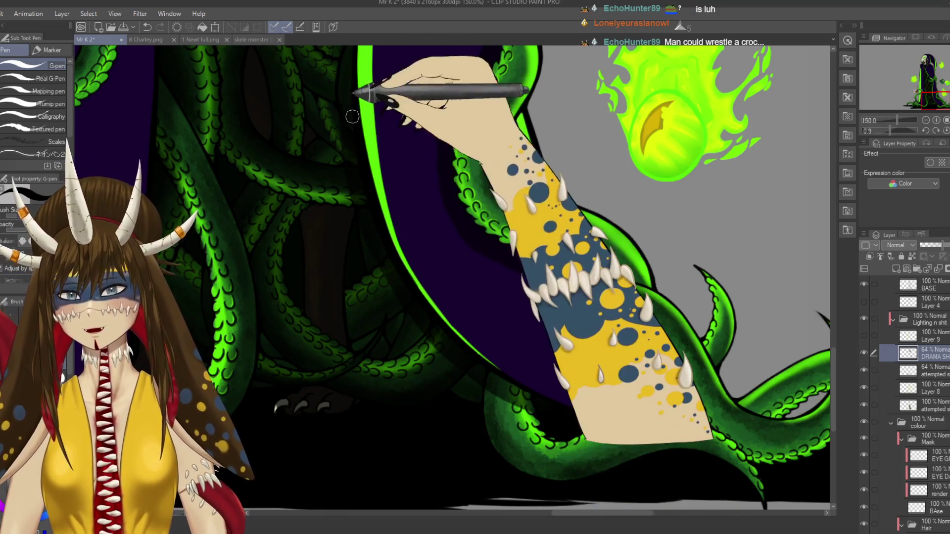
{"action": "left_click_drag", "start_coordinate": [352, 117], "coordinate": [392, 316]}
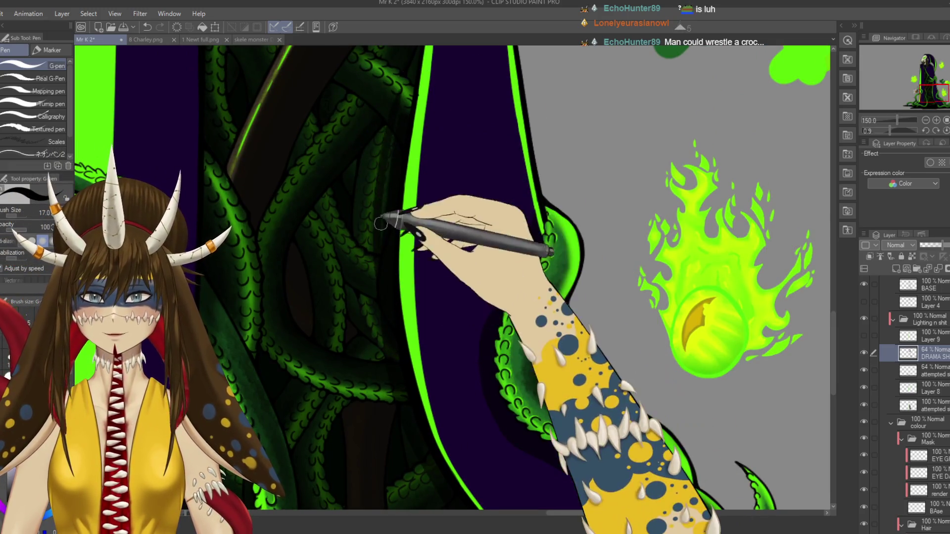
{"action": "key", "text": "ctrl+z"}
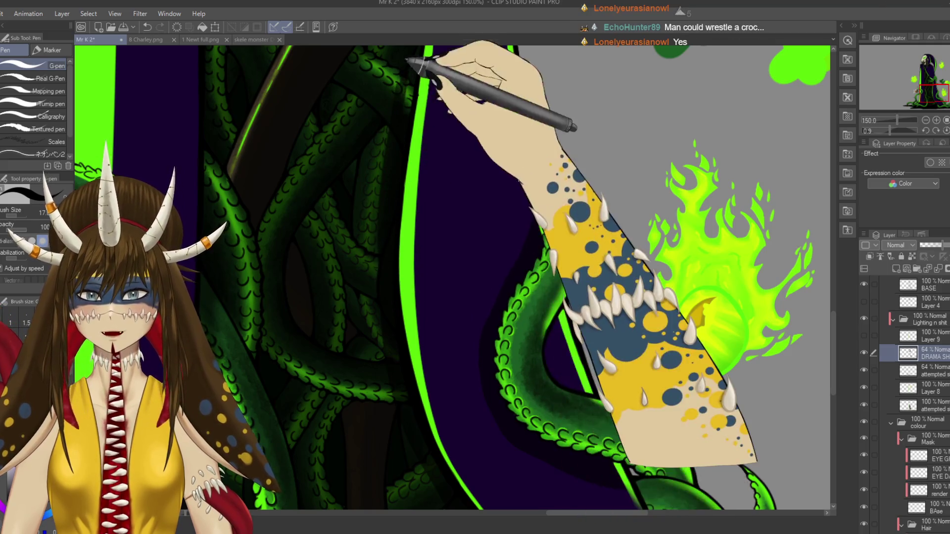
{"action": "scroll", "coordinate": [391, 227], "scroll_direction": "up", "scroll_amount": 3}
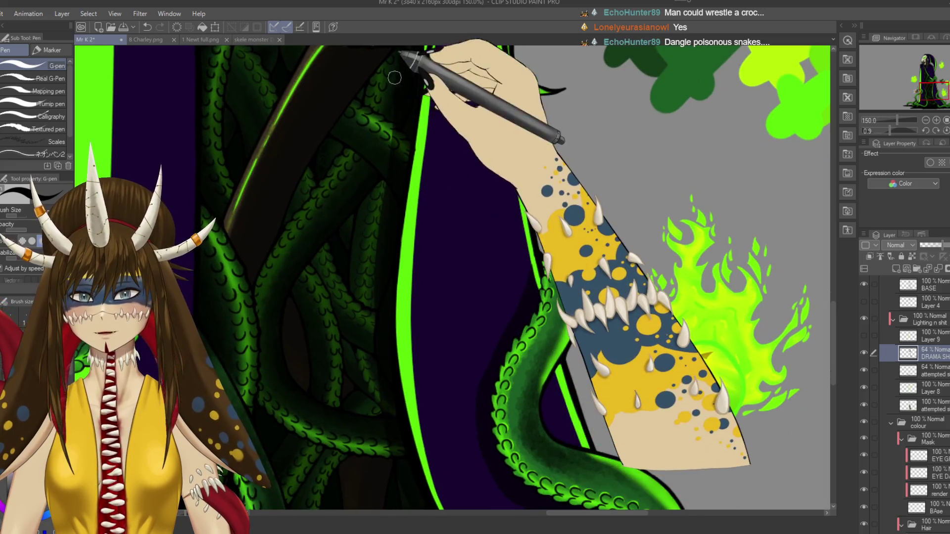
{"action": "left_click_drag", "start_coordinate": [404, 226], "coordinate": [385, 293]}
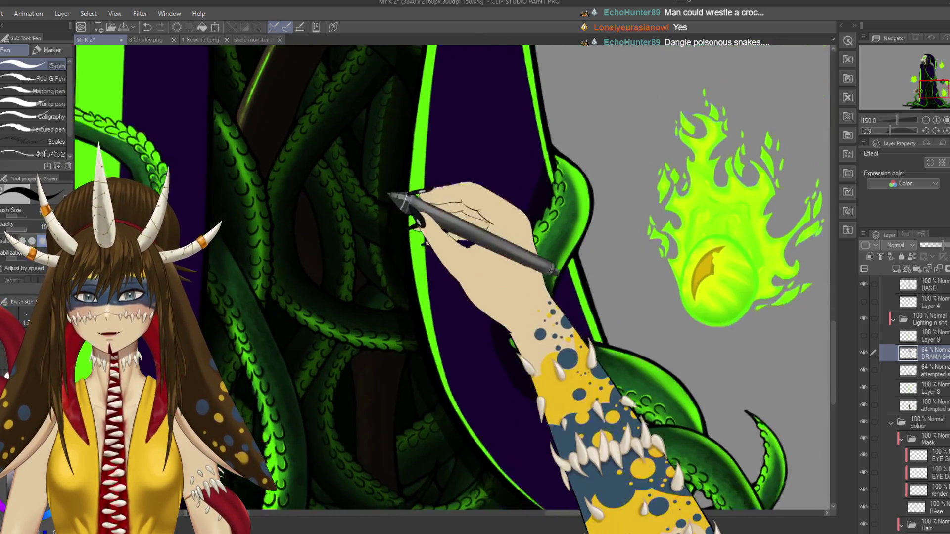
{"action": "mouse_move", "coordinate": [403, 382]}
{"action": "left_mouse_down"}
{"action": "mouse_move", "coordinate": [382, 287]}
{"action": "mouse_move", "coordinate": [466, 402]}
{"action": "left_mouse_up"}
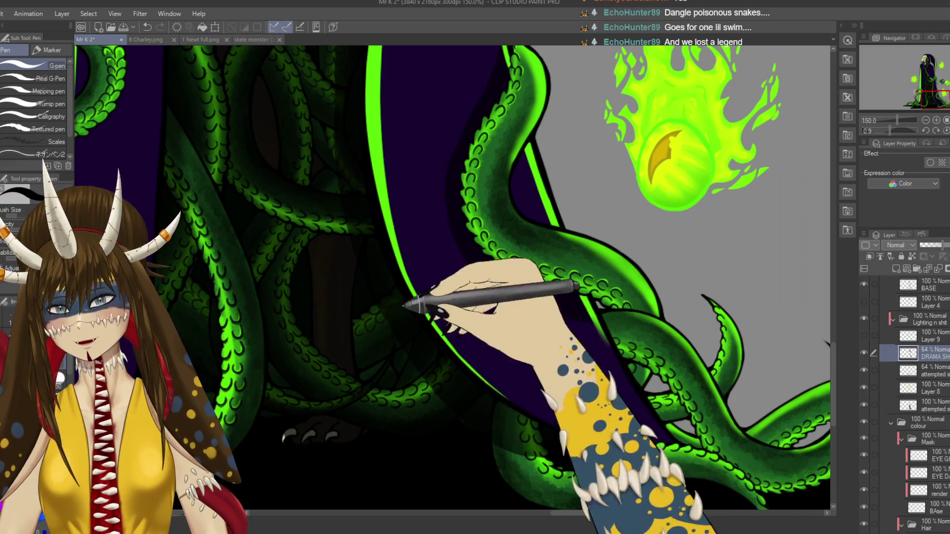
{"action": "left_click_drag", "start_coordinate": [414, 308], "coordinate": [499, 446]}
{"action": "mouse_move", "coordinate": [435, 328]}
{"action": "left_mouse_down"}
{"action": "mouse_move", "coordinate": [443, 228]}
{"action": "mouse_move", "coordinate": [430, 266]}
{"action": "left_mouse_up"}
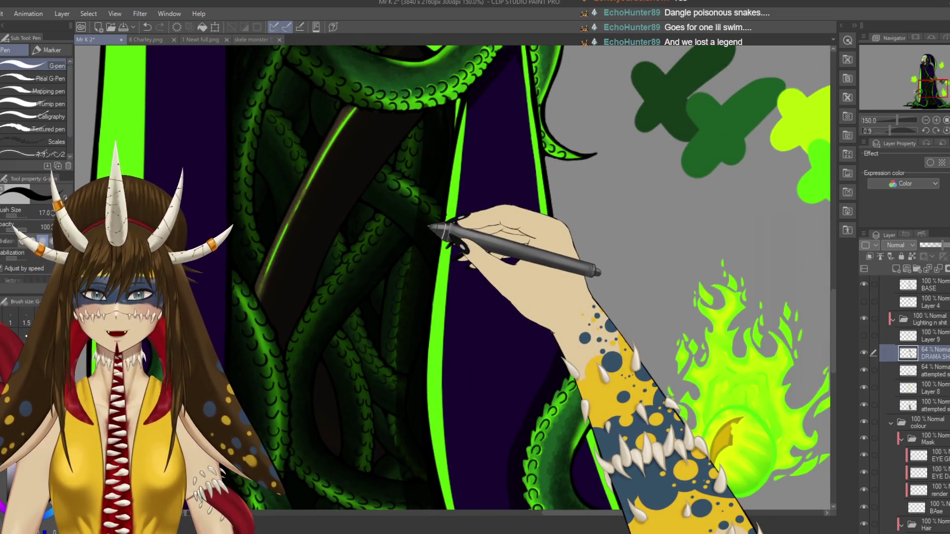
{"action": "scroll", "coordinate": [426, 235], "scroll_direction": "up", "scroll_amount": 2}
- Softly erase shading beside the coiled tentacle with a soft eraser at size 12
{"action": "scroll", "coordinate": [429, 228], "scroll_direction": "up", "scroll_amount": 3}
{"action": "mouse_move", "coordinate": [429, 226]}
{"action": "left_mouse_down"}
{"action": "mouse_move", "coordinate": [577, 276]}
{"action": "mouse_move", "coordinate": [626, 259]}
{"action": "left_mouse_up"}
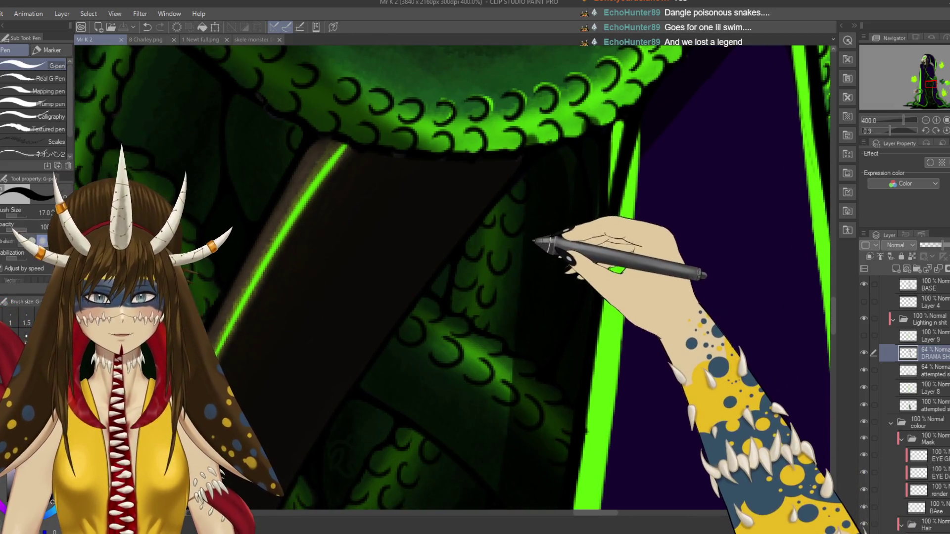
{"action": "key", "text": "e"}
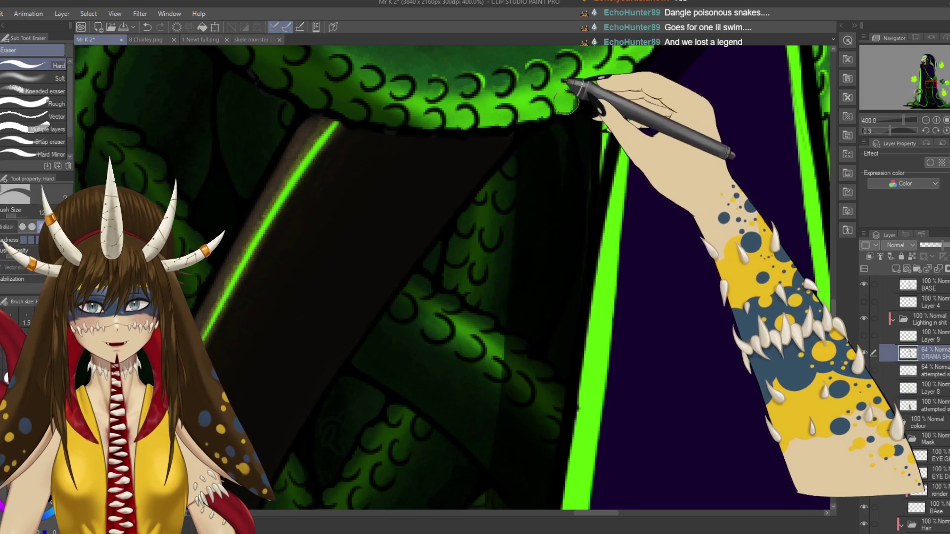
{"action": "left_click_drag", "start_coordinate": [509, 270], "coordinate": [498, 250]}
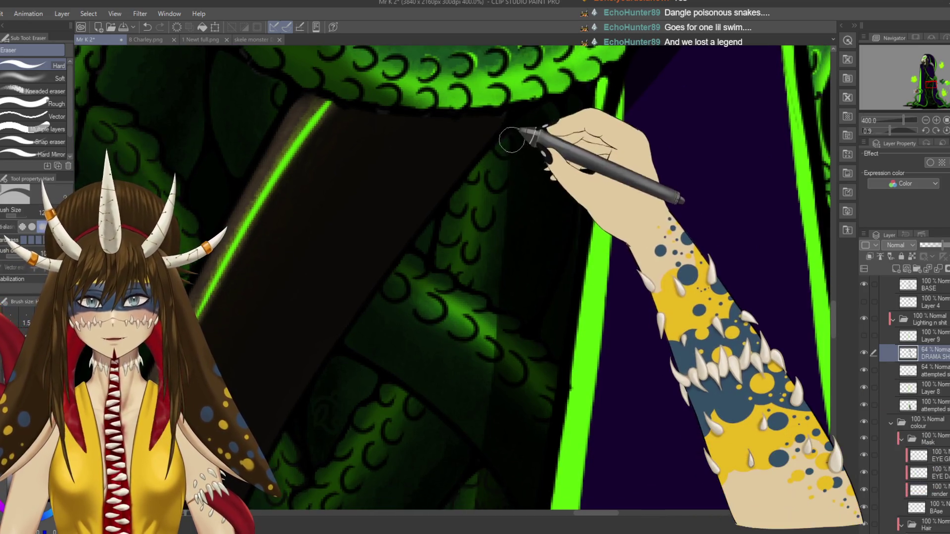
{"action": "left_click", "coordinate": [54, 79]}
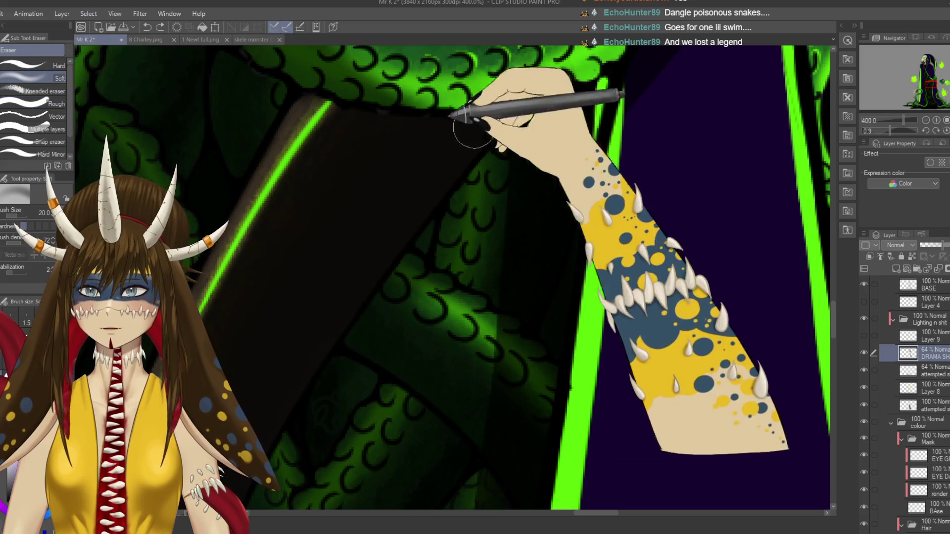
{"action": "key", "text": "bracketleft"}
{"action": "key", "text": "bracketleft"}
{"action": "key", "text": "bracketleft"}
{"action": "left_click_drag", "start_coordinate": [511, 132], "coordinate": [511, 139]}
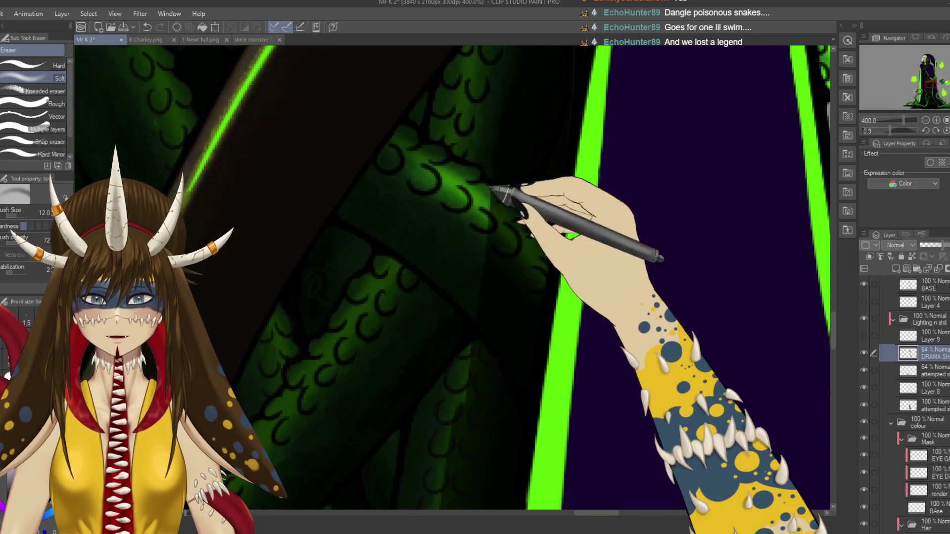
- Pan across the tentacle scales, trunk and green robe edge to inspect the shading
{"action": "left_click_drag", "start_coordinate": [487, 304], "coordinate": [502, 206]}
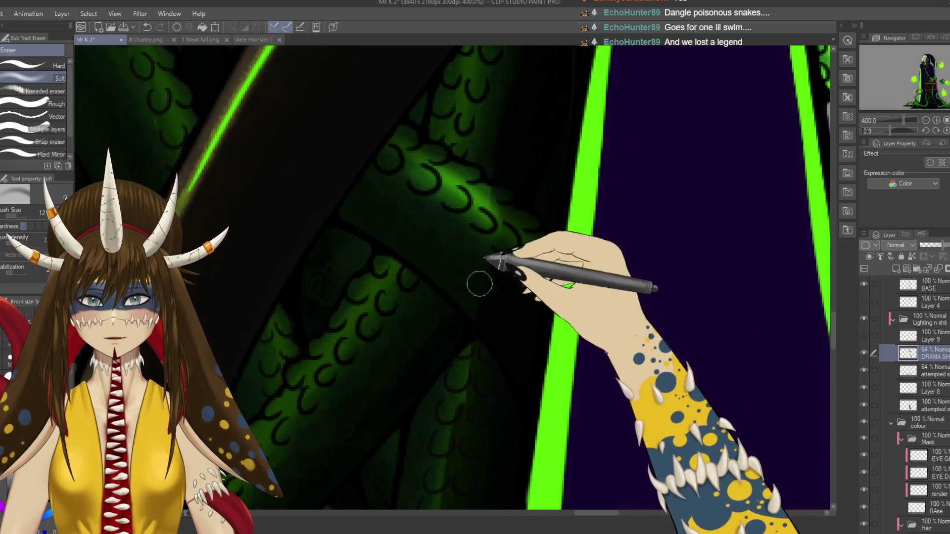
{"action": "left_click_drag", "start_coordinate": [482, 376], "coordinate": [475, 171]}
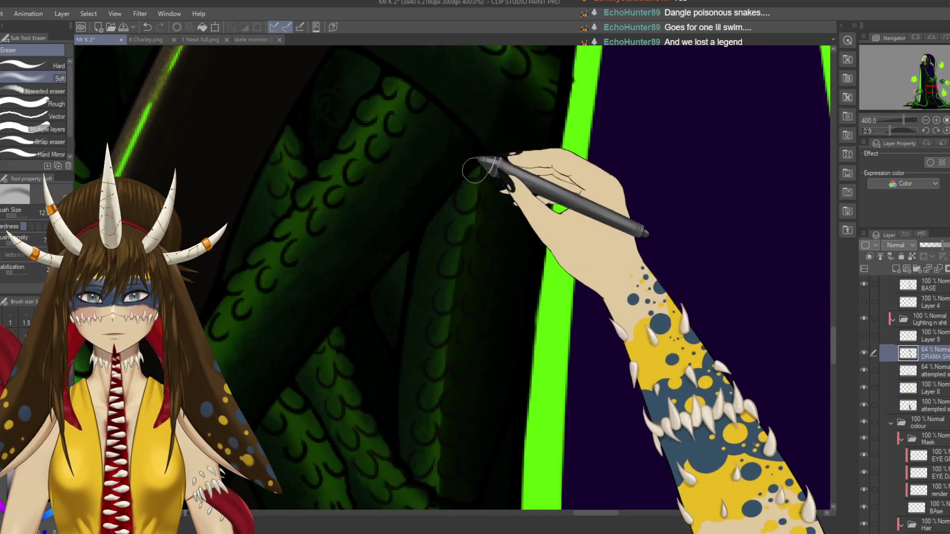
{"action": "left_click_drag", "start_coordinate": [433, 382], "coordinate": [441, 316]}
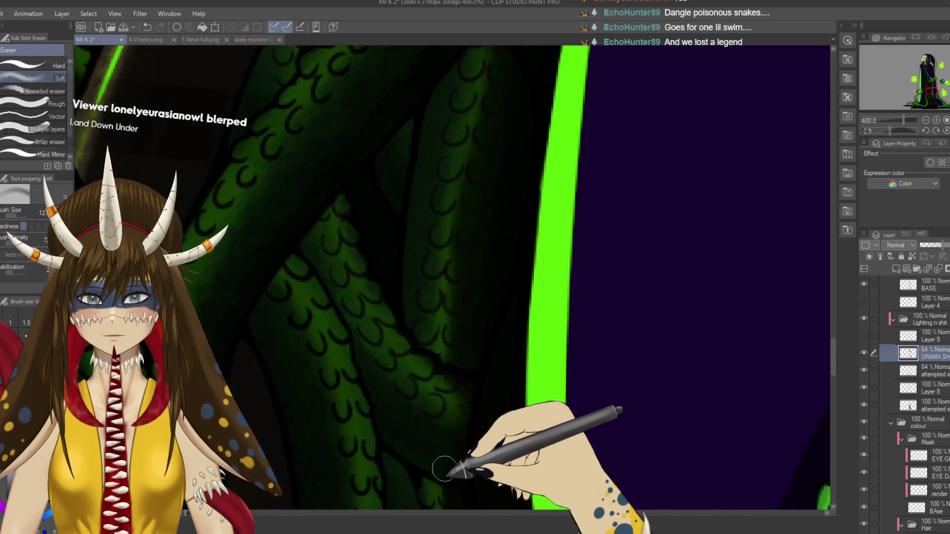
{"action": "left_click_drag", "start_coordinate": [440, 437], "coordinate": [462, 260]}
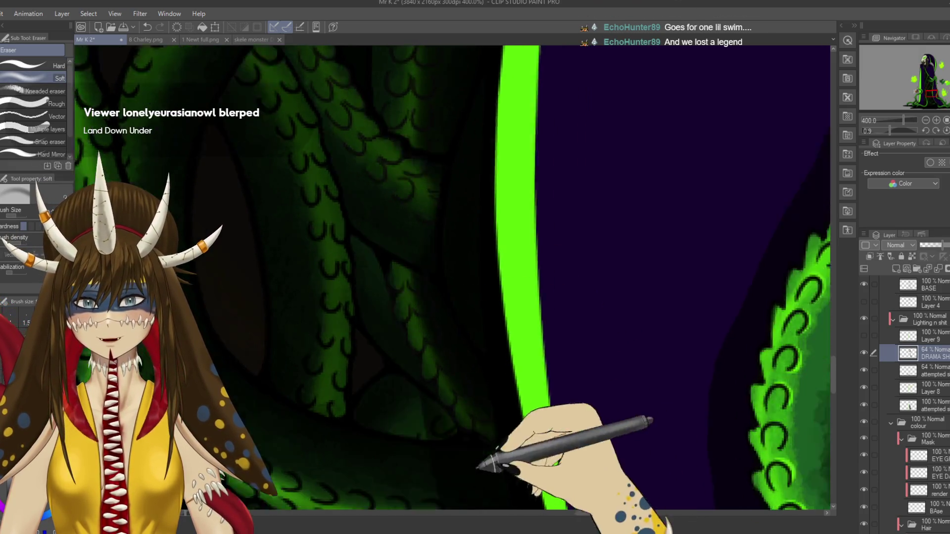
{"action": "left_click_drag", "start_coordinate": [424, 379], "coordinate": [404, 305]}
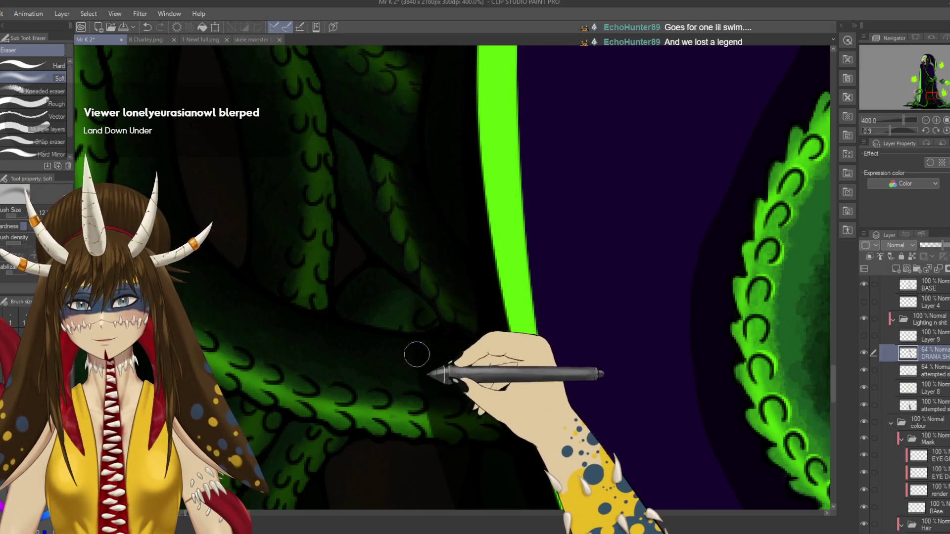
{"action": "left_click_drag", "start_coordinate": [422, 391], "coordinate": [443, 276]}
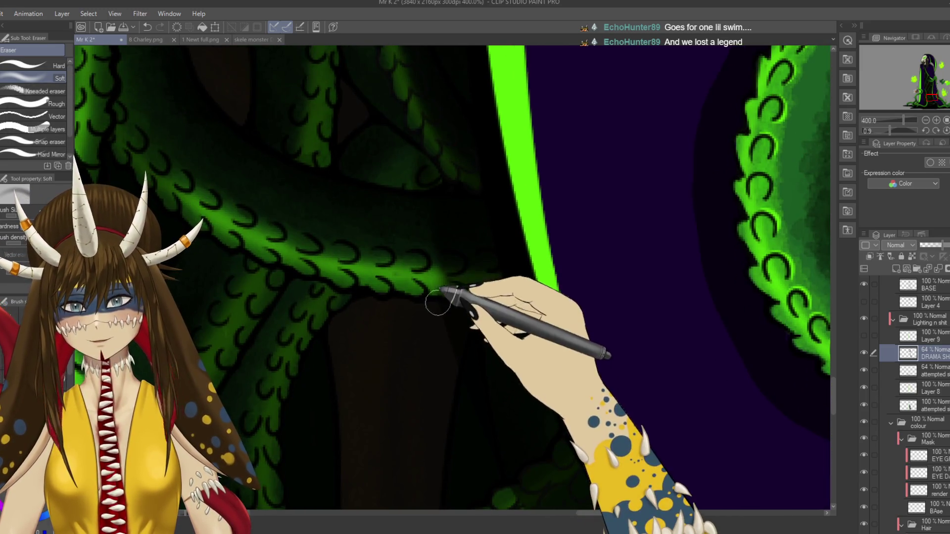
{"action": "left_click_drag", "start_coordinate": [467, 392], "coordinate": [446, 307]}
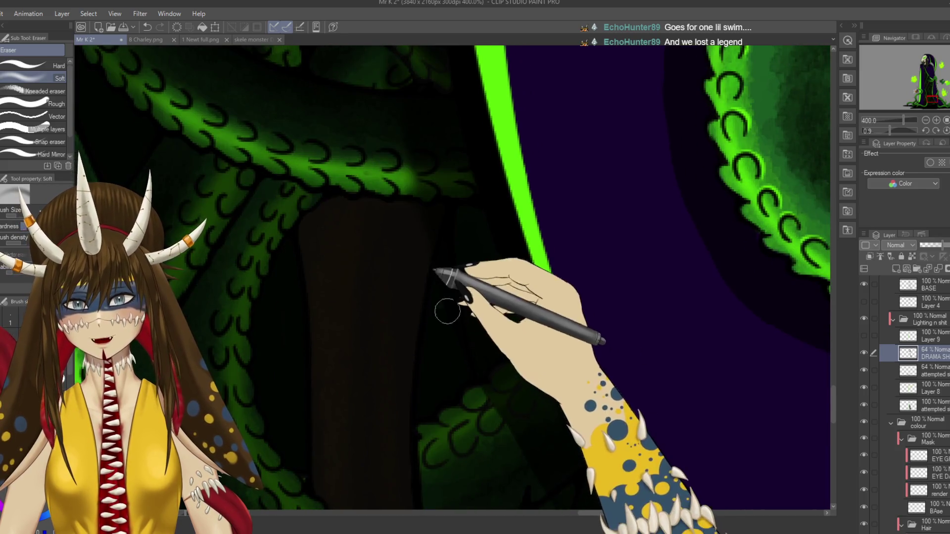
{"action": "left_click_drag", "start_coordinate": [504, 394], "coordinate": [434, 312]}
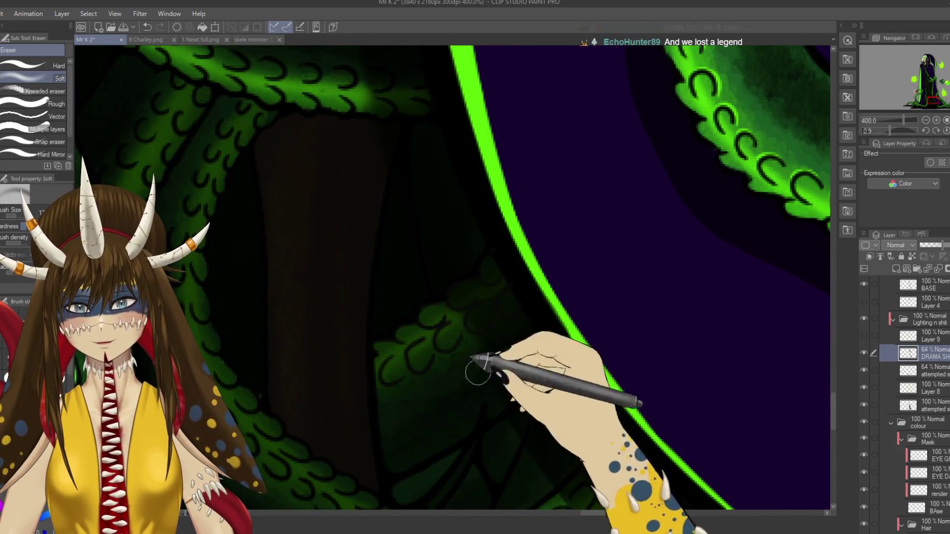
{"action": "left_click_drag", "start_coordinate": [563, 463], "coordinate": [470, 358]}
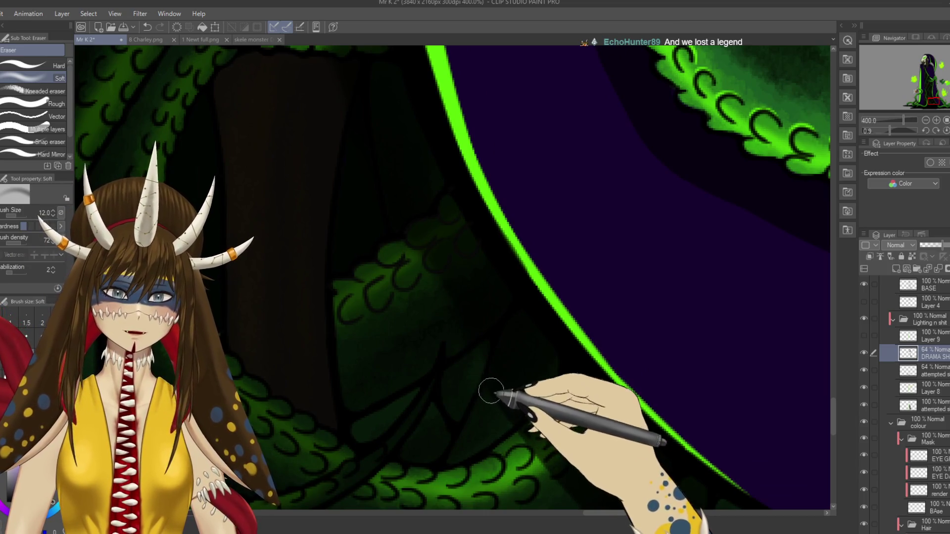
{"action": "left_click_drag", "start_coordinate": [518, 424], "coordinate": [420, 312]}
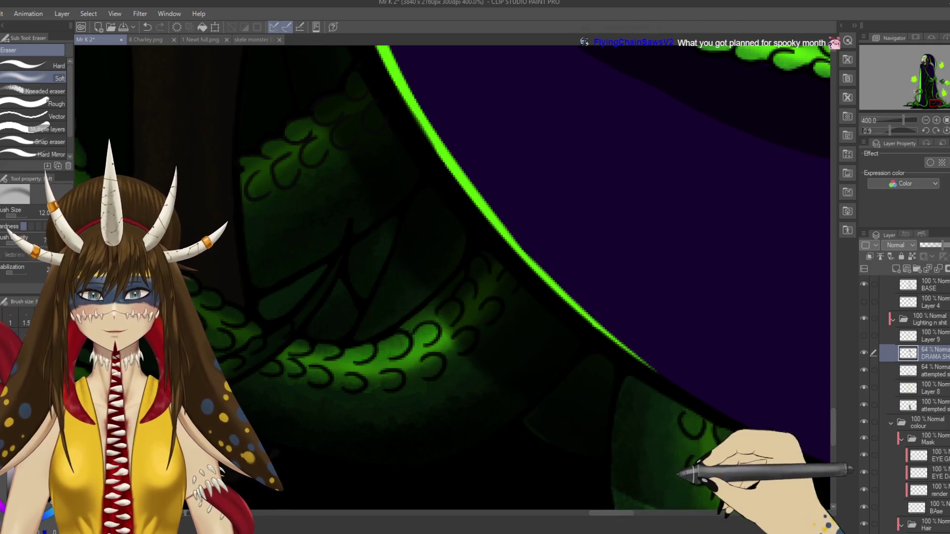
{"action": "left_click_drag", "start_coordinate": [545, 448], "coordinate": [393, 337]}
{"action": "key", "text": "p"}
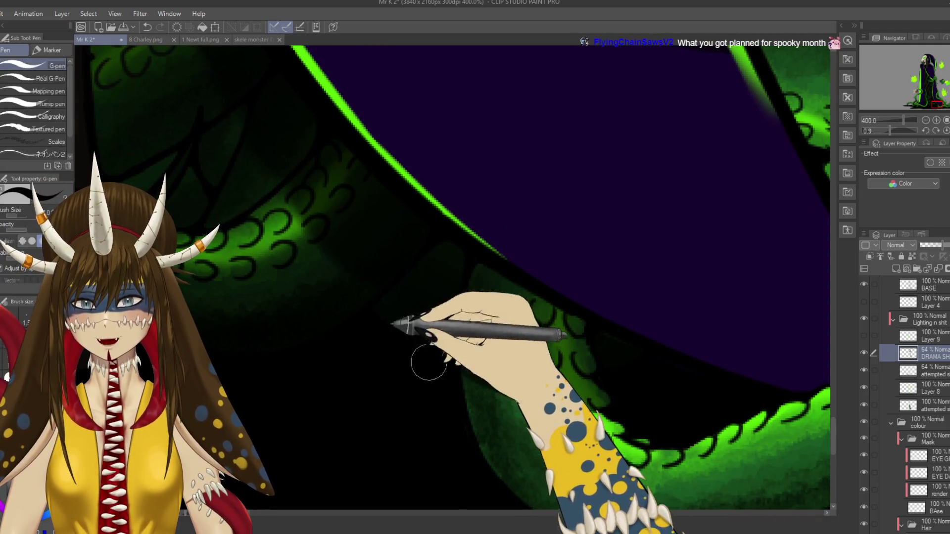
{"action": "key", "text": "e"}
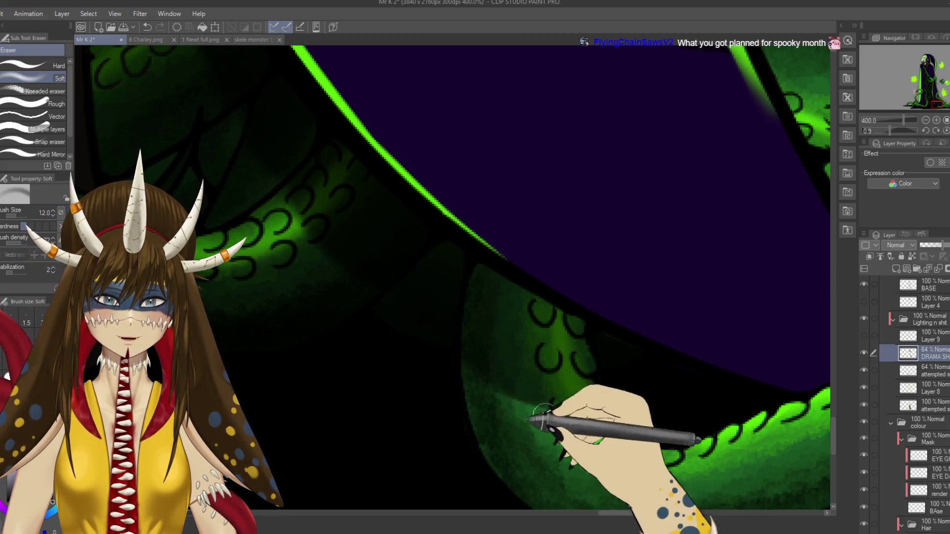
- Merge the DRAMA SH layer into the layer below and zoom back out to 200%
{"action": "key", "text": "ctrl+e"}
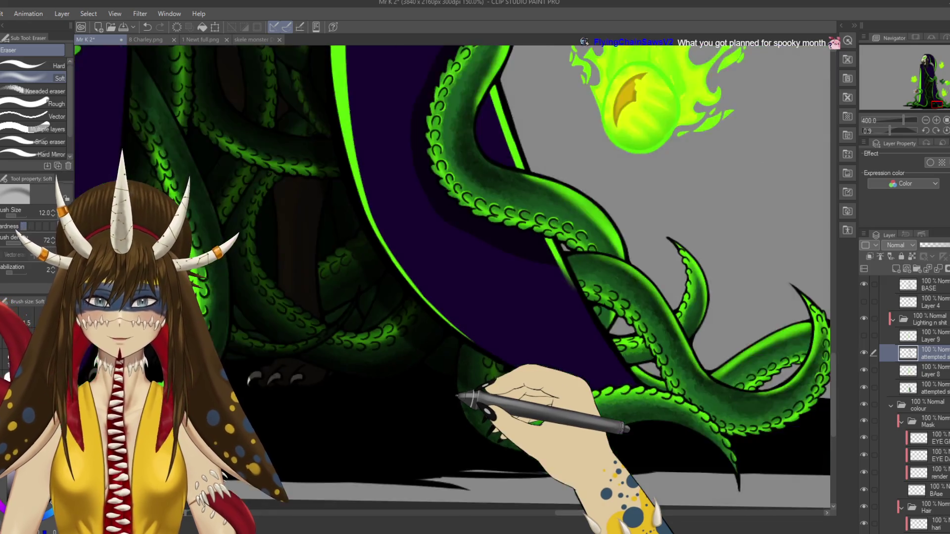
{"action": "scroll", "coordinate": [453, 277], "scroll_direction": "down", "scroll_amount": 5}
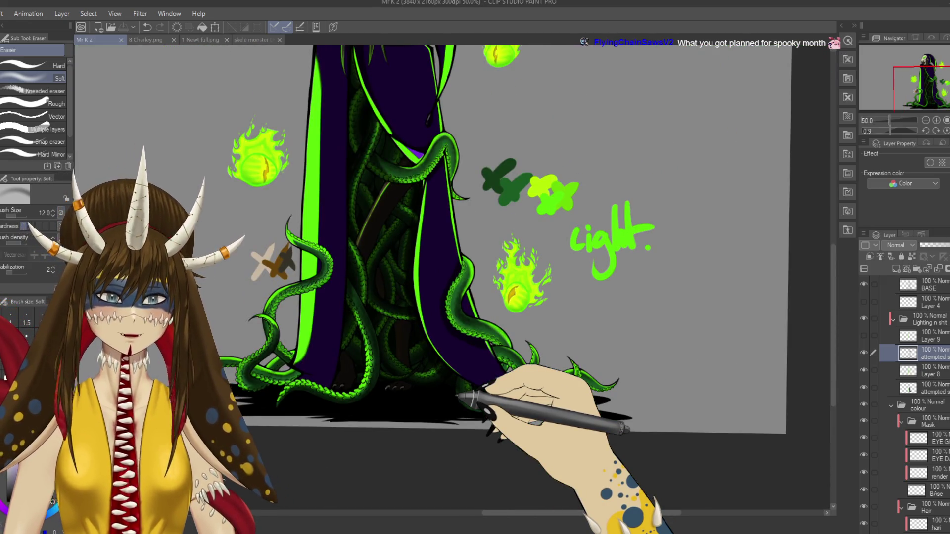
{"action": "scroll", "coordinate": [457, 396], "scroll_direction": "up", "scroll_amount": 2}
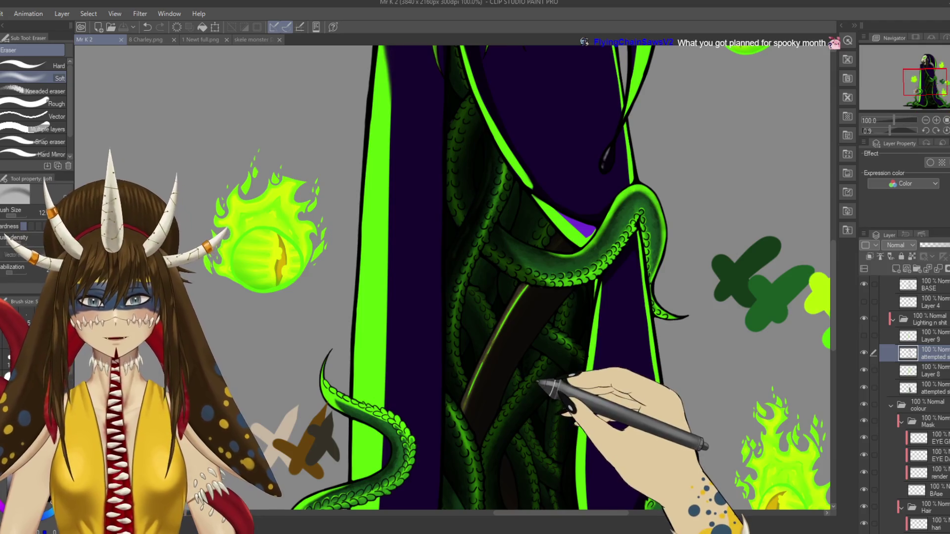
{"action": "scroll", "coordinate": [539, 382], "scroll_direction": "up", "scroll_amount": 1}
{"action": "scroll", "coordinate": [540, 382], "scroll_direction": "up", "scroll_amount": 1}
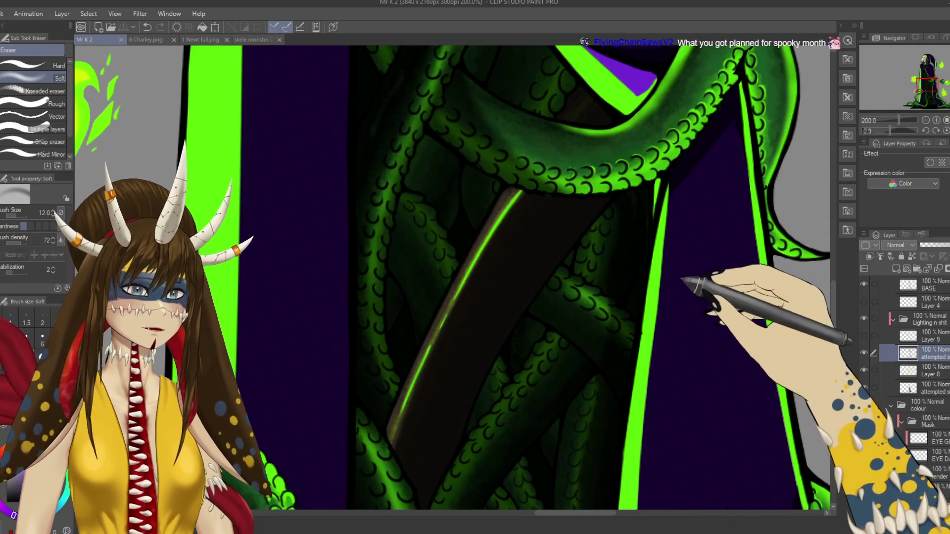
{"action": "left_click_drag", "start_coordinate": [689, 286], "coordinate": [500, 316]}
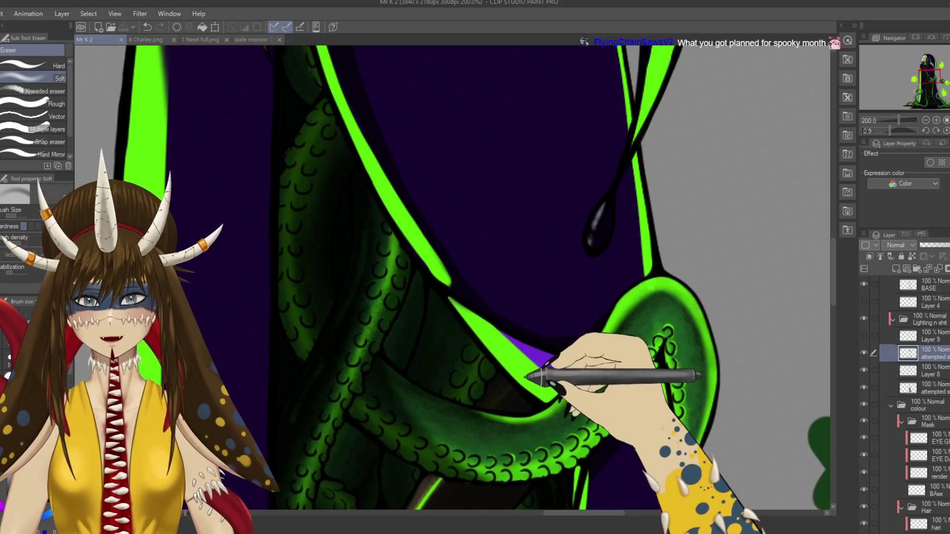
{"action": "mouse_move", "coordinate": [450, 282]}
{"action": "left_mouse_down"}
{"action": "mouse_move", "coordinate": [520, 394]}
{"action": "mouse_move", "coordinate": [531, 295]}
{"action": "left_mouse_up"}
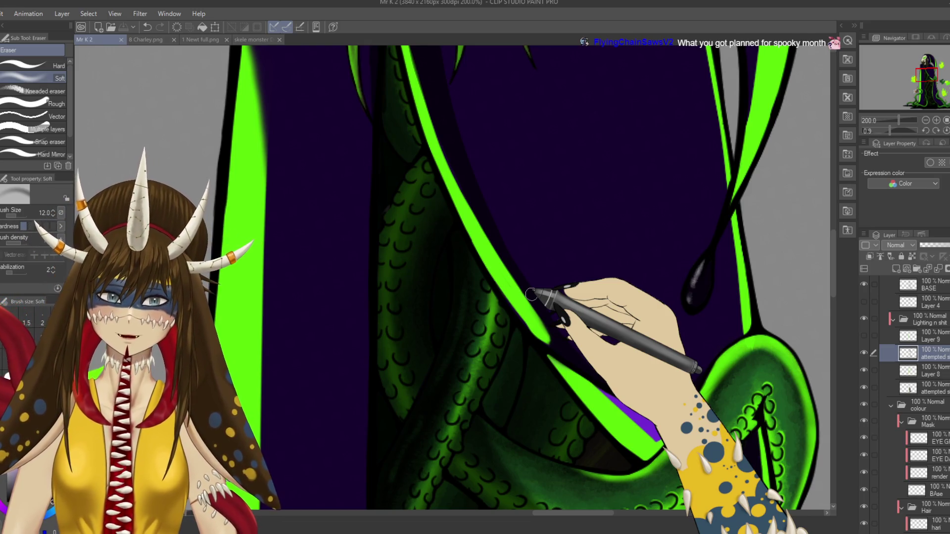
- Darken the robe edge beside the tentacles and brighten the snake coil's upper glow
{"action": "key", "text": "p"}
{"action": "left_click_drag", "start_coordinate": [452, 159], "coordinate": [425, 102]}
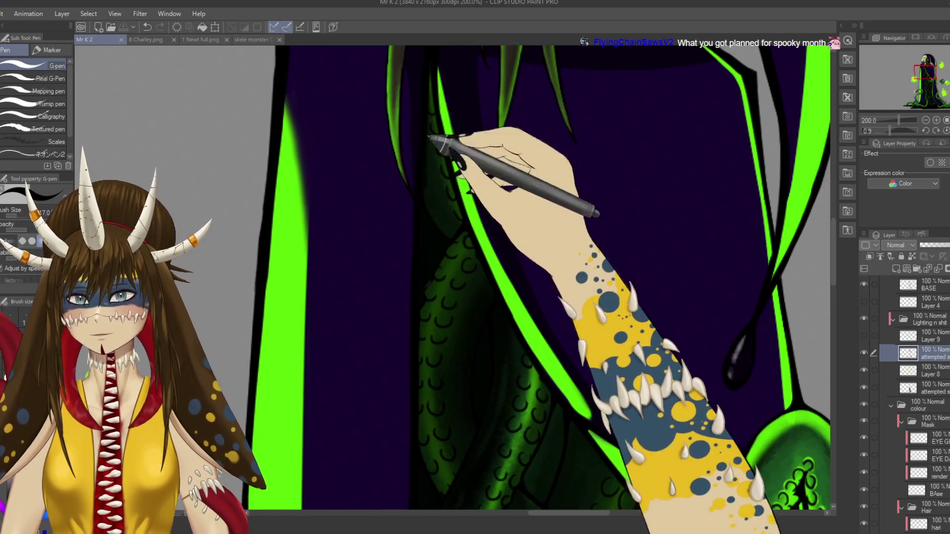
{"action": "left_click_drag", "start_coordinate": [431, 141], "coordinate": [446, 227]}
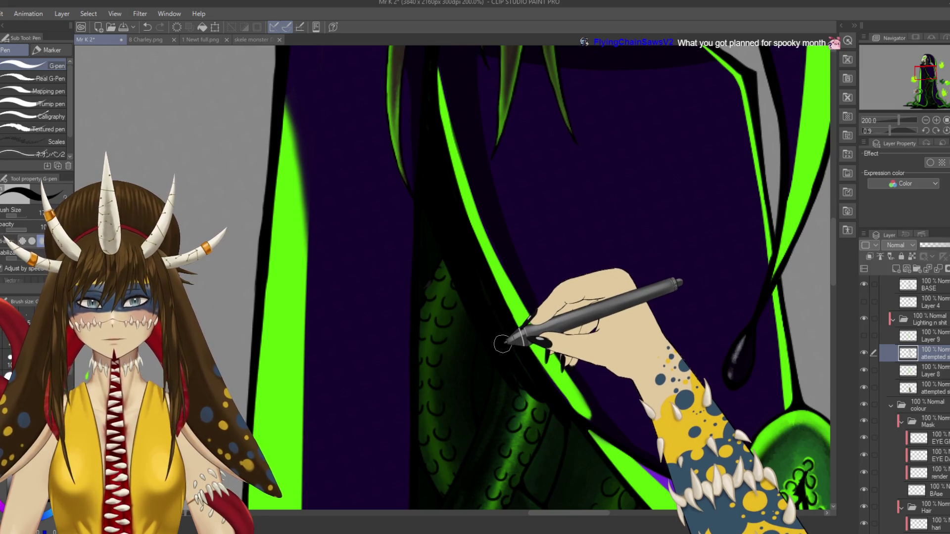
{"action": "mouse_move", "coordinate": [501, 343]}
{"action": "left_mouse_down"}
{"action": "mouse_move", "coordinate": [549, 262]}
{"action": "mouse_move", "coordinate": [567, 308]}
{"action": "left_mouse_up"}
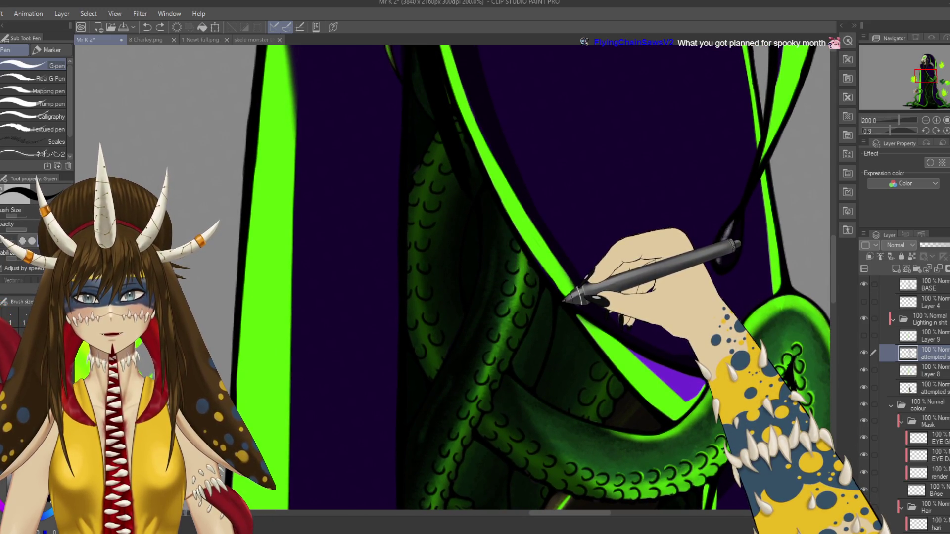
{"action": "left_click_drag", "start_coordinate": [428, 49], "coordinate": [452, 148]}
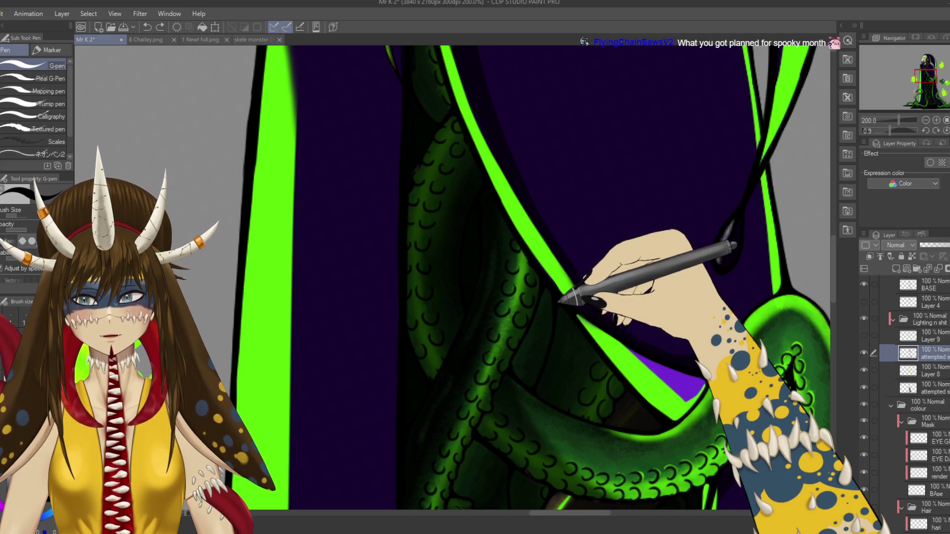
- Raise the shading layer to 100% opacity, paint two dark purple robe-edge strokes, and add a new layer
{"action": "left_click_drag", "start_coordinate": [605, 351], "coordinate": [526, 212]}
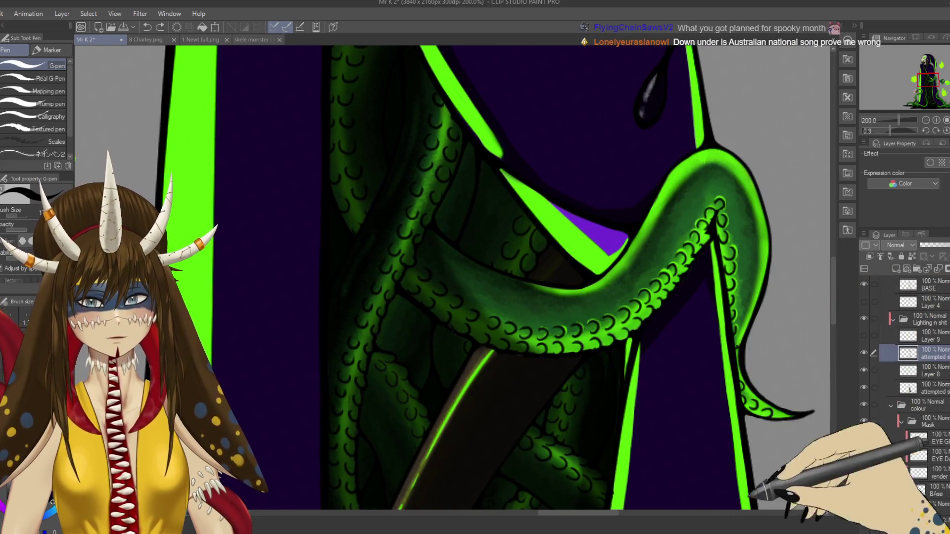
{"action": "left_click_drag", "start_coordinate": [569, 307], "coordinate": [564, 163]}
{"action": "left_click_drag", "start_coordinate": [934, 244], "coordinate": [948, 244]}
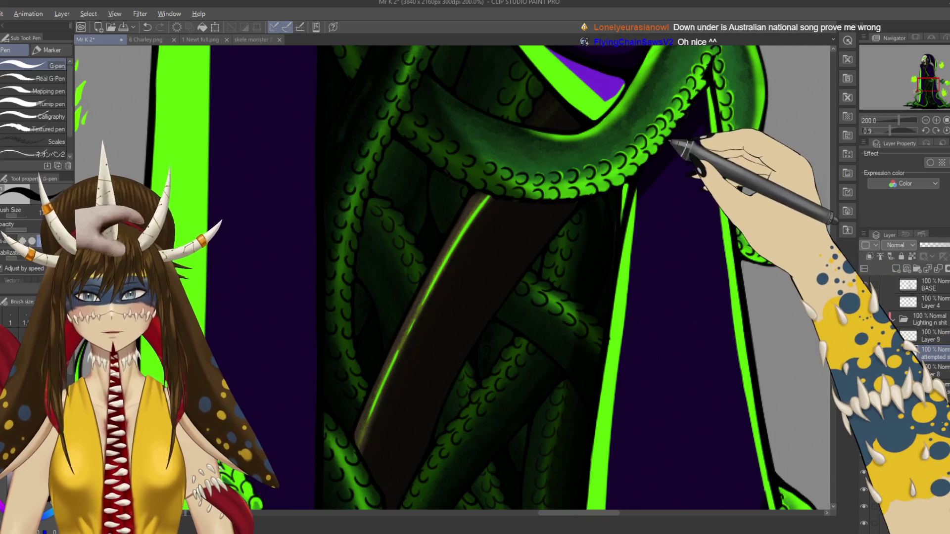
{"action": "left_click_drag", "start_coordinate": [666, 178], "coordinate": [682, 341]}
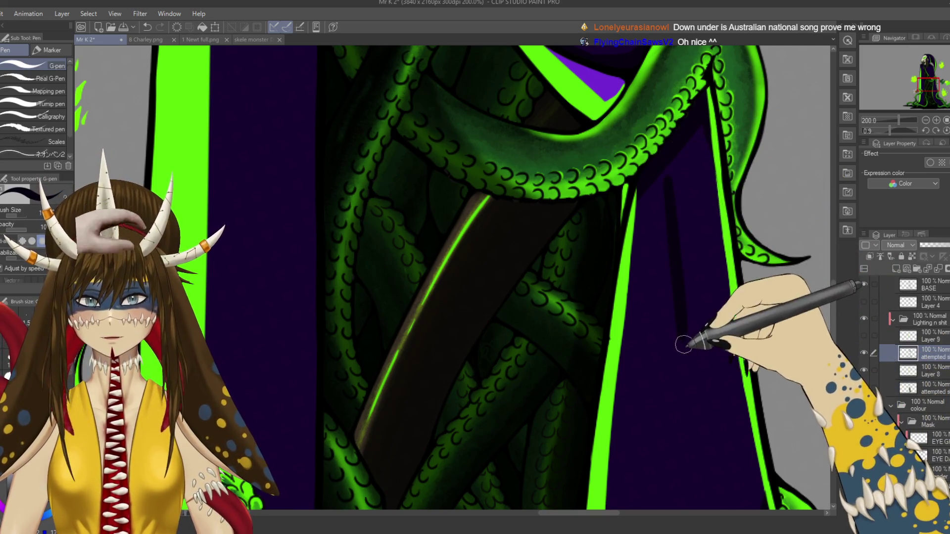
{"action": "mouse_move", "coordinate": [569, 260]}
{"action": "left_mouse_down"}
{"action": "mouse_move", "coordinate": [499, 430]}
{"action": "mouse_move", "coordinate": [667, 255]}
{"action": "left_mouse_up"}
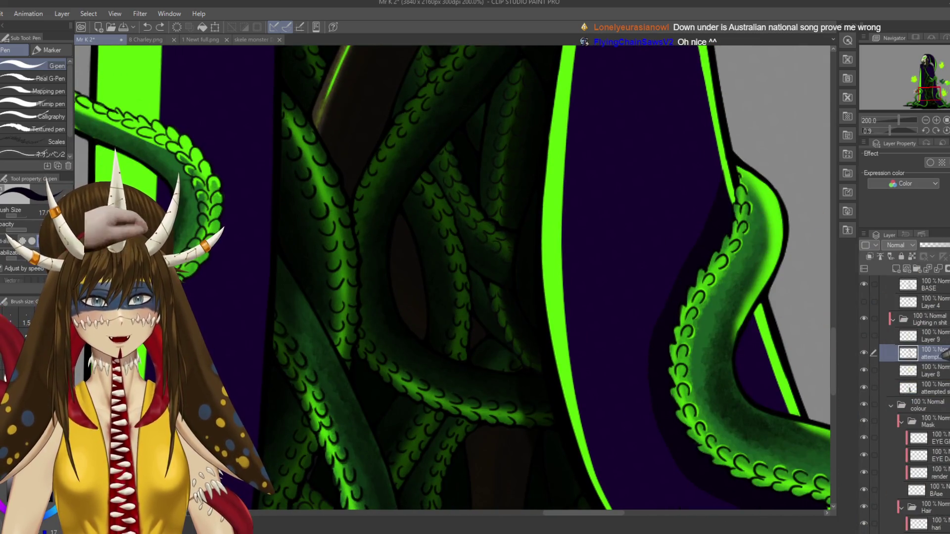
{"action": "left_click_drag", "start_coordinate": [653, 405], "coordinate": [614, 258]}
{"action": "scroll", "coordinate": [452, 277], "scroll_direction": "up", "scroll_amount": 5}
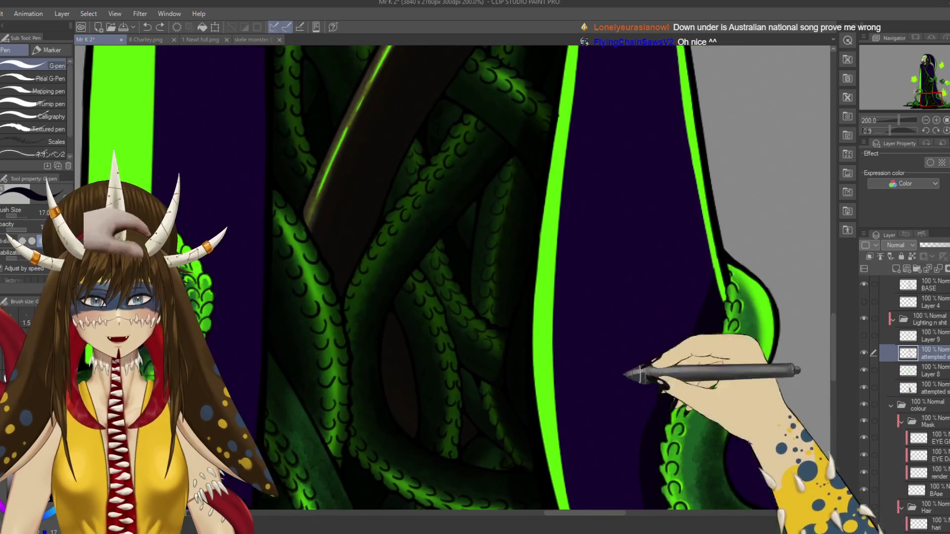
{"action": "left_click", "coordinate": [897, 269]}
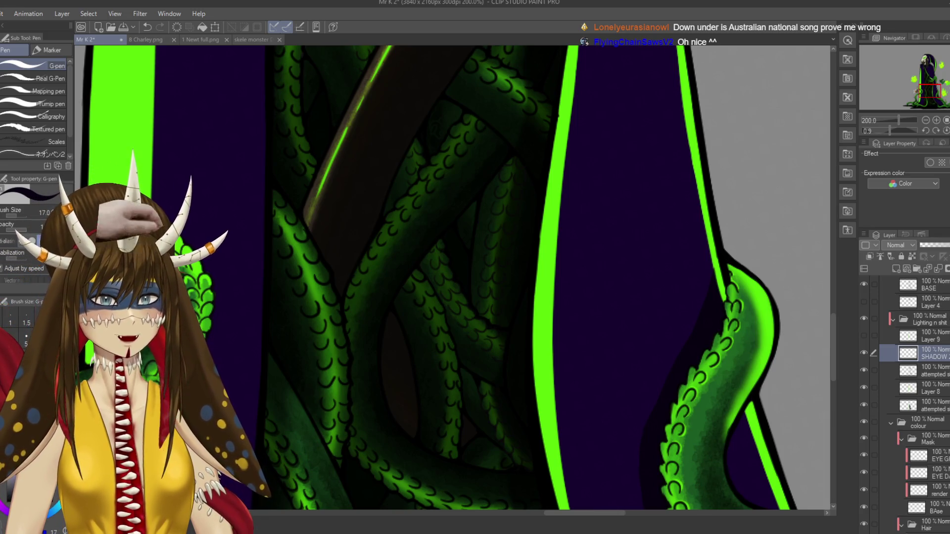
- Set the SHADOW layer to 64% opacity, save, and shade the tentacles beneath the robe opening
{"action": "left_click_drag", "start_coordinate": [949, 245], "coordinate": [940, 245]}
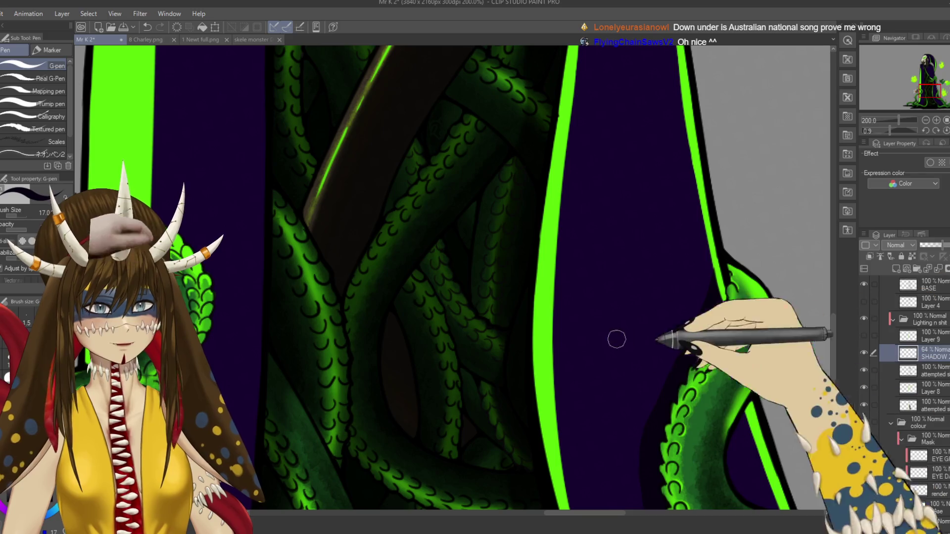
{"action": "key", "text": "ctrl+s"}
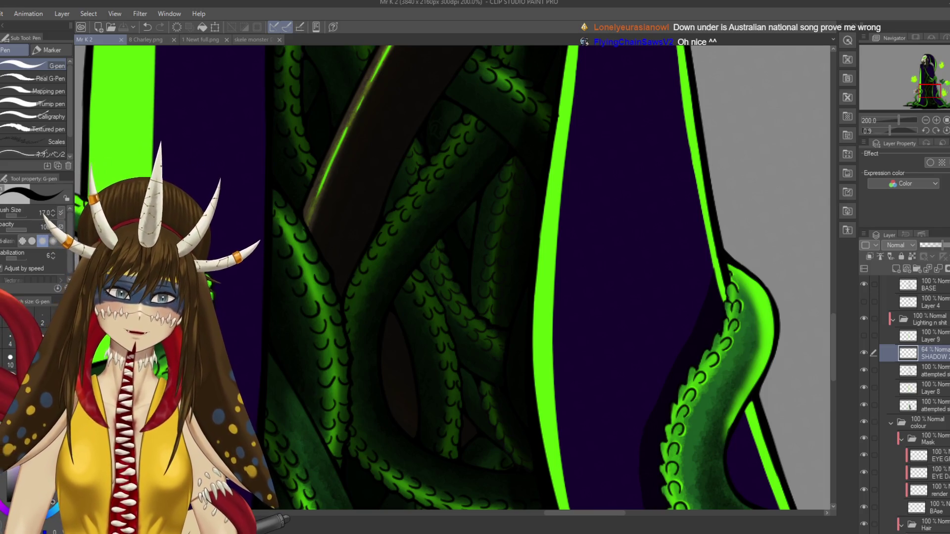
{"action": "scroll", "coordinate": [453, 277], "scroll_direction": "down", "scroll_amount": 3}
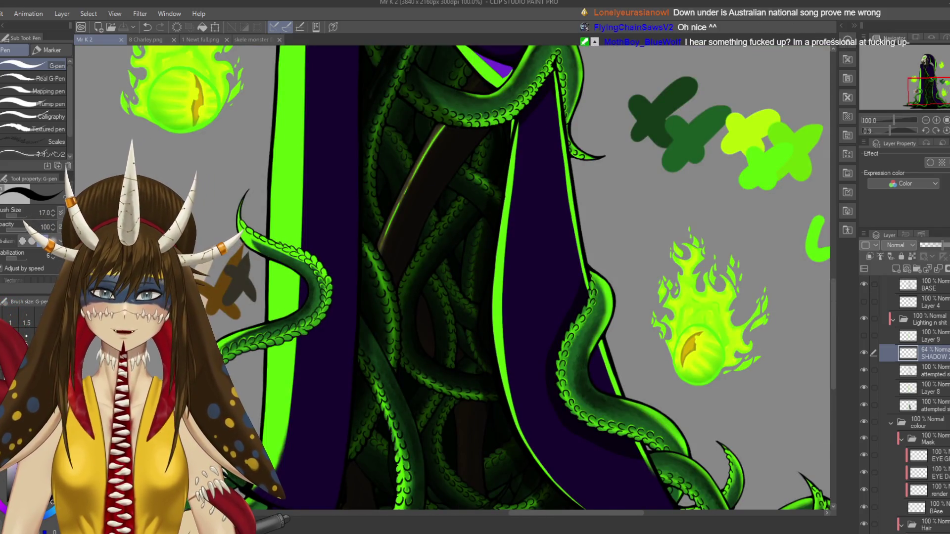
{"action": "scroll", "coordinate": [544, 247], "scroll_direction": "up", "scroll_amount": 3}
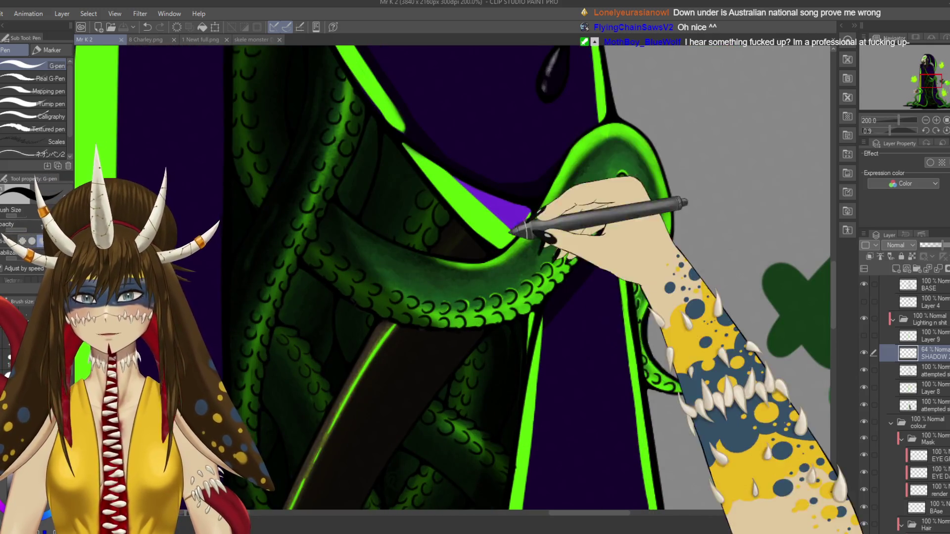
{"action": "left_click_drag", "start_coordinate": [512, 232], "coordinate": [552, 250]}
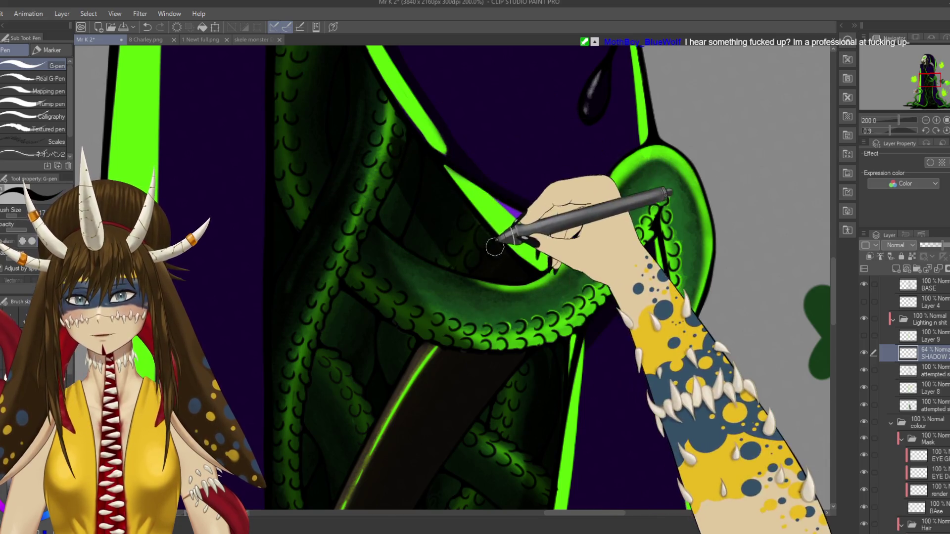
{"action": "left_click_drag", "start_coordinate": [342, 113], "coordinate": [391, 158]}
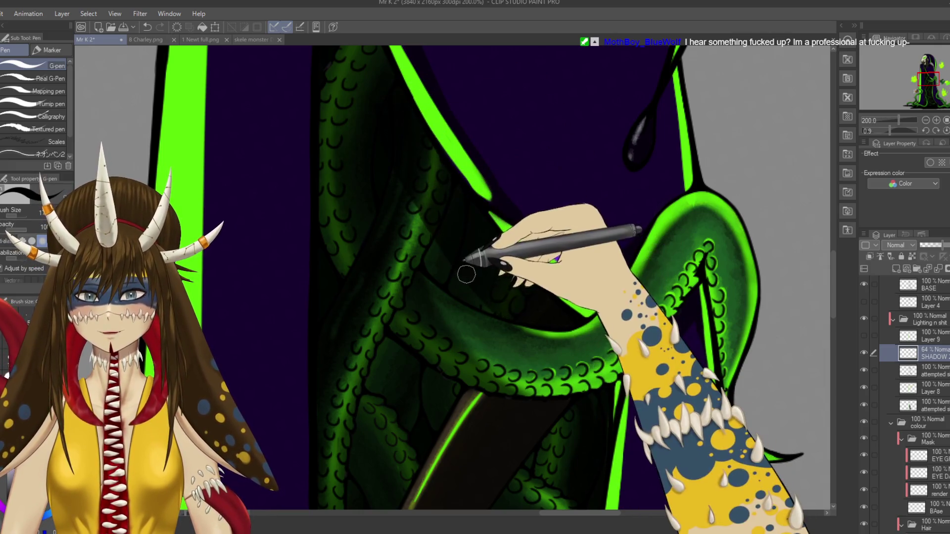
{"action": "left_click_drag", "start_coordinate": [422, 212], "coordinate": [417, 210]}
{"action": "left_click_drag", "start_coordinate": [376, 141], "coordinate": [469, 272]}
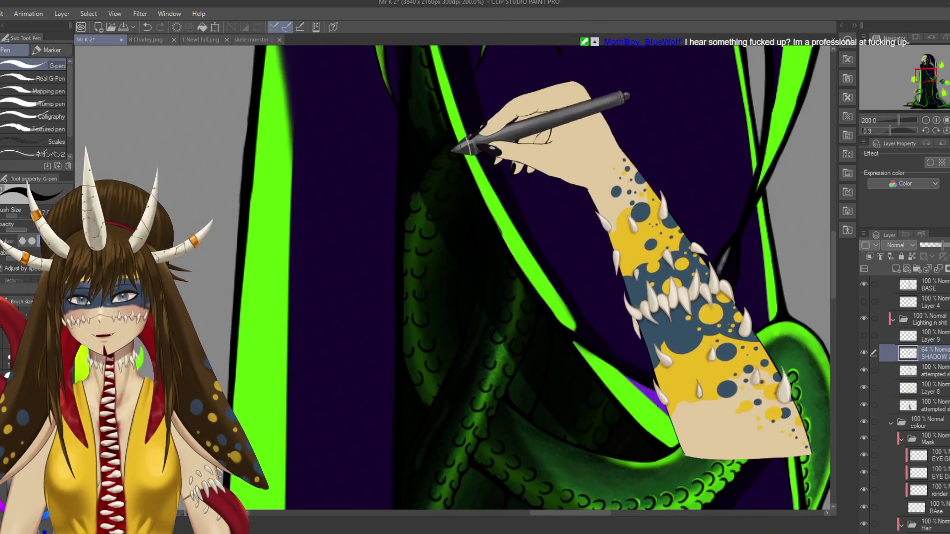
{"action": "left_click_drag", "start_coordinate": [456, 144], "coordinate": [497, 233]}
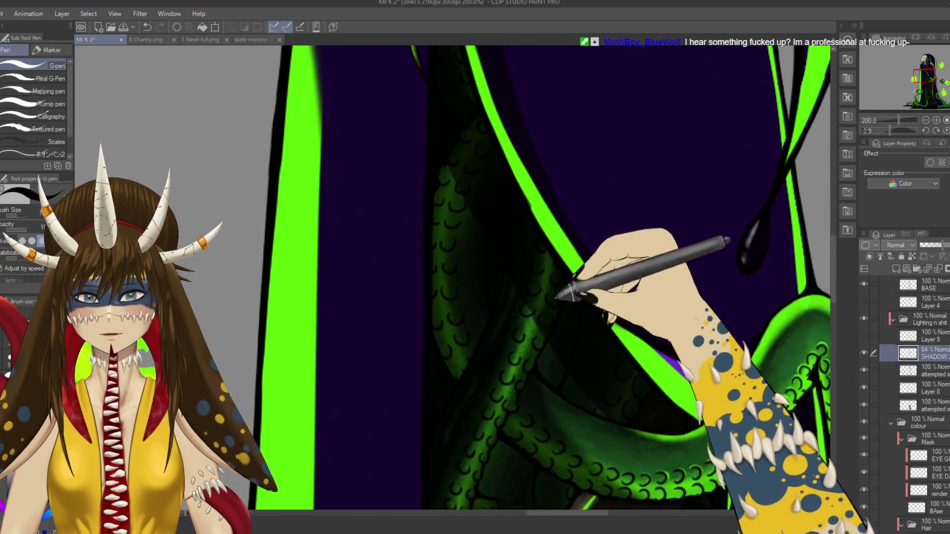
{"action": "left_click_drag", "start_coordinate": [549, 377], "coordinate": [438, 189]}
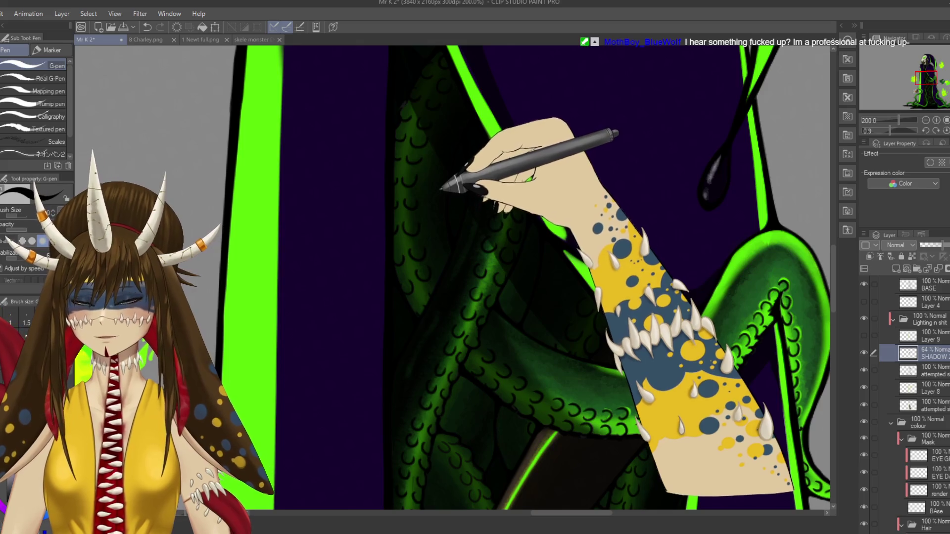
{"action": "key", "text": "e"}
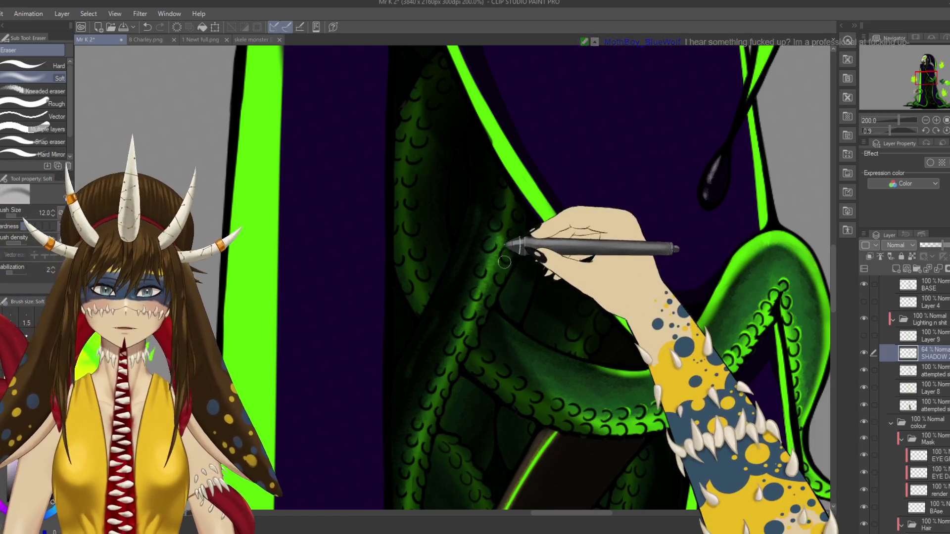
- Save, zoom out to 50% on the skull figure, and begin a lasso along the robe's left edge
{"action": "mouse_move", "coordinate": [646, 394]}
{"action": "left_mouse_down"}
{"action": "mouse_move", "coordinate": [515, 310]}
{"action": "mouse_move", "coordinate": [574, 327]}
{"action": "mouse_move", "coordinate": [584, 450]}
{"action": "left_mouse_up"}
{"action": "key", "text": "ctrl+s"}
{"action": "key", "text": "ctrl+minus"}
{"action": "key", "text": "ctrl+minus"}
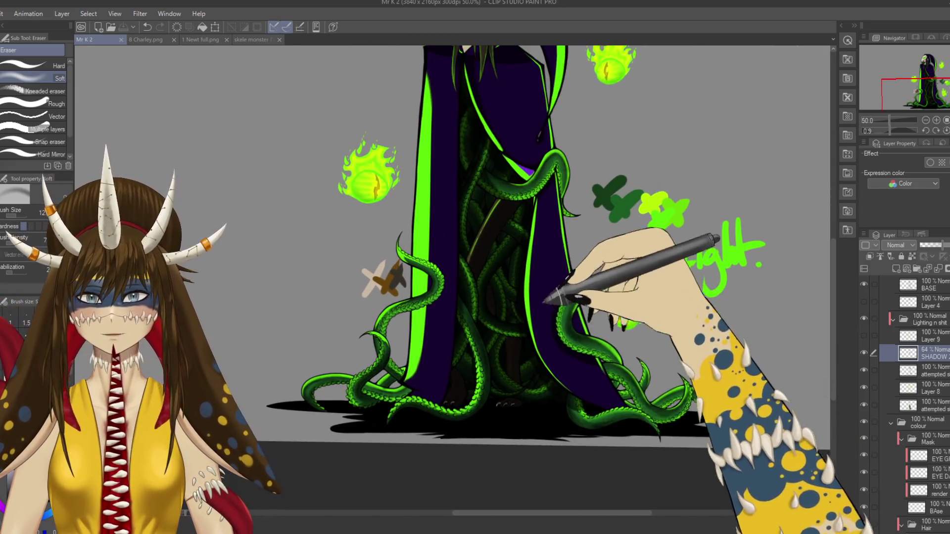
{"action": "left_click_drag", "start_coordinate": [544, 292], "coordinate": [558, 356]}
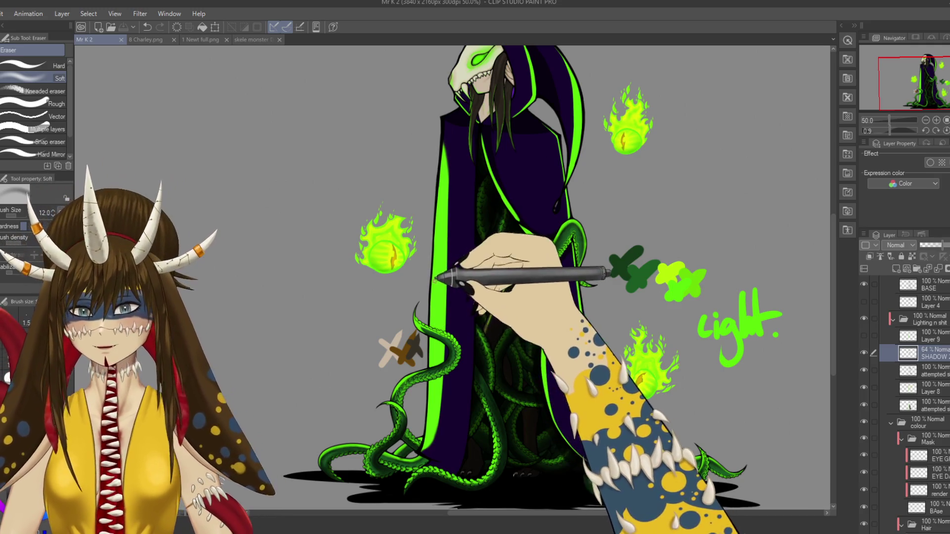
{"action": "key", "text": "m"}
{"action": "mouse_move", "coordinate": [423, 301]}
{"action": "left_mouse_down"}
{"action": "mouse_move", "coordinate": [461, 257]}
{"action": "mouse_move", "coordinate": [424, 299]}
{"action": "left_mouse_up"}
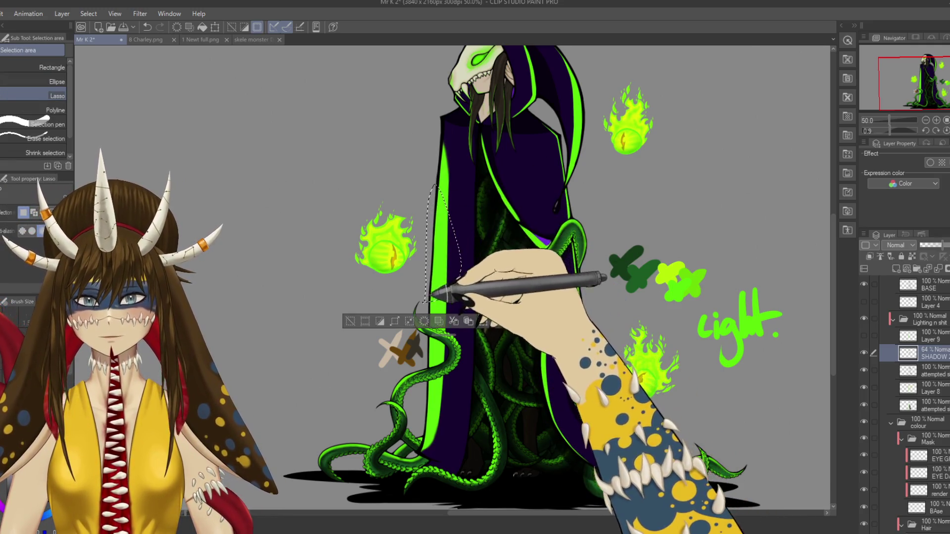
- Copy-paste the selected robe-edge region, deselect, save the drawing and activate the shading layer
{"action": "left_click", "coordinate": [930, 388]}
{"action": "key", "text": "ctrl+c"}
{"action": "key", "text": "ctrl+v"}
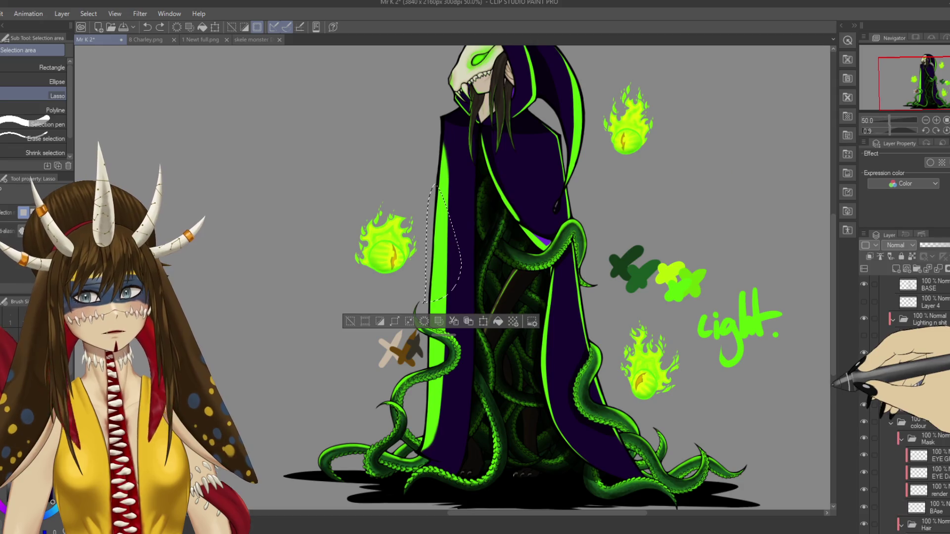
{"action": "key", "text": "ctrl+d"}
{"action": "key", "text": "ctrl+s"}
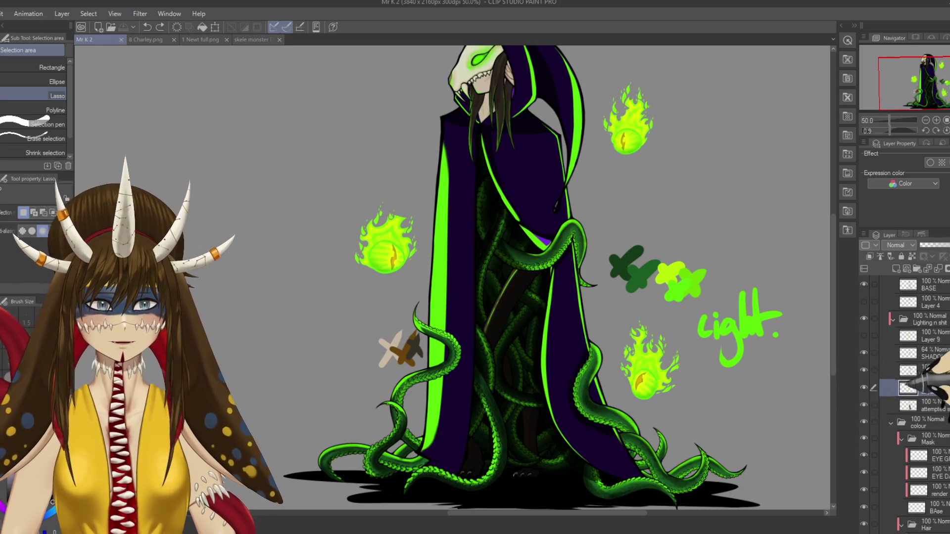
{"action": "left_click", "coordinate": [933, 405], "text": "ctrl"}
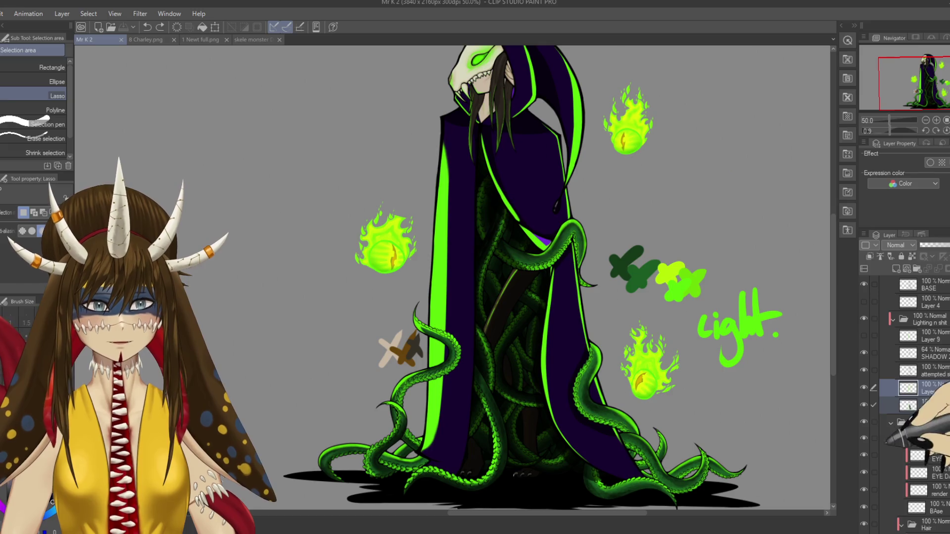
- Lasso the green robe strip above the tentacle tip, along the jaw, and beside the tentacle
{"action": "scroll", "coordinate": [811, 472], "scroll_direction": "up", "scroll_amount": 2}
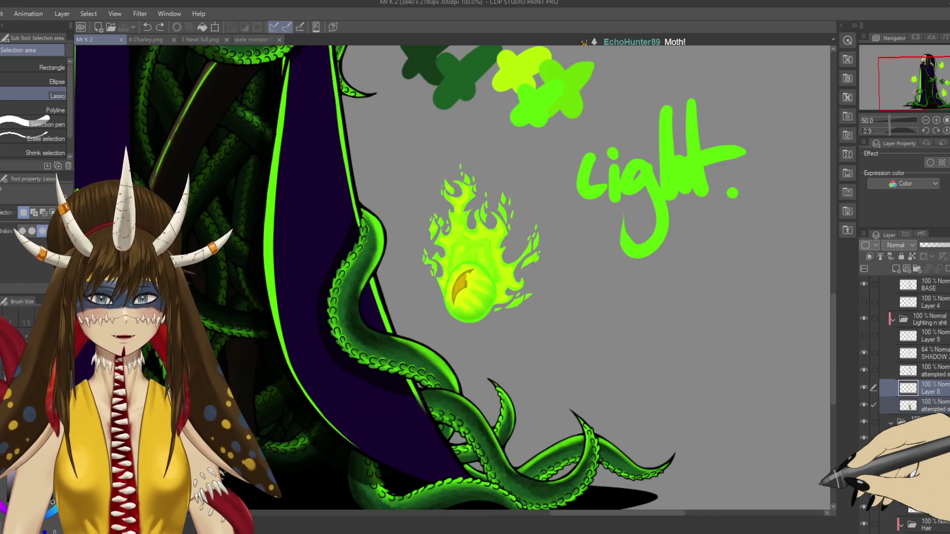
{"action": "scroll", "coordinate": [453, 277], "scroll_direction": "up", "scroll_amount": 1}
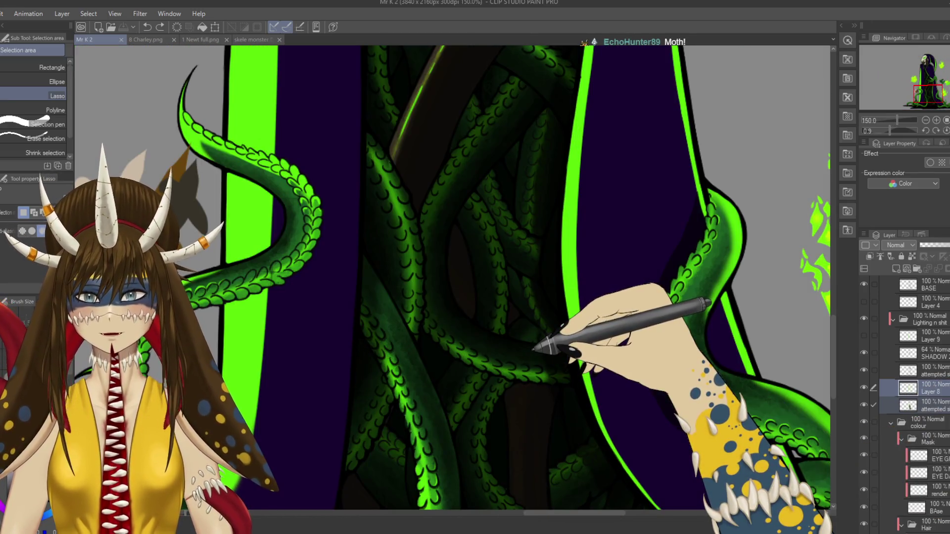
{"action": "scroll", "coordinate": [453, 277], "scroll_direction": "up", "scroll_amount": 1}
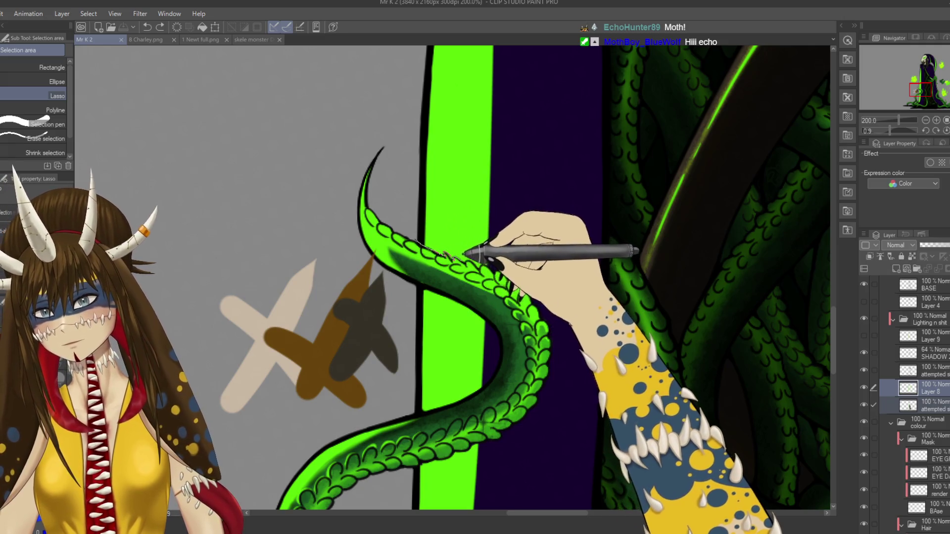
{"action": "mouse_move", "coordinate": [500, 178]}
{"action": "left_mouse_down"}
{"action": "mouse_move", "coordinate": [423, 232]}
{"action": "mouse_move", "coordinate": [396, 277]}
{"action": "left_mouse_up"}
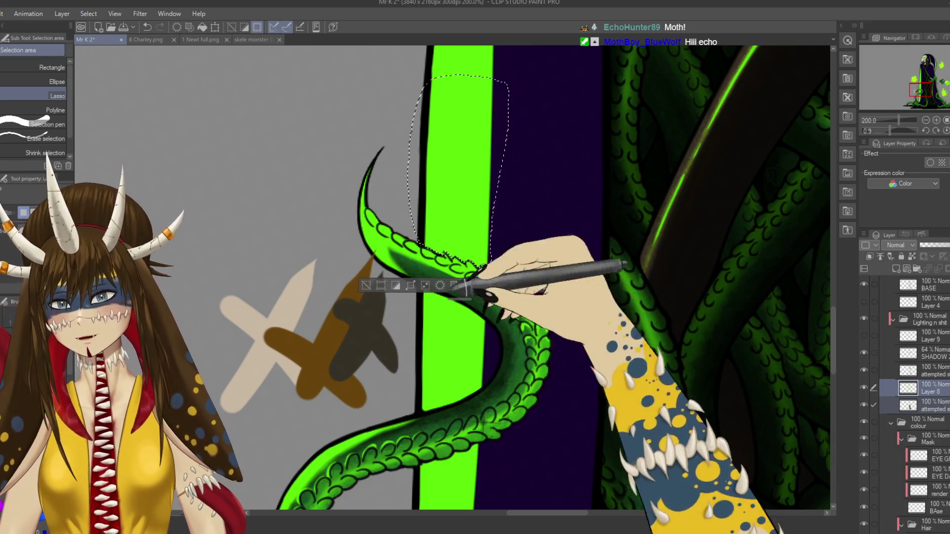
{"action": "left_click_drag", "start_coordinate": [405, 312], "coordinate": [460, 303]}
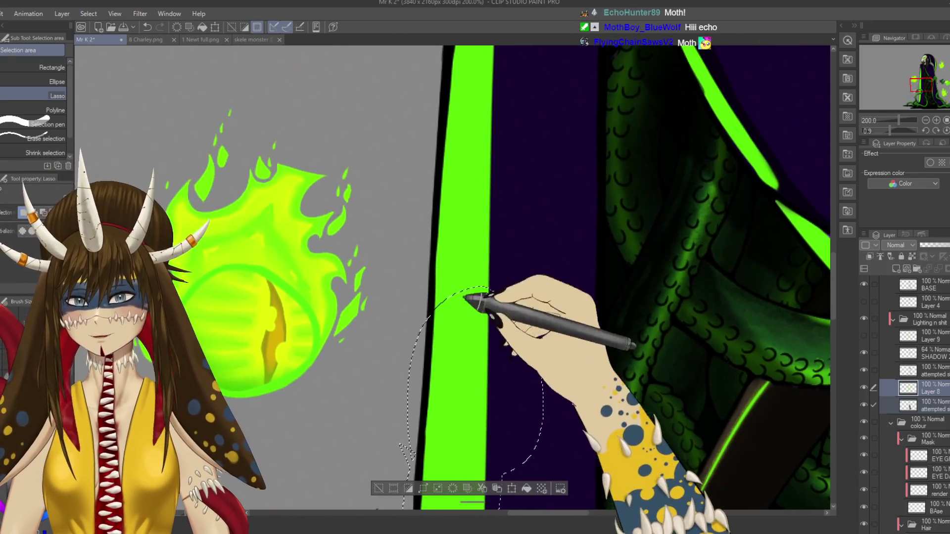
{"action": "left_click_drag", "start_coordinate": [445, 138], "coordinate": [418, 196]}
{"action": "mouse_move", "coordinate": [435, 316]}
{"action": "left_mouse_down"}
{"action": "mouse_move", "coordinate": [450, 148]}
{"action": "mouse_move", "coordinate": [497, 244]}
{"action": "left_mouse_up"}
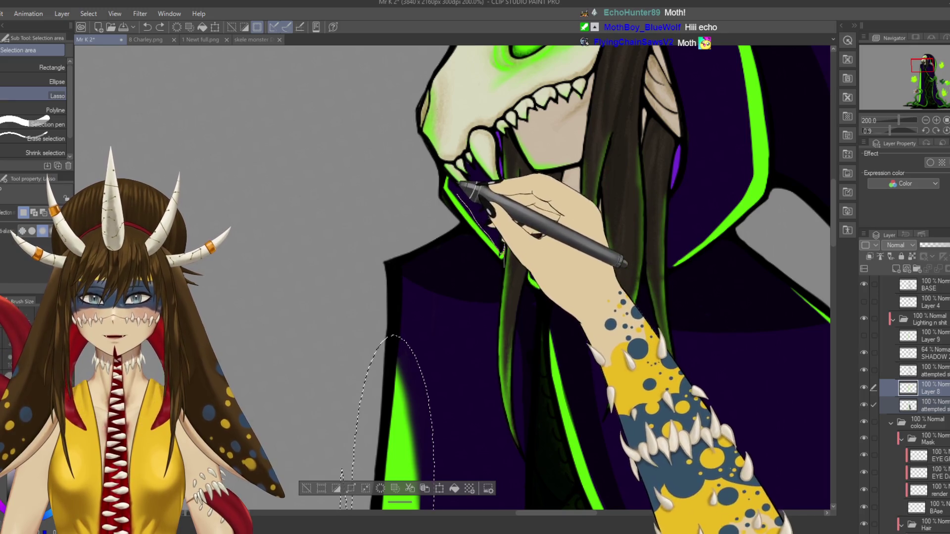
{"action": "left_click_drag", "start_coordinate": [505, 260], "coordinate": [532, 289]}
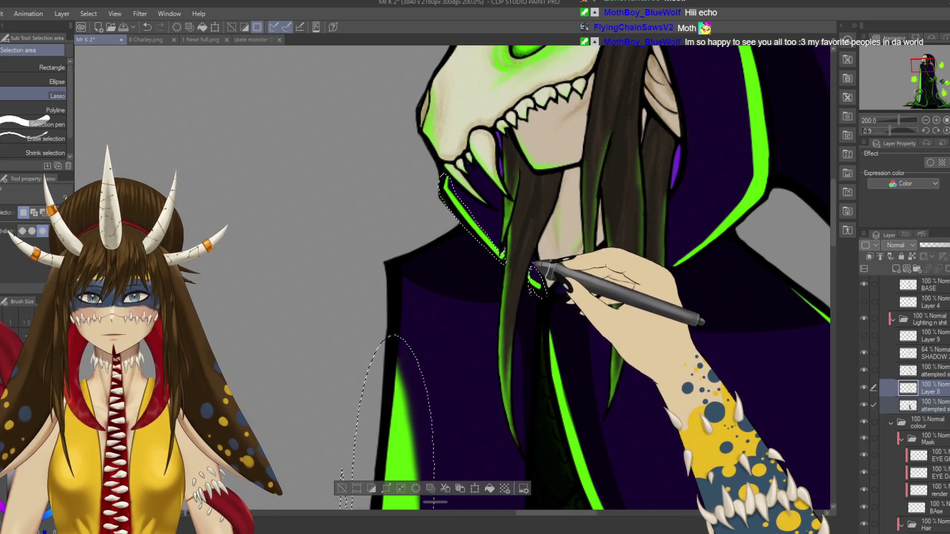
{"action": "left_click_drag", "start_coordinate": [599, 398], "coordinate": [561, 171]}
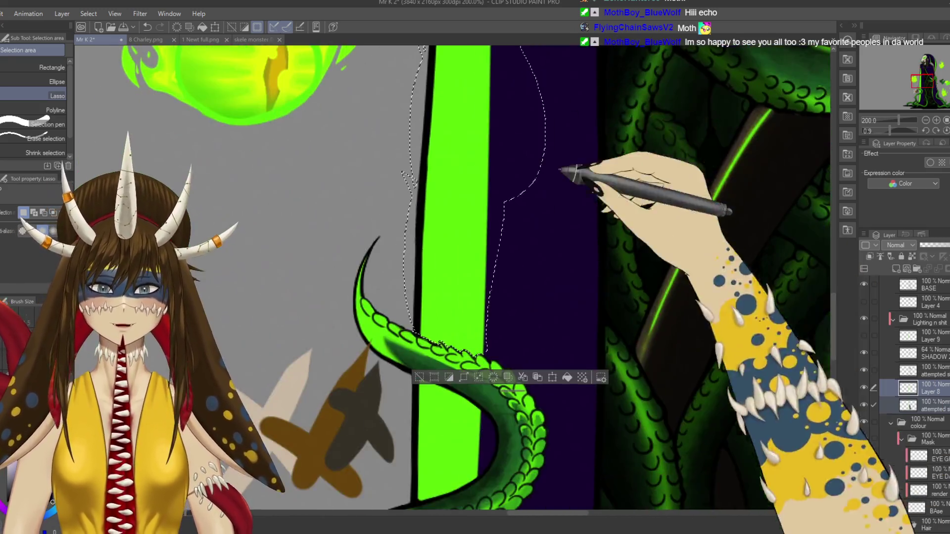
{"action": "left_click_drag", "start_coordinate": [569, 421], "coordinate": [628, 173]}
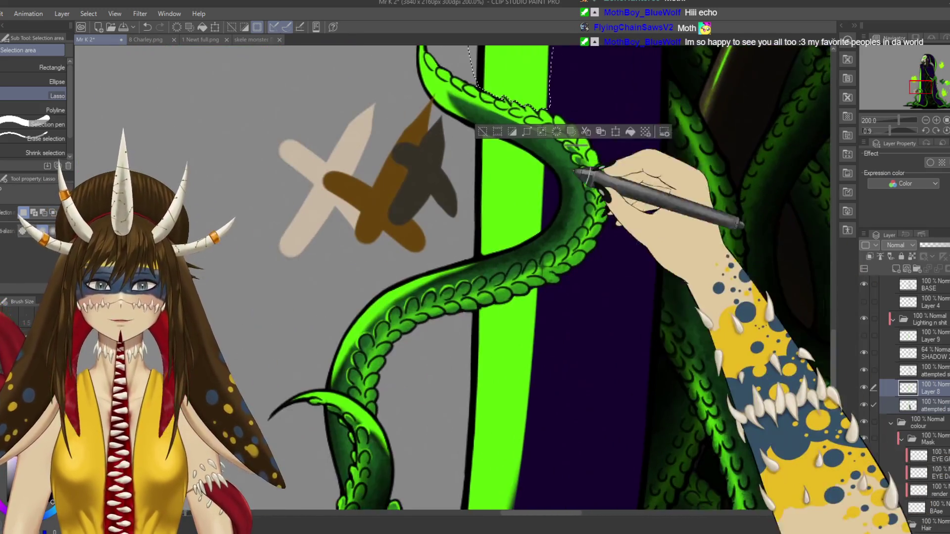
{"action": "mouse_move", "coordinate": [474, 146]}
{"action": "left_mouse_down"}
{"action": "mouse_move", "coordinate": [509, 228]}
{"action": "mouse_move", "coordinate": [547, 207]}
{"action": "mouse_move", "coordinate": [518, 238]}
{"action": "left_mouse_up"}
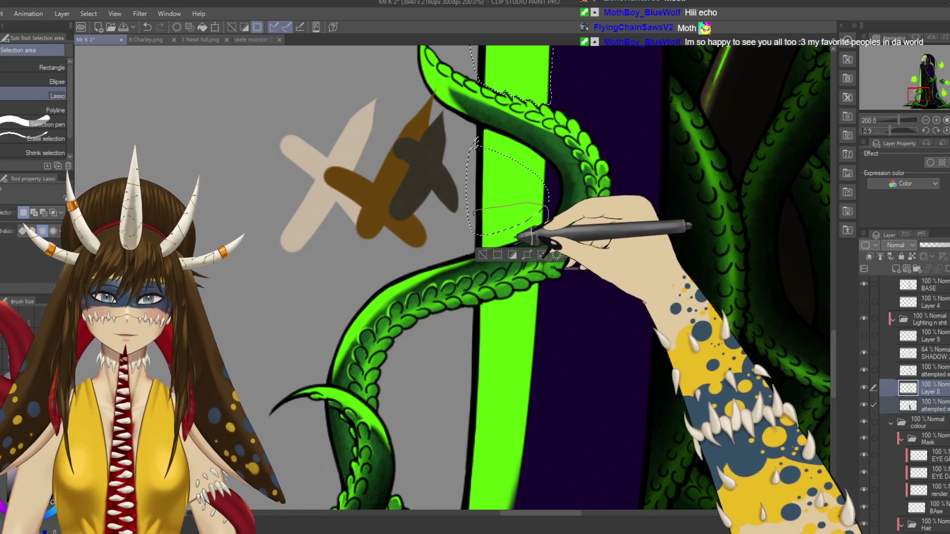
{"action": "left_click_drag", "start_coordinate": [474, 216], "coordinate": [544, 198]}
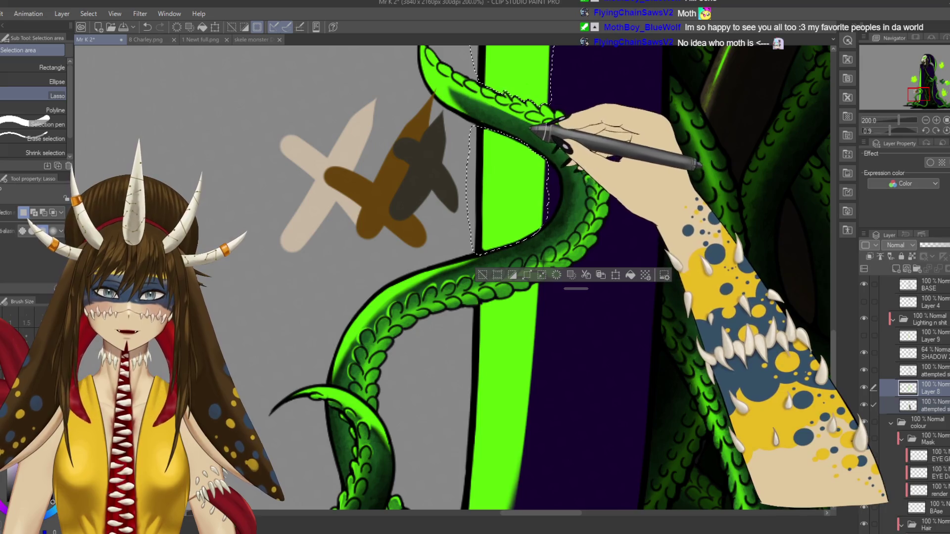
- Add the wavy green strip and the robe's right inner edge to the lasso selection
{"action": "scroll", "coordinate": [549, 278], "scroll_direction": "down", "scroll_amount": 3}
{"action": "mouse_move", "coordinate": [477, 159]}
{"action": "left_mouse_down"}
{"action": "mouse_move", "coordinate": [494, 328]}
{"action": "mouse_move", "coordinate": [501, 286]}
{"action": "left_mouse_up"}
{"action": "left_click_drag", "start_coordinate": [493, 159], "coordinate": [463, 370]}
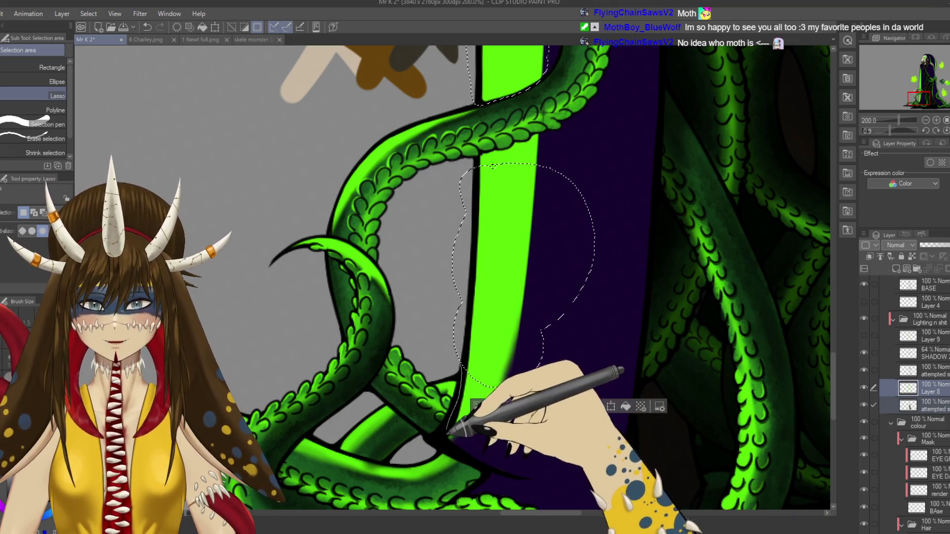
{"action": "left_click_drag", "start_coordinate": [463, 371], "coordinate": [543, 332]}
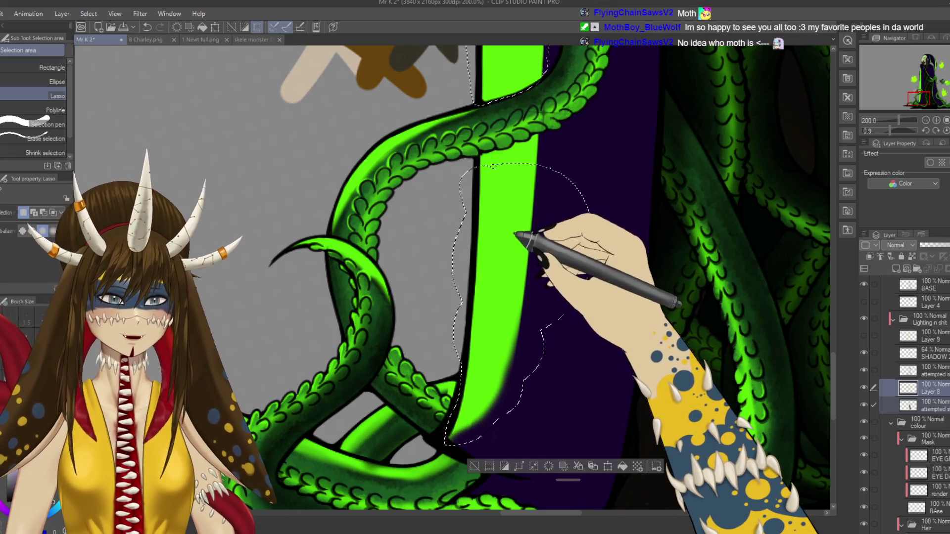
{"action": "left_click_drag", "start_coordinate": [514, 233], "coordinate": [504, 268]}
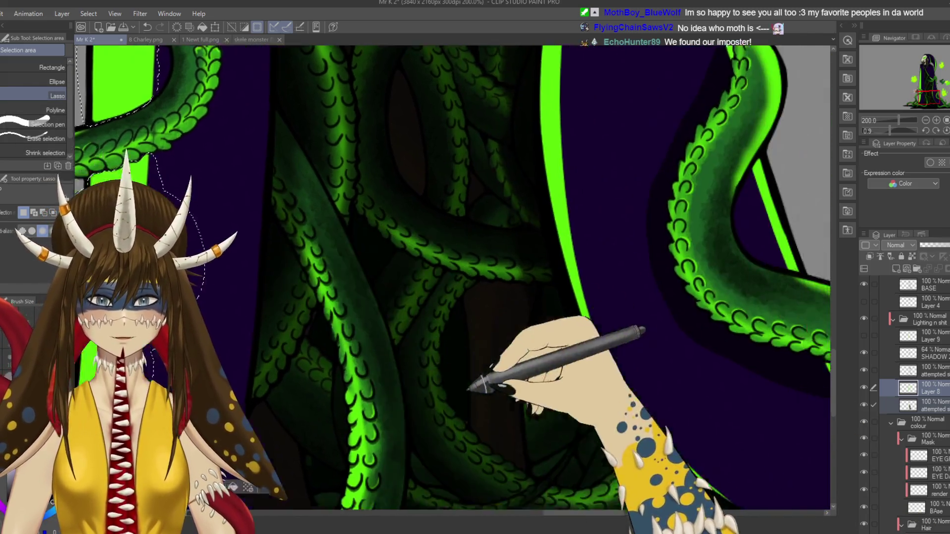
{"action": "left_click_drag", "start_coordinate": [502, 267], "coordinate": [532, 304]}
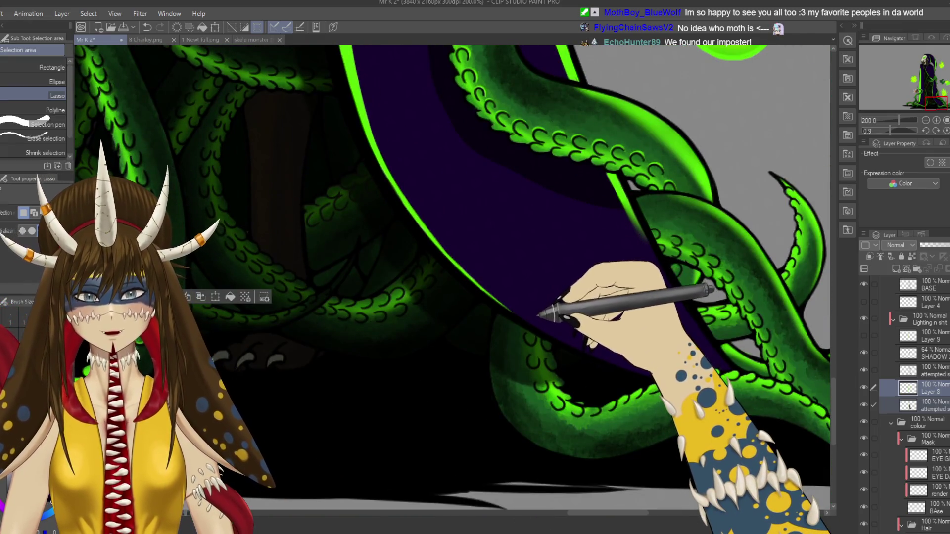
{"action": "key", "text": "ctrl+minus"}
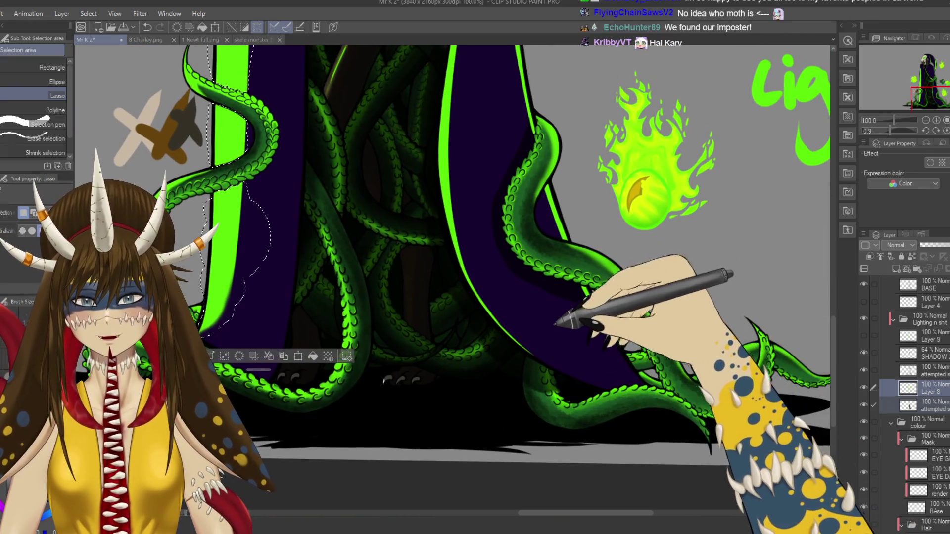
{"action": "left_click_drag", "start_coordinate": [421, 145], "coordinate": [561, 349]}
{"action": "mouse_move", "coordinate": [513, 212]}
{"action": "left_mouse_down"}
{"action": "mouse_move", "coordinate": [543, 391]}
{"action": "mouse_move", "coordinate": [490, 234]}
{"action": "left_mouse_up"}
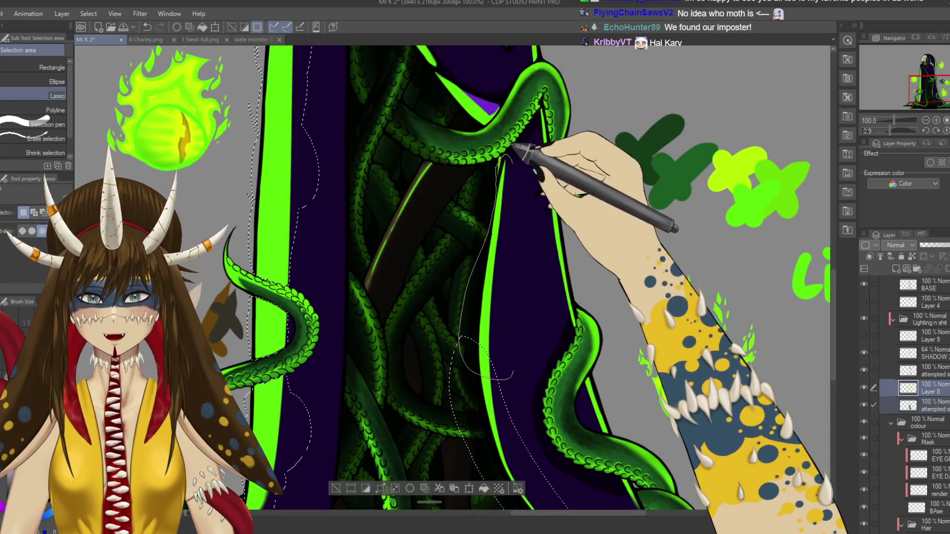
{"action": "left_click_drag", "start_coordinate": [500, 158], "coordinate": [510, 381]}
- Extend the selection with loops around the tentacle-crossed robe edges
{"action": "scroll", "coordinate": [507, 381], "scroll_direction": "down", "scroll_amount": 5}
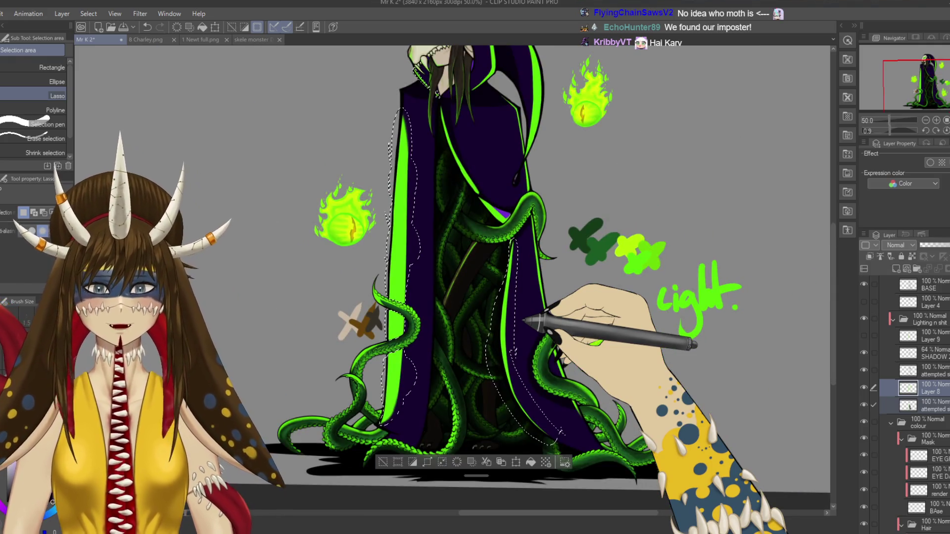
{"action": "scroll", "coordinate": [499, 420], "scroll_direction": "up", "scroll_amount": 3}
{"action": "scroll", "coordinate": [497, 436], "scroll_direction": "up", "scroll_amount": 3}
{"action": "scroll", "coordinate": [495, 346], "scroll_direction": "up", "scroll_amount": 3}
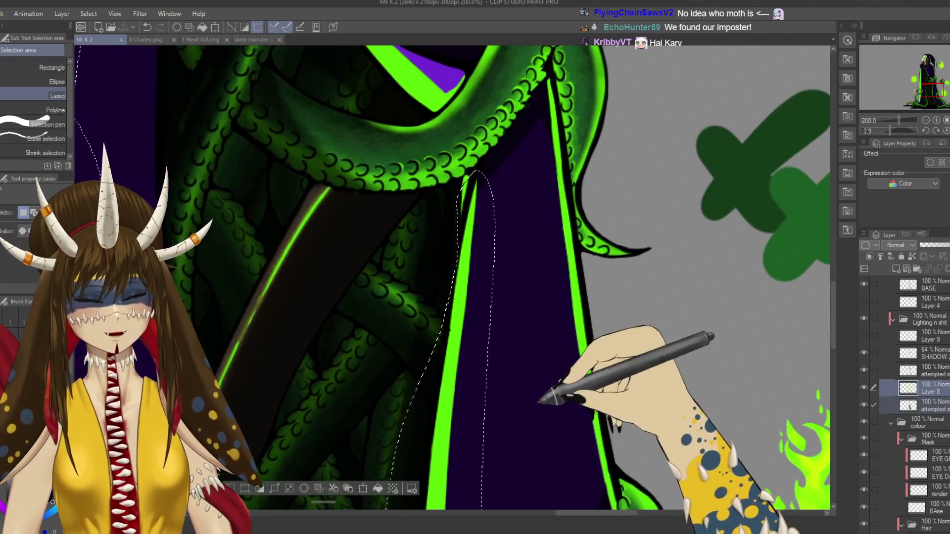
{"action": "left_click_drag", "start_coordinate": [472, 170], "coordinate": [461, 195]}
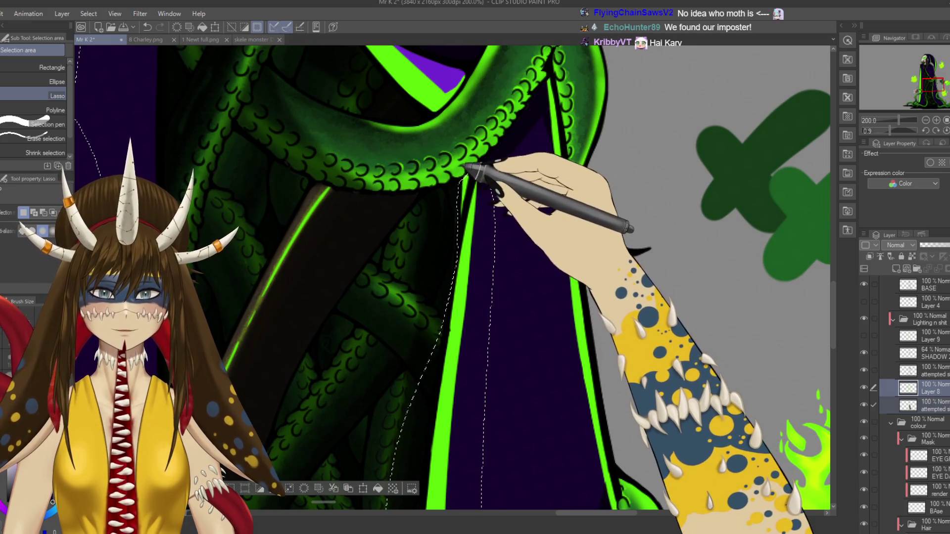
{"action": "scroll", "coordinate": [453, 277], "scroll_direction": "up", "scroll_amount": 5}
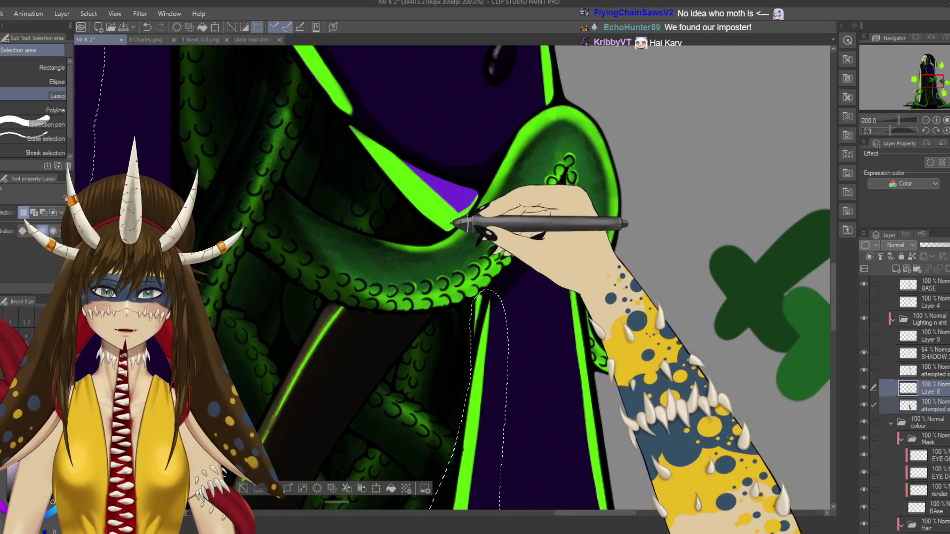
{"action": "left_click_drag", "start_coordinate": [479, 171], "coordinate": [425, 225]}
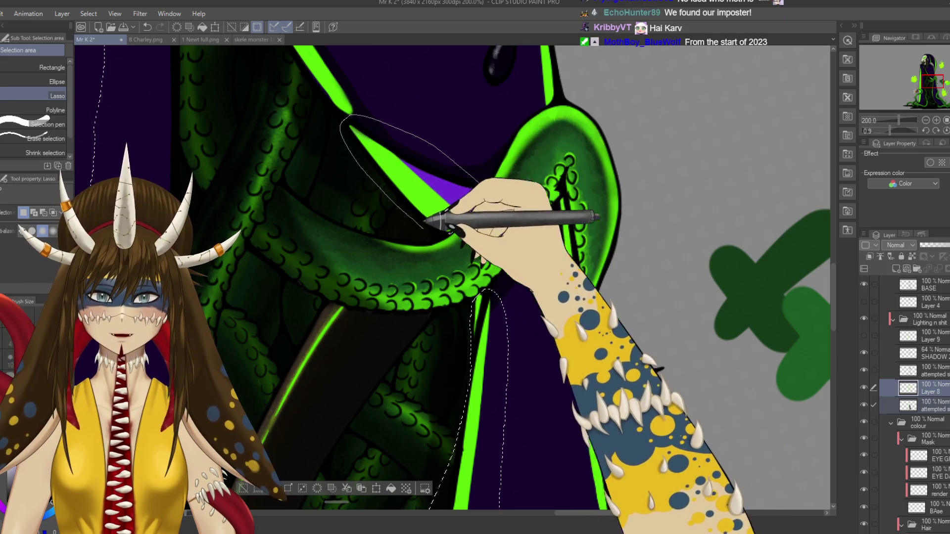
{"action": "scroll", "coordinate": [452, 274], "scroll_direction": "up", "scroll_amount": 3}
{"action": "scroll", "coordinate": [510, 297], "scroll_direction": "up", "scroll_amount": 2}
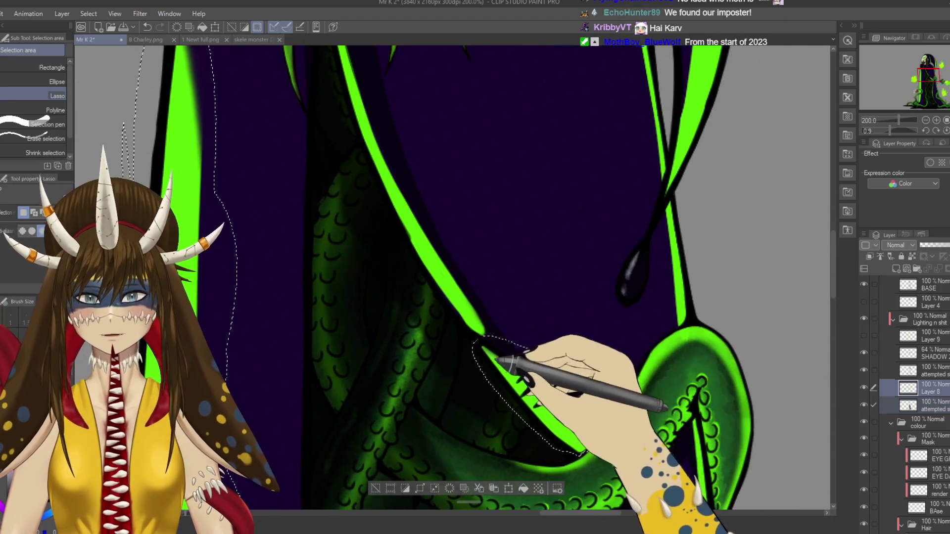
{"action": "scroll", "coordinate": [471, 404], "scroll_direction": "up", "scroll_amount": 3}
{"action": "scroll", "coordinate": [526, 319], "scroll_direction": "up", "scroll_amount": 2}
{"action": "left_click_drag", "start_coordinate": [456, 403], "coordinate": [465, 411]}
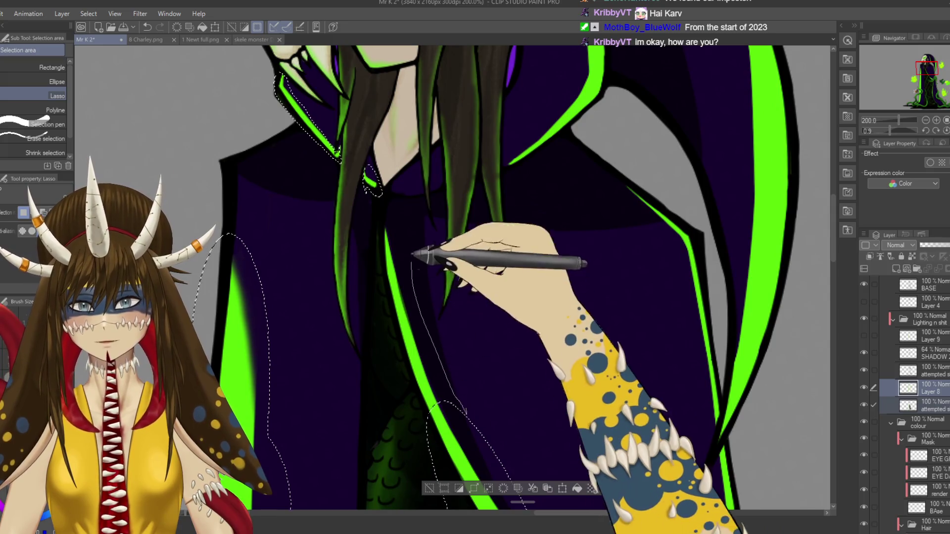
- Add lasso loops around the collar, the hood edge and the right hood edge
{"action": "scroll", "coordinate": [490, 408], "scroll_direction": "up", "scroll_amount": 1}
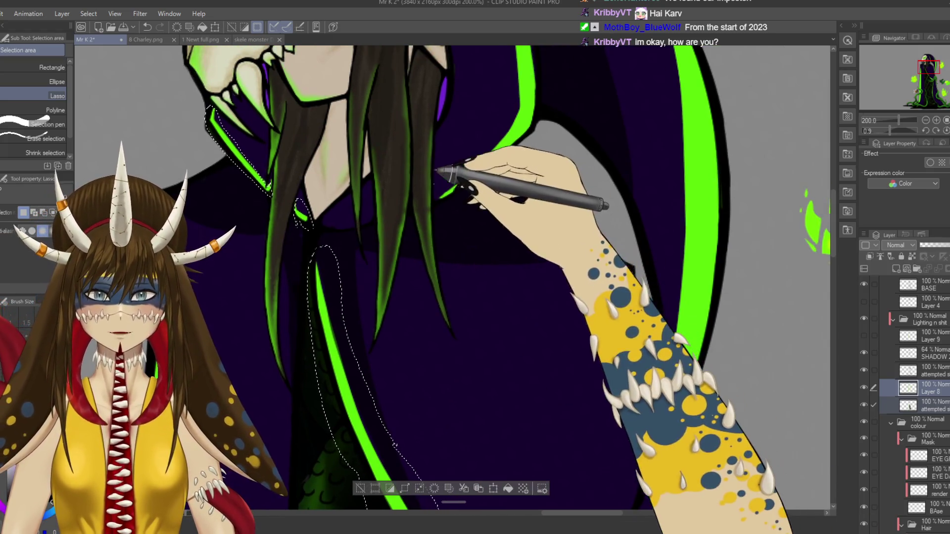
{"action": "left_click_drag", "start_coordinate": [436, 188], "coordinate": [542, 79]}
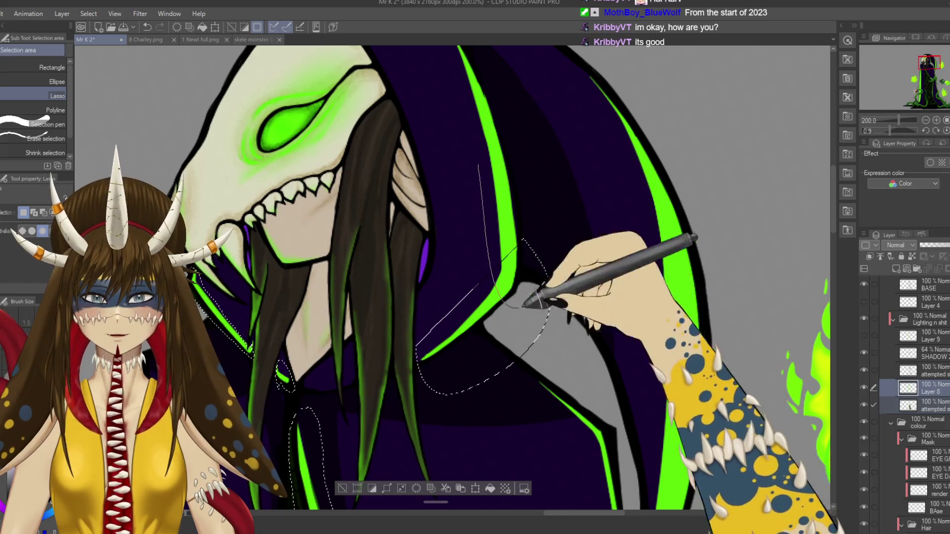
{"action": "left_click_drag", "start_coordinate": [526, 304], "coordinate": [515, 296]}
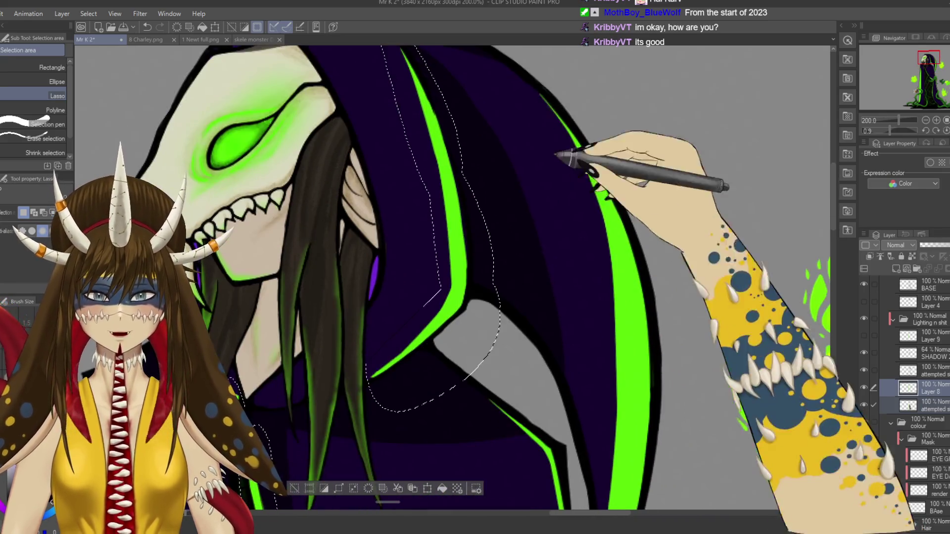
{"action": "scroll", "coordinate": [557, 154], "scroll_direction": "down", "scroll_amount": 5}
{"action": "mouse_move", "coordinate": [596, 87]}
{"action": "left_mouse_down"}
{"action": "mouse_move", "coordinate": [663, 107]}
{"action": "mouse_move", "coordinate": [662, 155]}
{"action": "left_mouse_up"}
- Select the robe edge beside the tentacle, tracing down and around the tentacle's edge
{"action": "scroll", "coordinate": [683, 165], "scroll_direction": "down", "scroll_amount": 5}
{"action": "scroll", "coordinate": [488, 128], "scroll_direction": "up", "scroll_amount": 4}
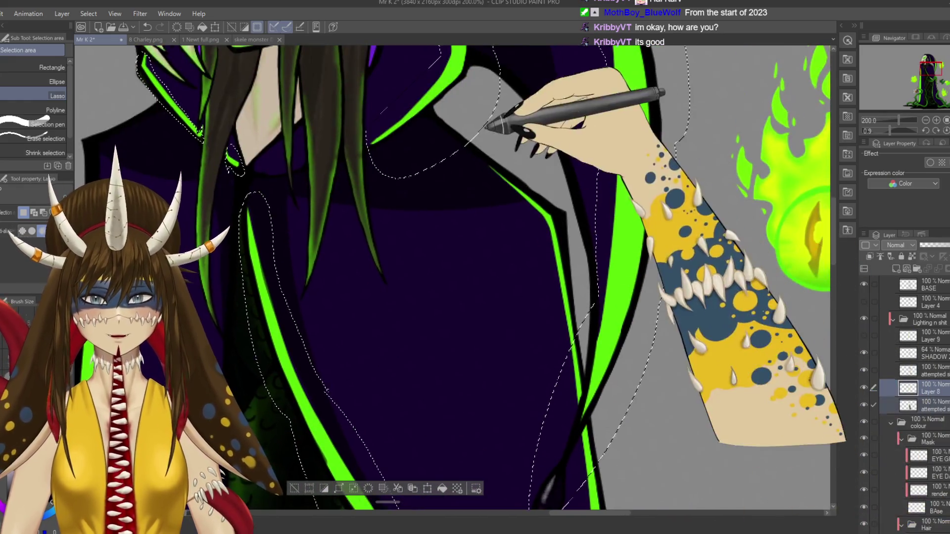
{"action": "scroll", "coordinate": [594, 297], "scroll_direction": "down", "scroll_amount": 5}
{"action": "left_click_drag", "start_coordinate": [523, 242], "coordinate": [535, 329]}
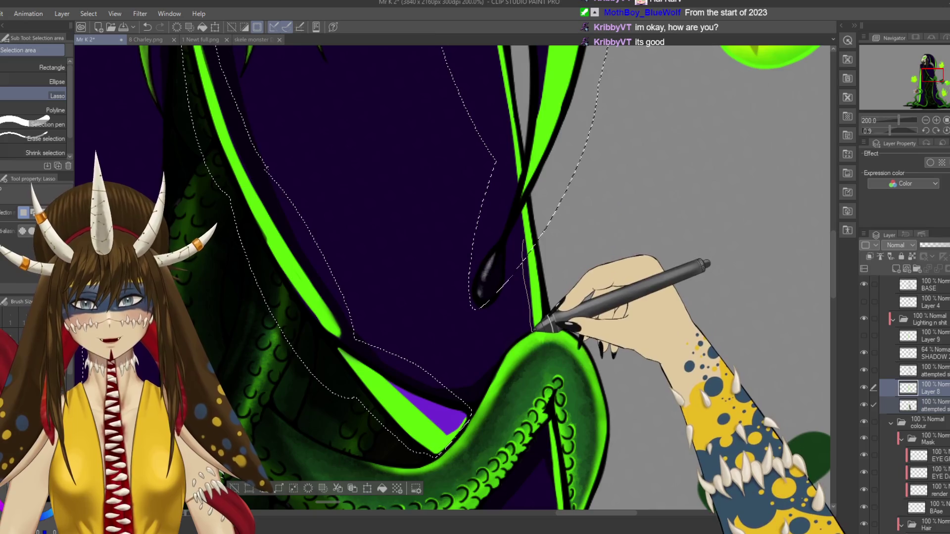
{"action": "scroll", "coordinate": [446, 277], "scroll_direction": "down", "scroll_amount": 5}
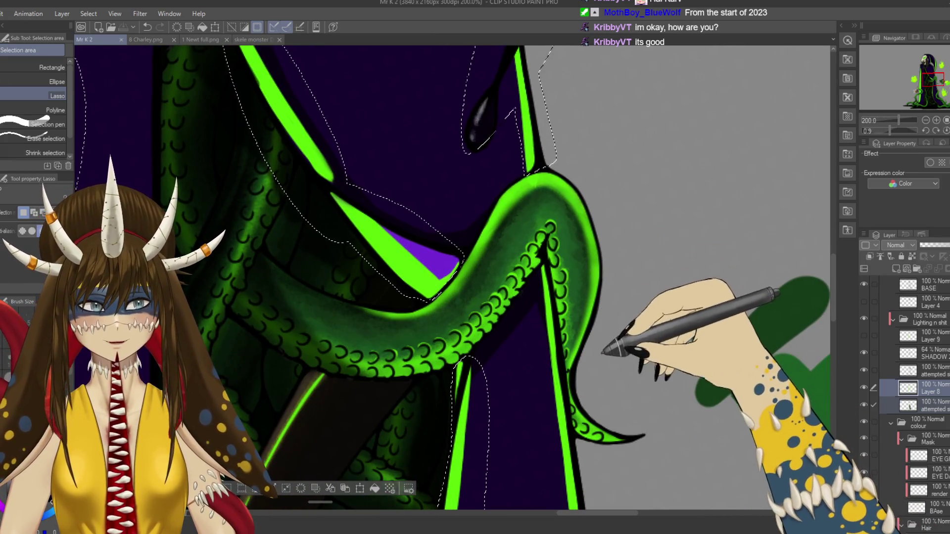
{"action": "scroll", "coordinate": [445, 247], "scroll_direction": "down", "scroll_amount": 2}
{"action": "scroll", "coordinate": [445, 247], "scroll_direction": "down", "scroll_amount": 2}
{"action": "left_click_drag", "start_coordinate": [554, 183], "coordinate": [600, 391]}
{"action": "left_click_drag", "start_coordinate": [589, 448], "coordinate": [576, 312]}
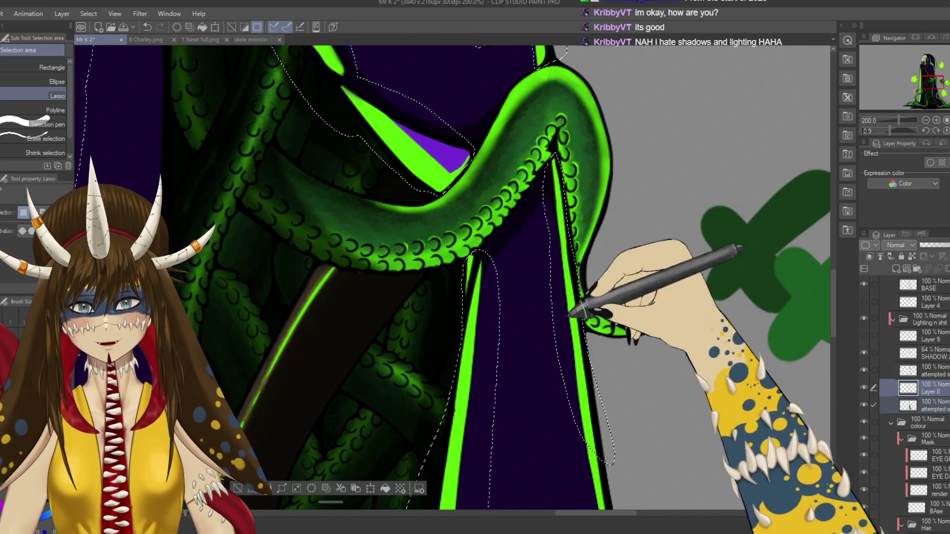
- Trace the robe's right edge down to the hem, then zoom out to 66.7% to check
{"action": "scroll", "coordinate": [544, 247], "scroll_direction": "down", "scroll_amount": 4}
{"action": "left_click_drag", "start_coordinate": [514, 222], "coordinate": [549, 366]}
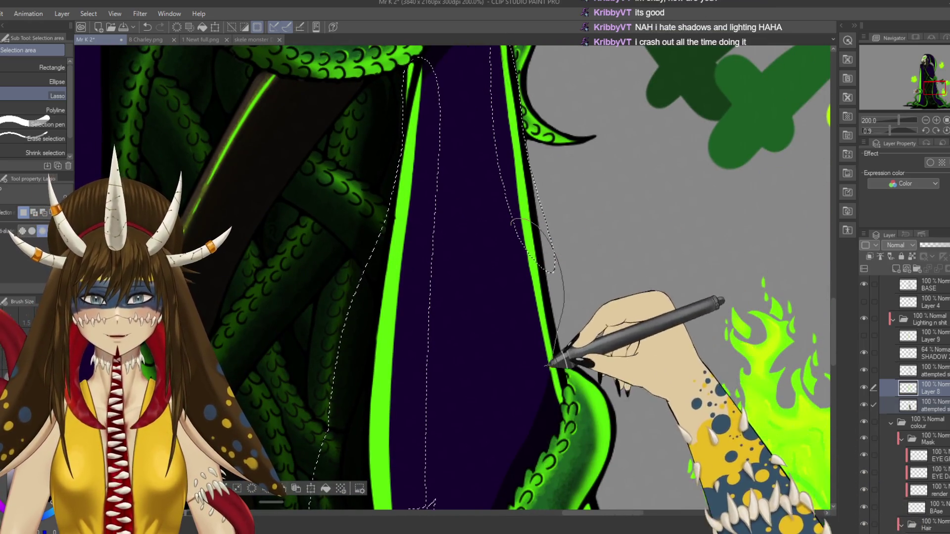
{"action": "scroll", "coordinate": [497, 270], "scroll_direction": "down", "scroll_amount": 2}
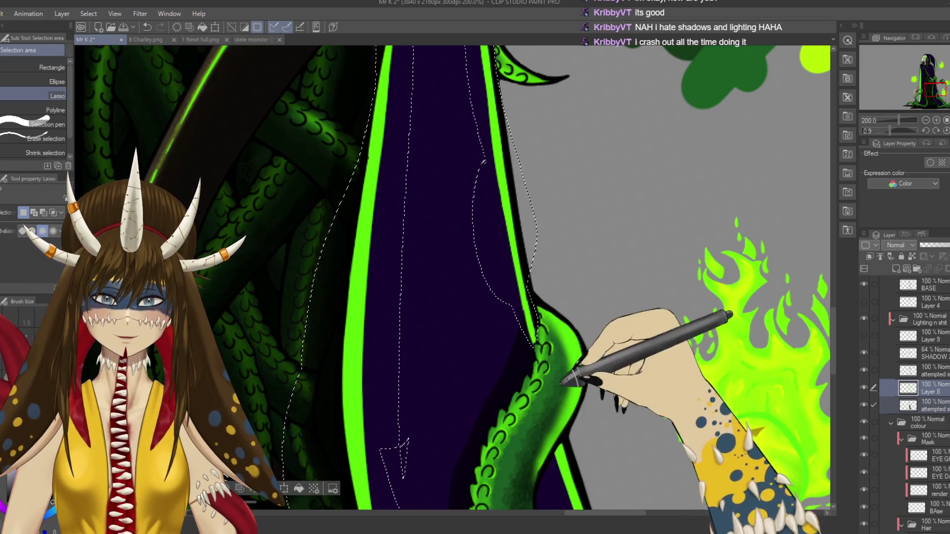
{"action": "scroll", "coordinate": [562, 384], "scroll_direction": "down", "scroll_amount": 4}
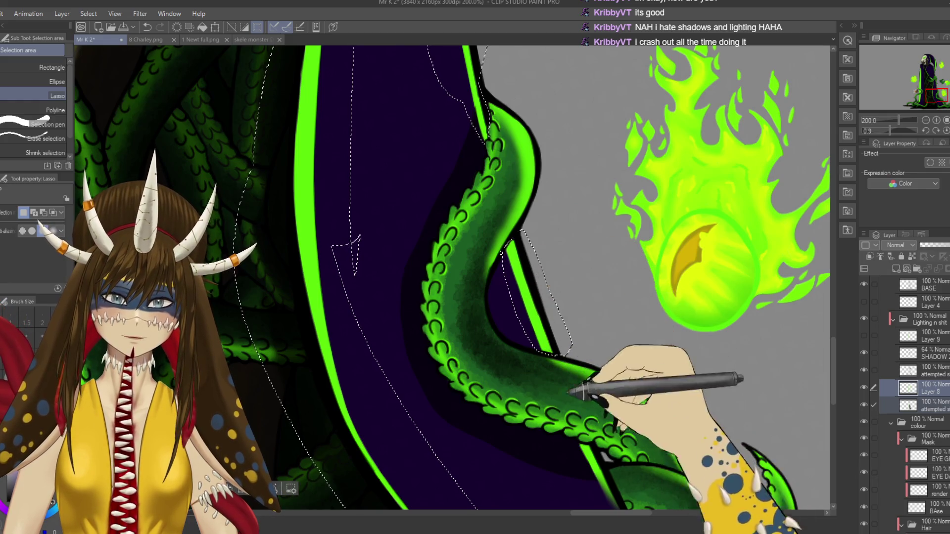
{"action": "scroll", "coordinate": [569, 391], "scroll_direction": "down", "scroll_amount": 3}
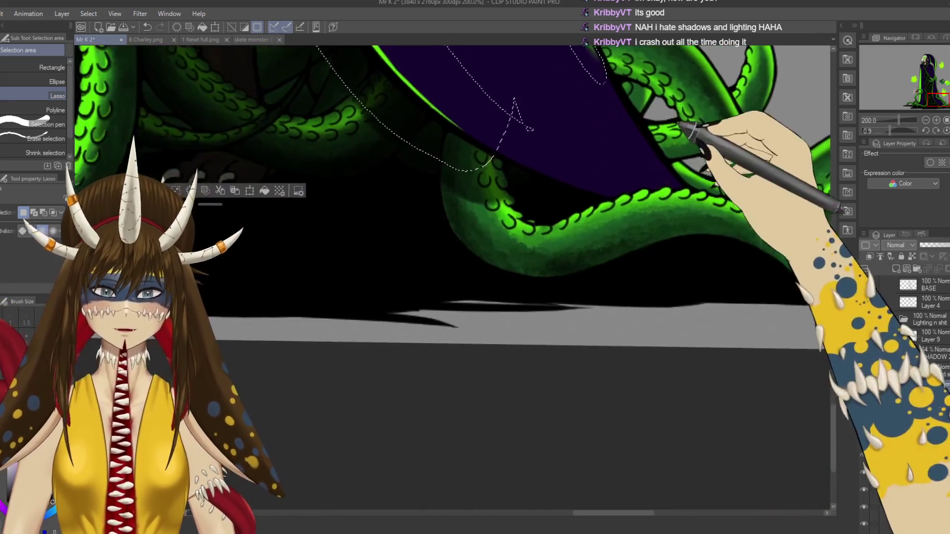
{"action": "scroll", "coordinate": [618, 411], "scroll_direction": "down", "scroll_amount": 4}
{"action": "scroll", "coordinate": [495, 247], "scroll_direction": "up", "scroll_amount": 10}
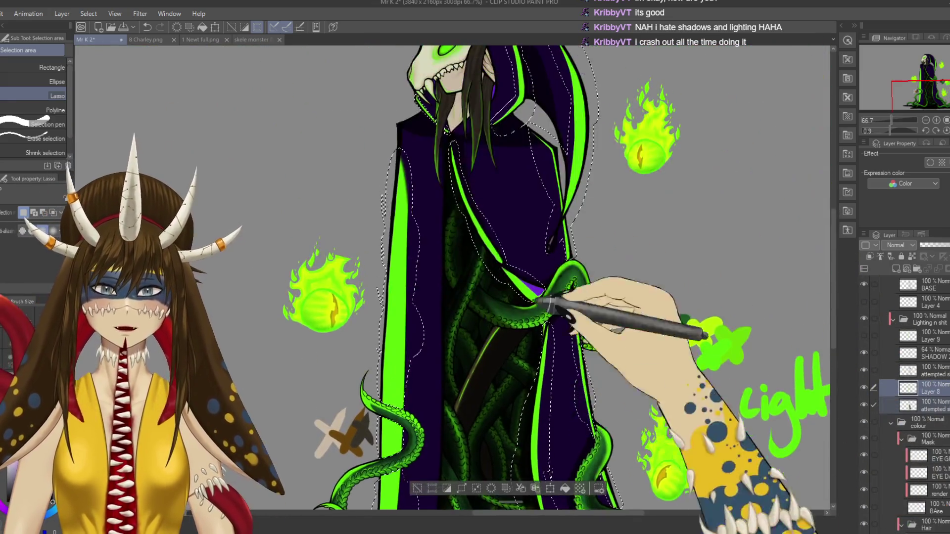
{"action": "scroll", "coordinate": [495, 247], "scroll_direction": "down", "scroll_amount": 8}
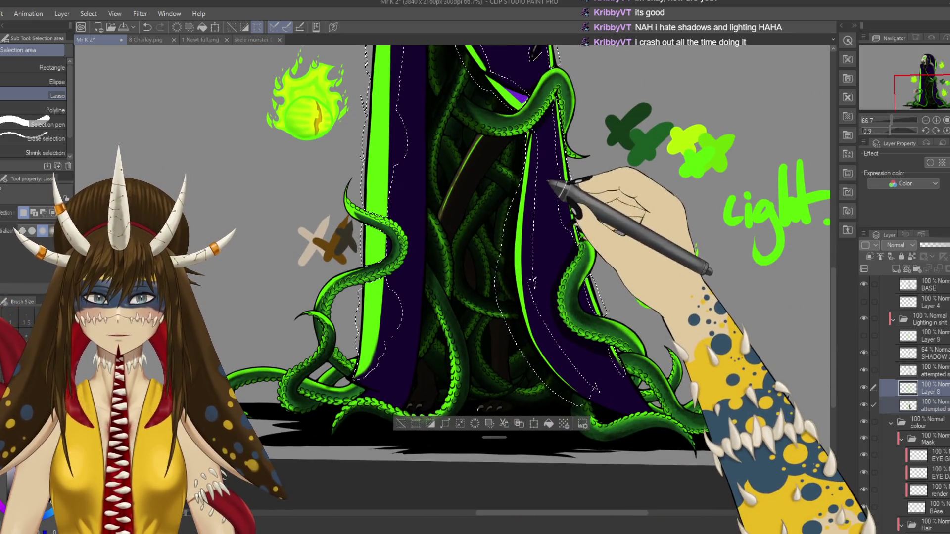
- Duplicate Layer 8 holding the rim strips and remove the old attempted shadow layer
{"action": "left_click", "coordinate": [864, 301]}
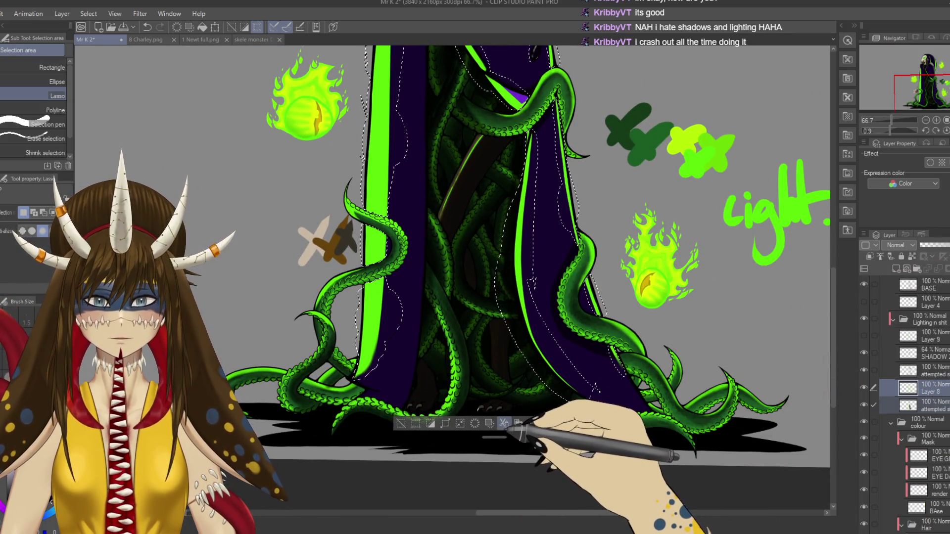
{"action": "left_click", "coordinate": [518, 423]}
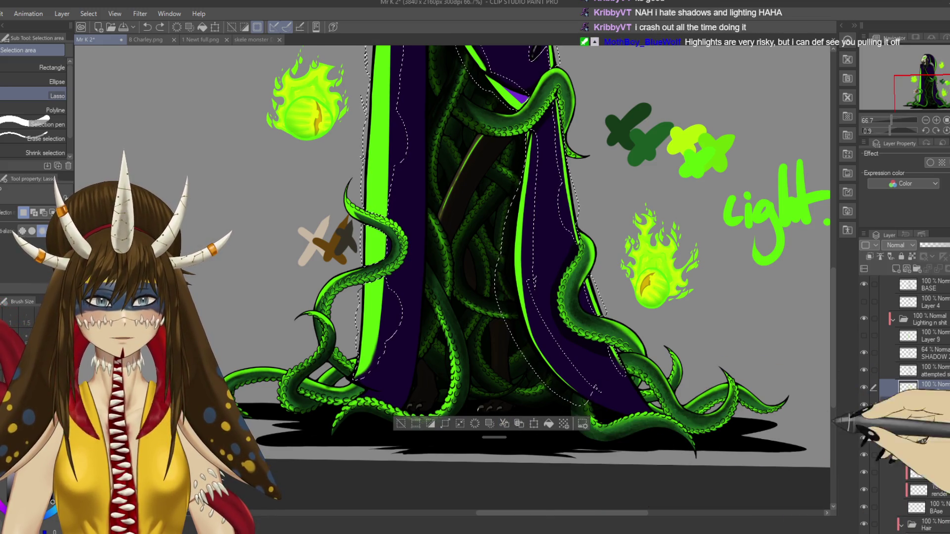
{"action": "left_click", "coordinate": [874, 404]}
{"action": "left_click", "coordinate": [519, 423]}
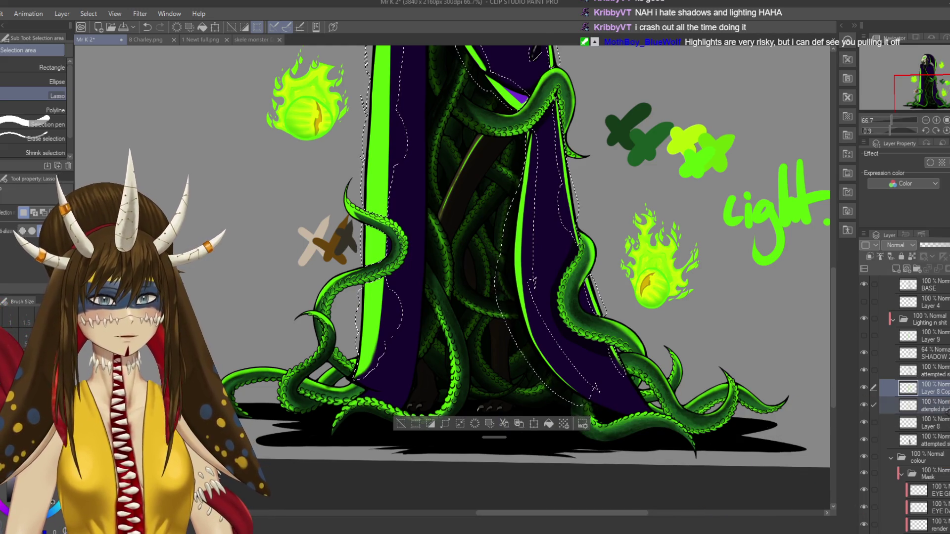
{"action": "key", "text": "ctrl+e"}
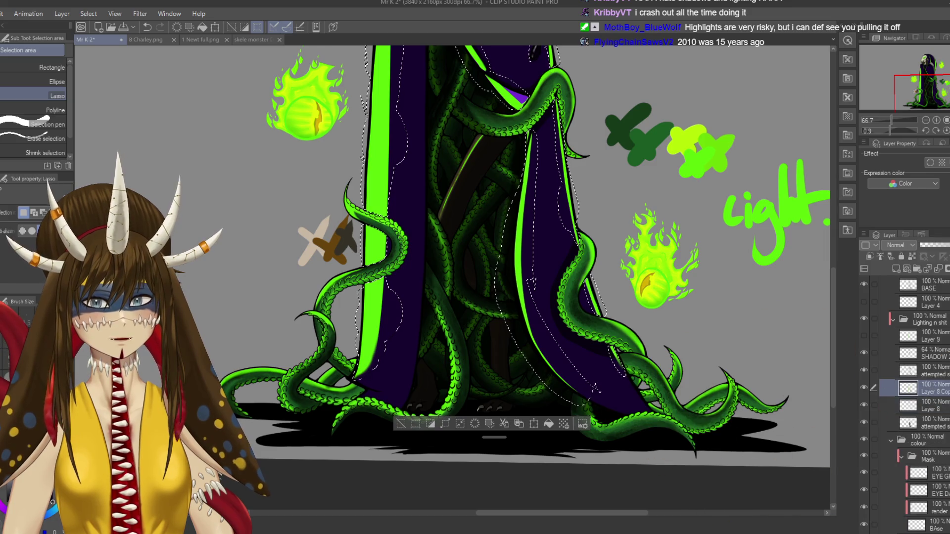
- Lower the Layer 8 copy's opacity to about 45%, zoom out and deselect
{"action": "left_click_drag", "start_coordinate": [946, 245], "coordinate": [939, 245]}
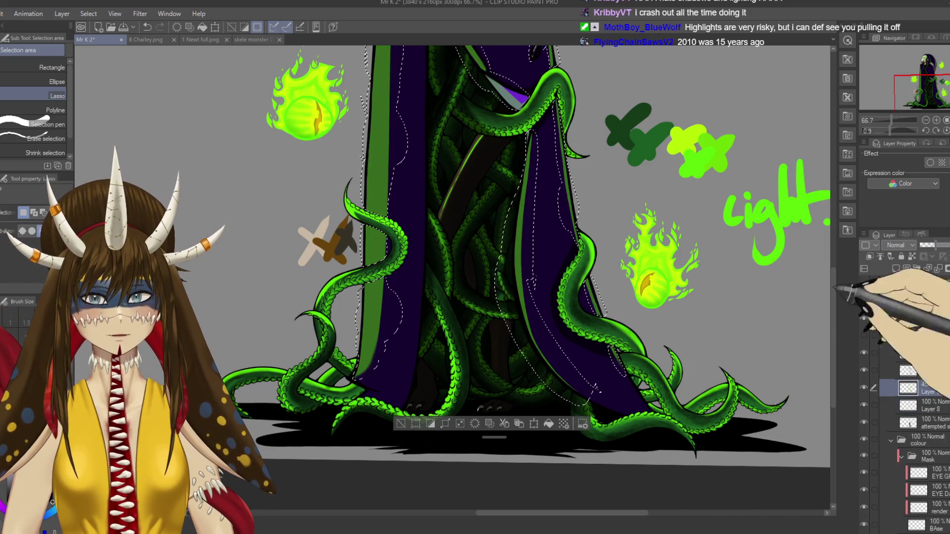
{"action": "key", "text": "ctrl+minus"}
{"action": "key", "text": "ctrl+minus"}
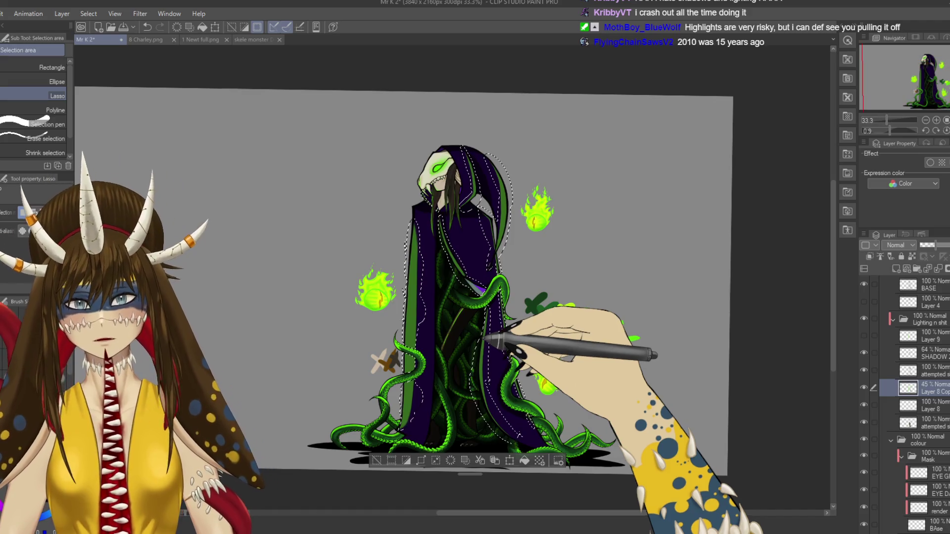
{"action": "key", "text": "ctrl+d"}
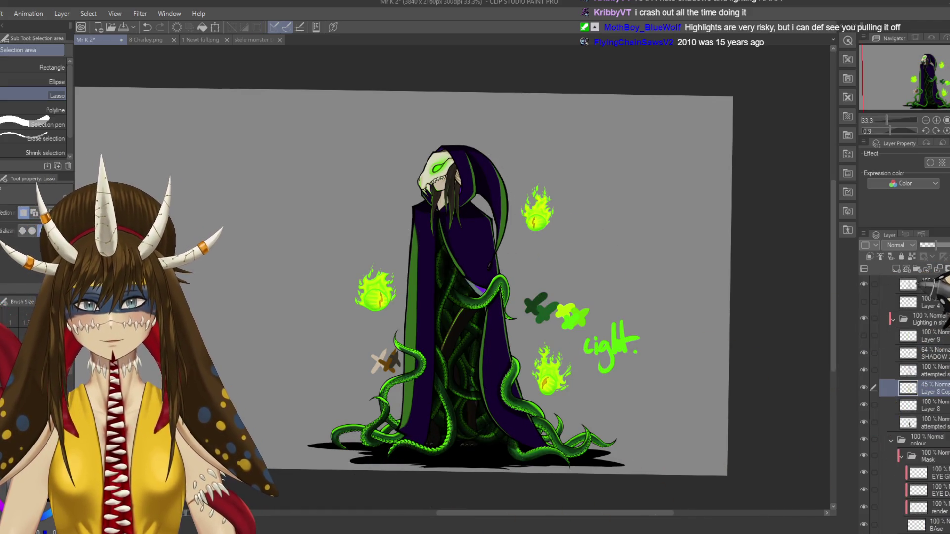
{"action": "left_click", "coordinate": [946, 245]}
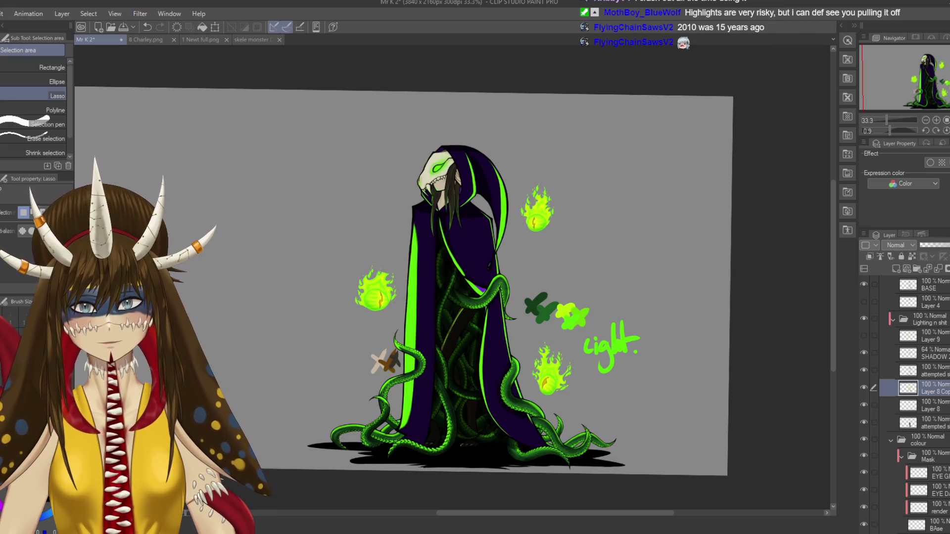
{"action": "left_click_drag", "start_coordinate": [946, 245], "coordinate": [935, 245]}
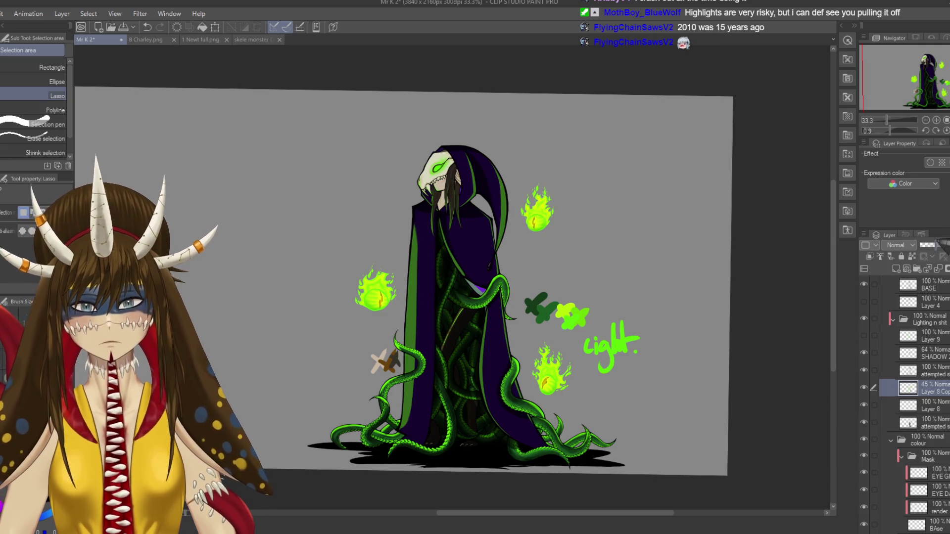
{"action": "scroll", "coordinate": [482, 292], "scroll_direction": "up", "scroll_amount": 5}
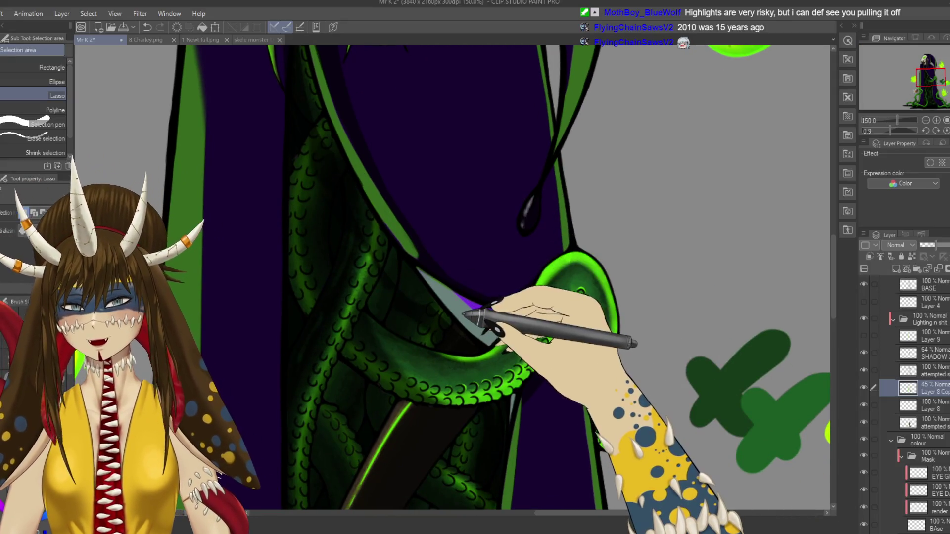
- Undo the 45% opacity change and the Layer 8 copy, restoring the edge selection
{"action": "left_click_drag", "start_coordinate": [453, 290], "coordinate": [504, 328]}
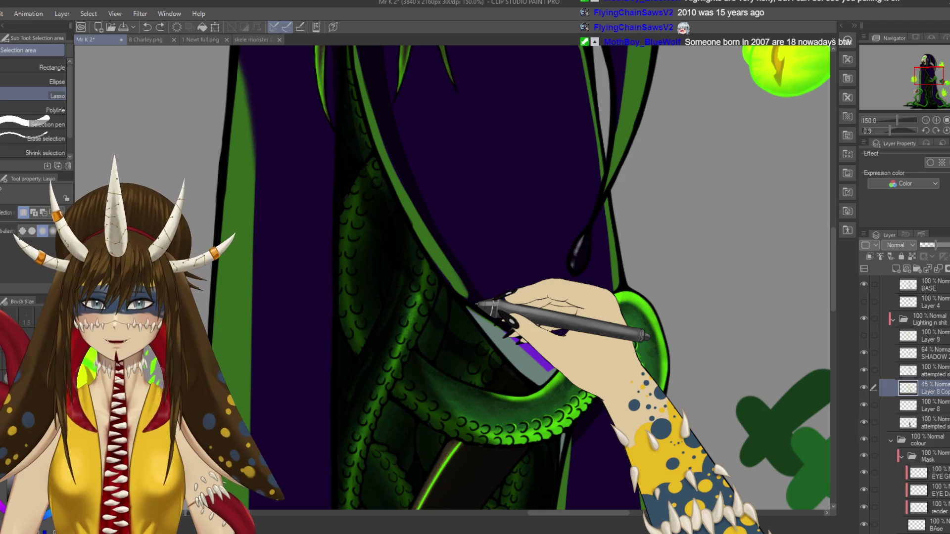
{"action": "key", "text": "ctrl+z"}
{"action": "key", "text": "ctrl+z"}
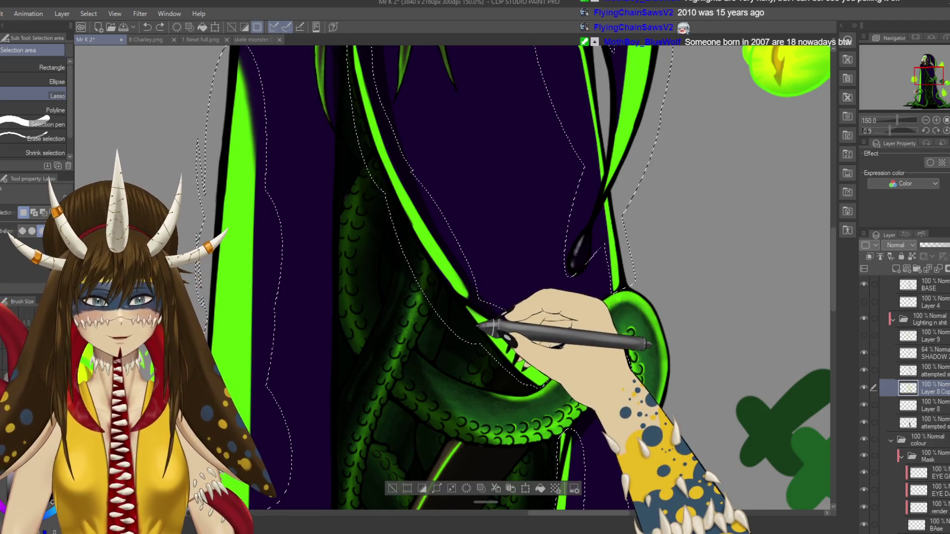
{"action": "key", "text": "ctrl+e"}
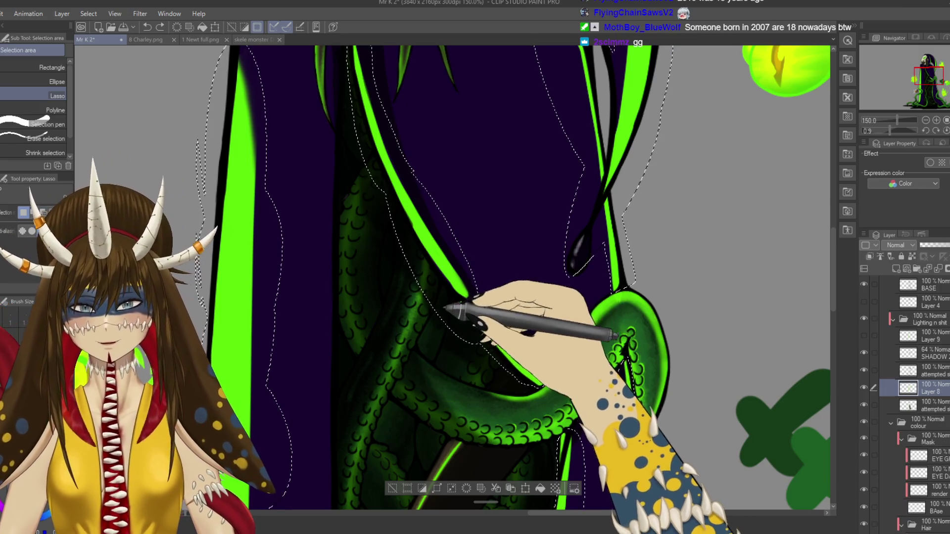
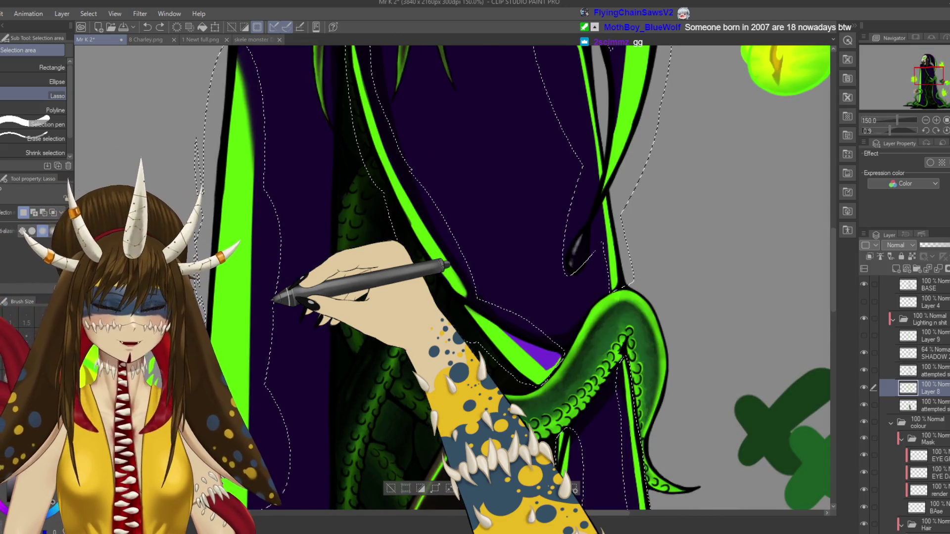
- Toggle the bright tentacle shading layer on and off to compare, leaving it hidden
{"action": "left_click", "coordinate": [864, 405]}
{"action": "left_click", "coordinate": [864, 404]}
{"action": "left_click", "coordinate": [864, 404]}
{"action": "left_click", "coordinate": [864, 405]}
{"action": "left_click", "coordinate": [864, 405]}
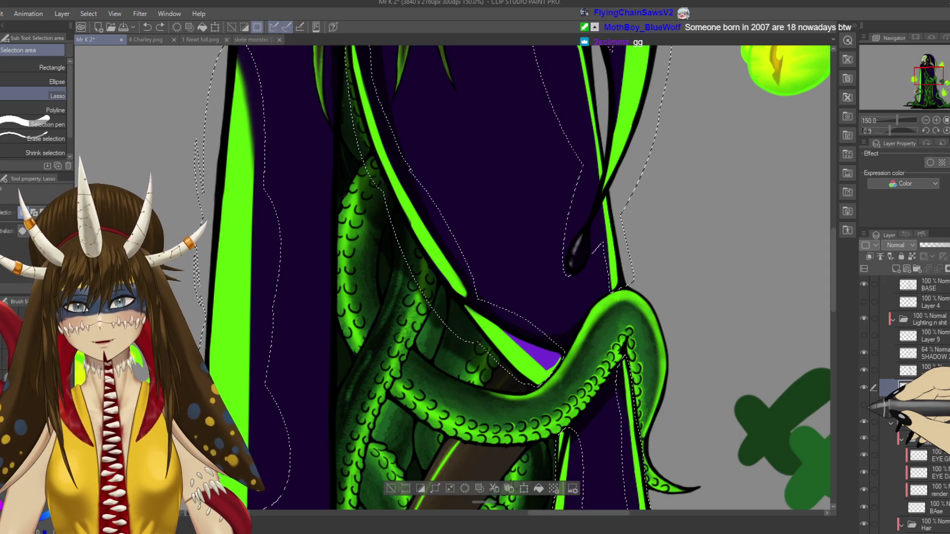
{"action": "left_click", "coordinate": [864, 405]}
{"action": "left_click", "coordinate": [864, 405]}
{"action": "left_click", "coordinate": [864, 405]}
{"action": "left_click", "coordinate": [864, 405]}
{"action": "left_click", "coordinate": [864, 405]}
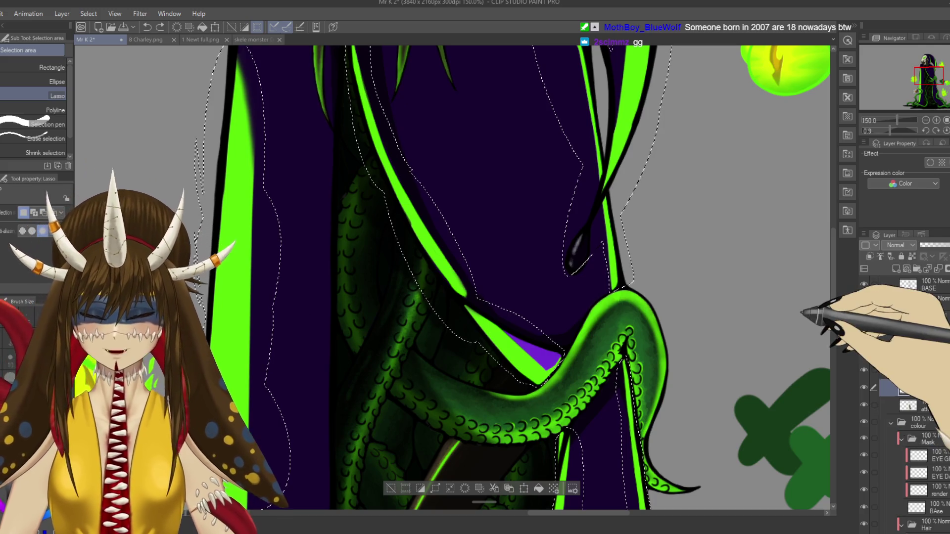
- Zoom in on the green stripe's lower end and switch from the Soft eraser to the G-pen
{"action": "scroll", "coordinate": [821, 321], "scroll_direction": "up", "scroll_amount": 3}
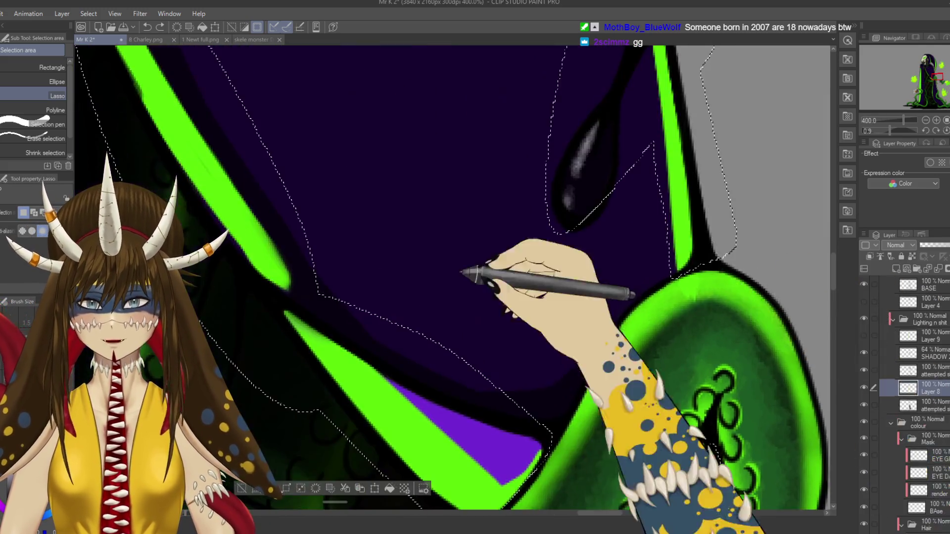
{"action": "mouse_move", "coordinate": [801, 313]}
{"action": "left_mouse_down"}
{"action": "mouse_move", "coordinate": [389, 163]}
{"action": "mouse_move", "coordinate": [461, 291]}
{"action": "left_mouse_up"}
{"action": "key", "text": "e"}
{"action": "key", "text": "alt+bracketleft"}
{"action": "key", "text": "alt+bracketleft"}
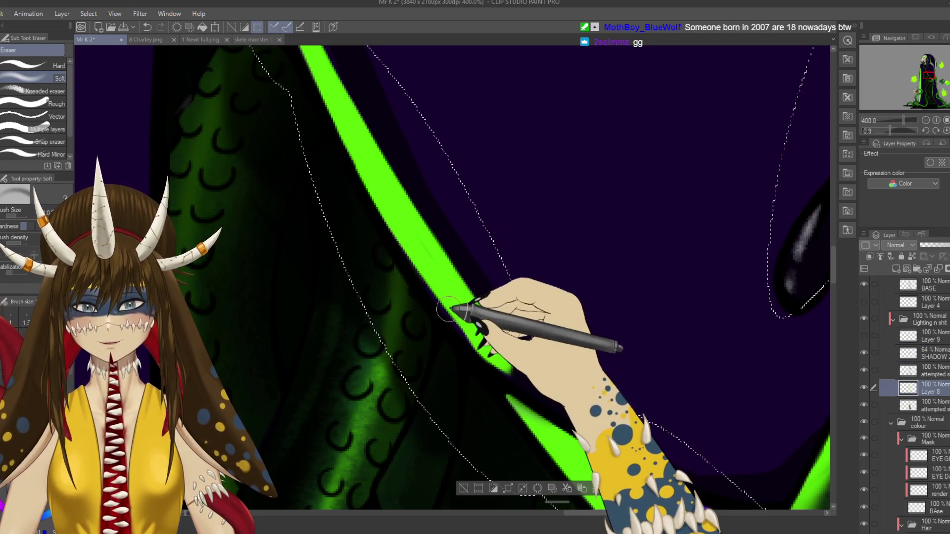
- Pick the pen on Layer 8, undo and redo the selection edit, and save the artwork
{"action": "key", "text": "p"}
{"action": "key", "text": "ctrl+z"}
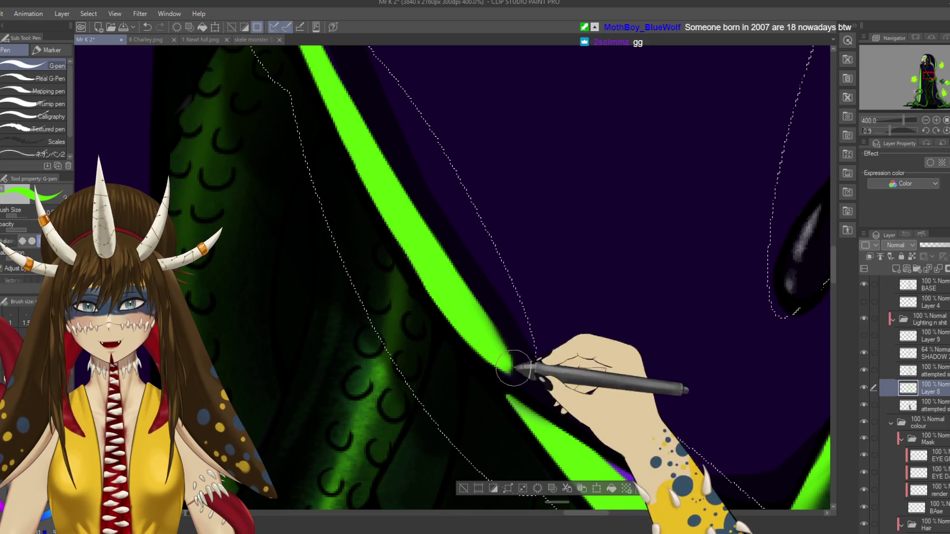
{"action": "key", "text": "ctrl+y"}
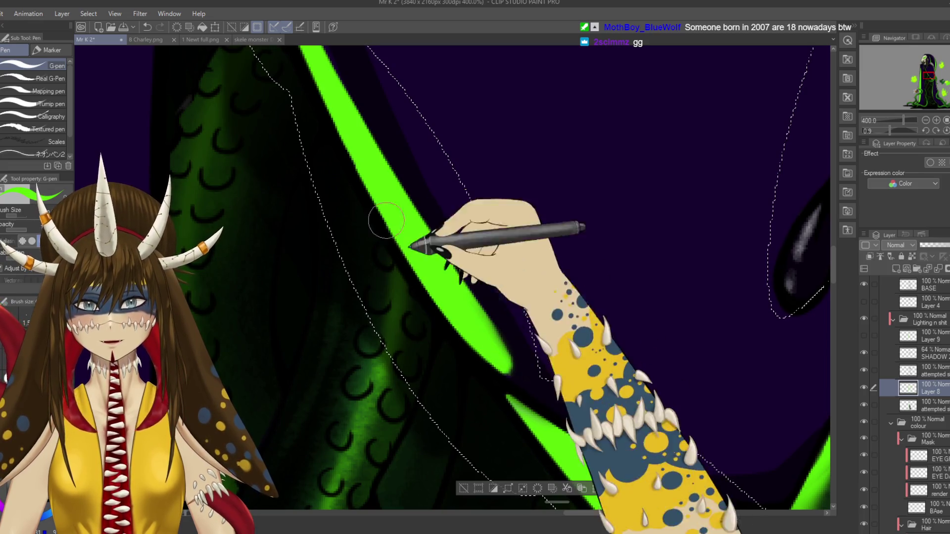
{"action": "key", "text": "ctrl+s"}
- Clear the freehand selection along the robe and zoom out to 100%
{"action": "scroll", "coordinate": [435, 283], "scroll_direction": "down", "scroll_amount": 3}
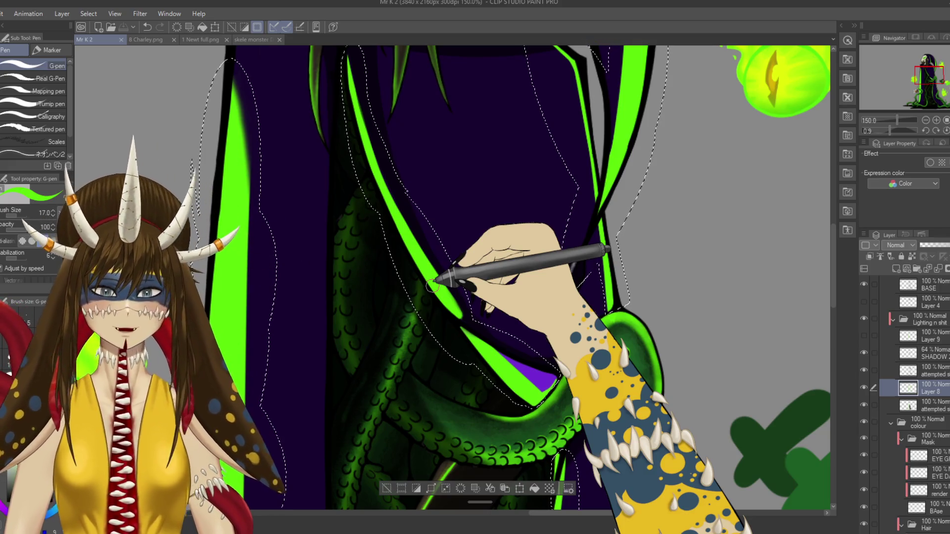
{"action": "scroll", "coordinate": [431, 286], "scroll_direction": "down", "scroll_amount": 2}
{"action": "scroll", "coordinate": [425, 322], "scroll_direction": "down", "scroll_amount": 5}
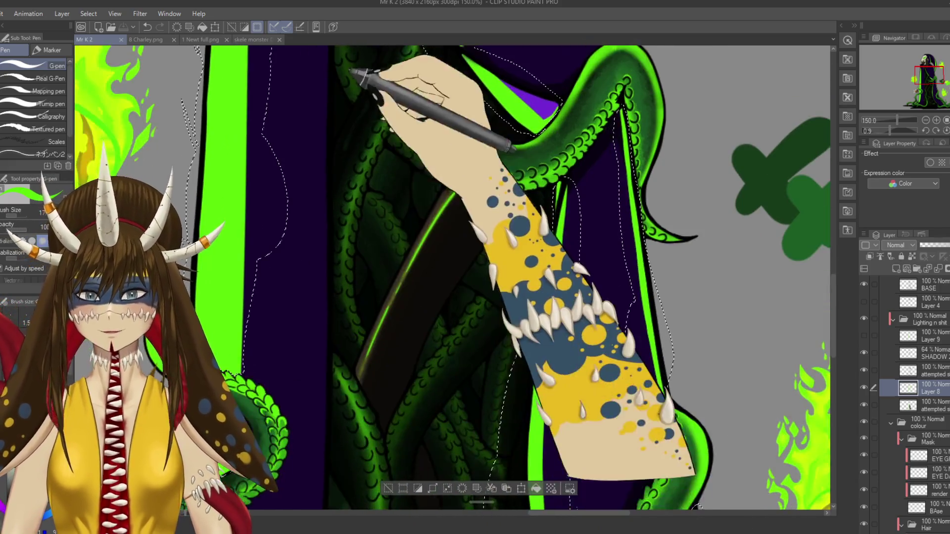
{"action": "scroll", "coordinate": [418, 386], "scroll_direction": "down", "scroll_amount": 2}
{"action": "key", "text": "ctrl+d"}
{"action": "key", "text": "ctrl+minus"}
{"action": "scroll", "coordinate": [403, 129], "scroll_direction": "up", "scroll_amount": 5}
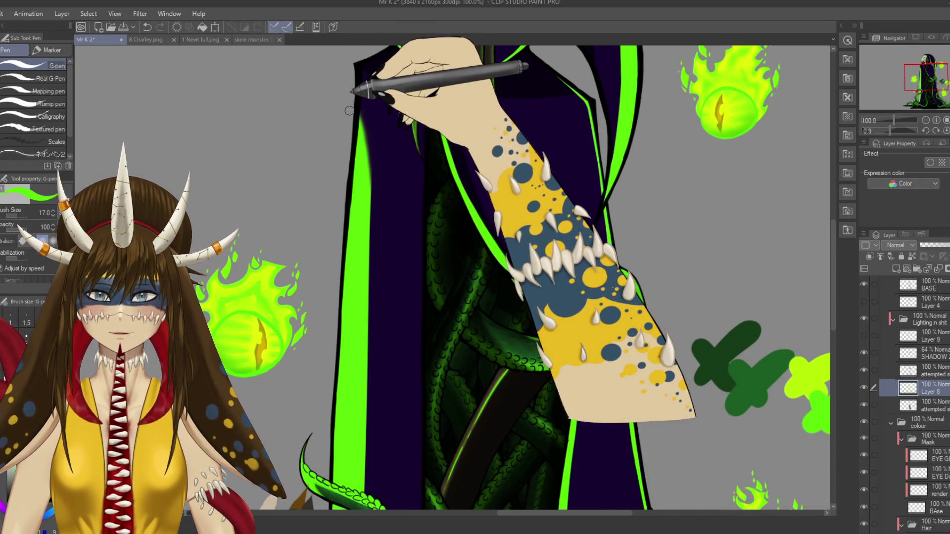
- Start a freehand lasso along the left robe edge and around the wrapping tentacle
{"action": "key", "text": "m"}
{"action": "left_click_drag", "start_coordinate": [343, 96], "coordinate": [325, 252]}
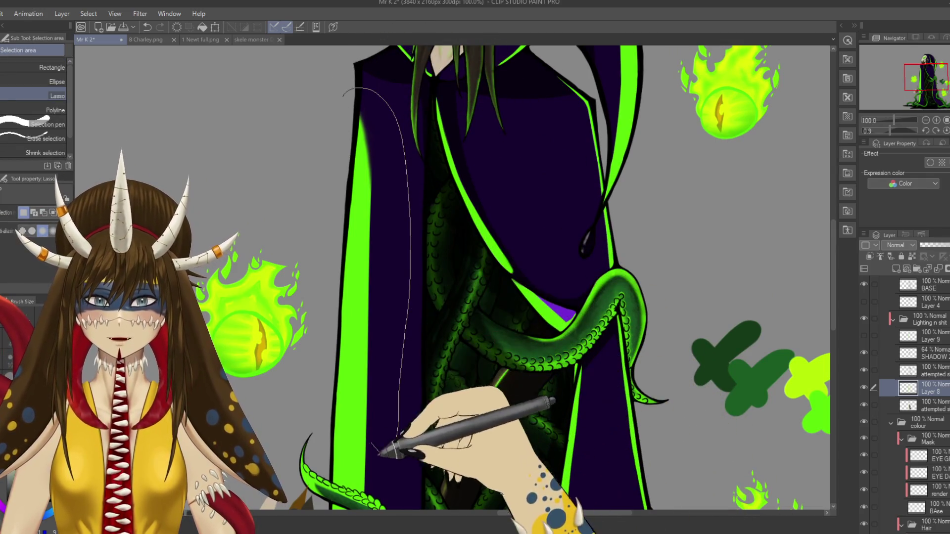
{"action": "scroll", "coordinate": [372, 270], "scroll_direction": "down", "scroll_amount": 5}
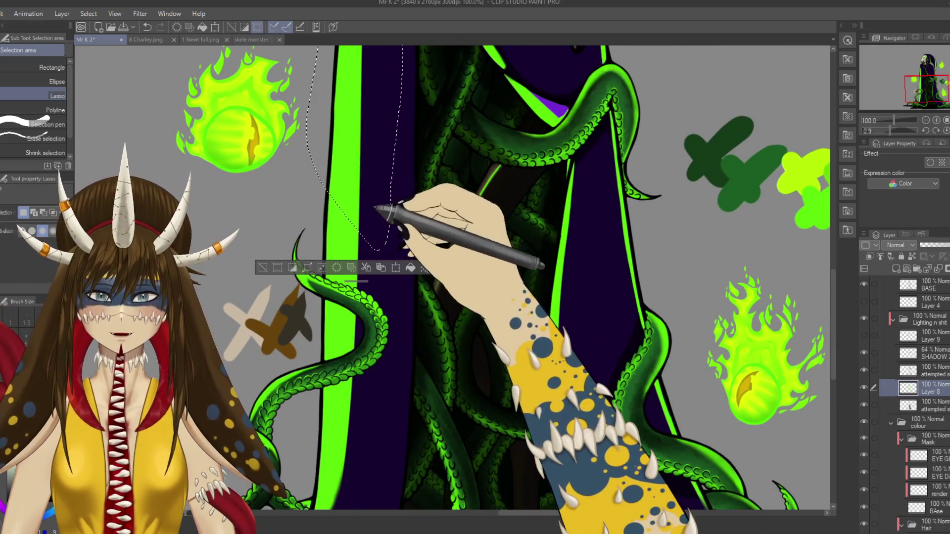
{"action": "scroll", "coordinate": [336, 161], "scroll_direction": "up", "scroll_amount": 2}
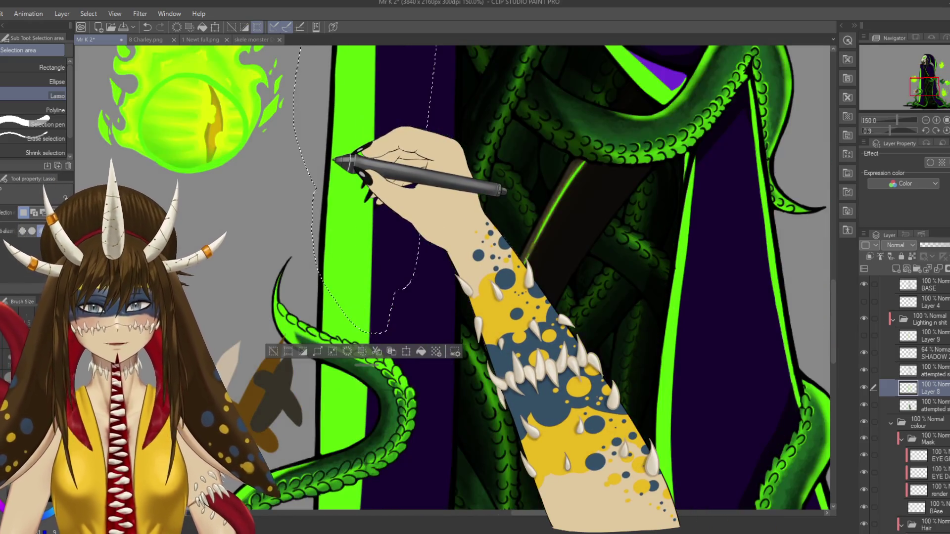
{"action": "left_click_drag", "start_coordinate": [336, 160], "coordinate": [406, 87]}
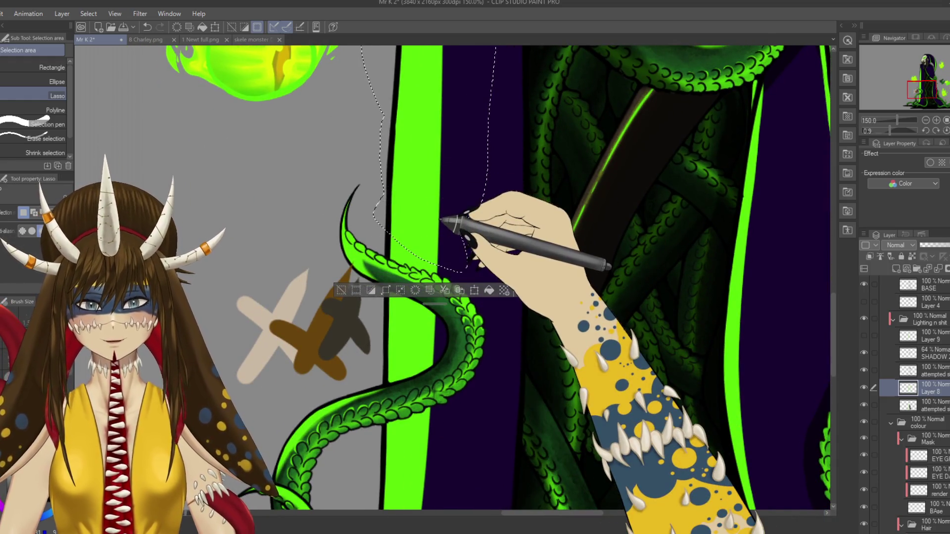
{"action": "scroll", "coordinate": [441, 223], "scroll_direction": "up", "scroll_amount": 2}
{"action": "left_click_drag", "start_coordinate": [442, 219], "coordinate": [459, 176]}
{"action": "left_click_drag", "start_coordinate": [500, 218], "coordinate": [376, 232]}
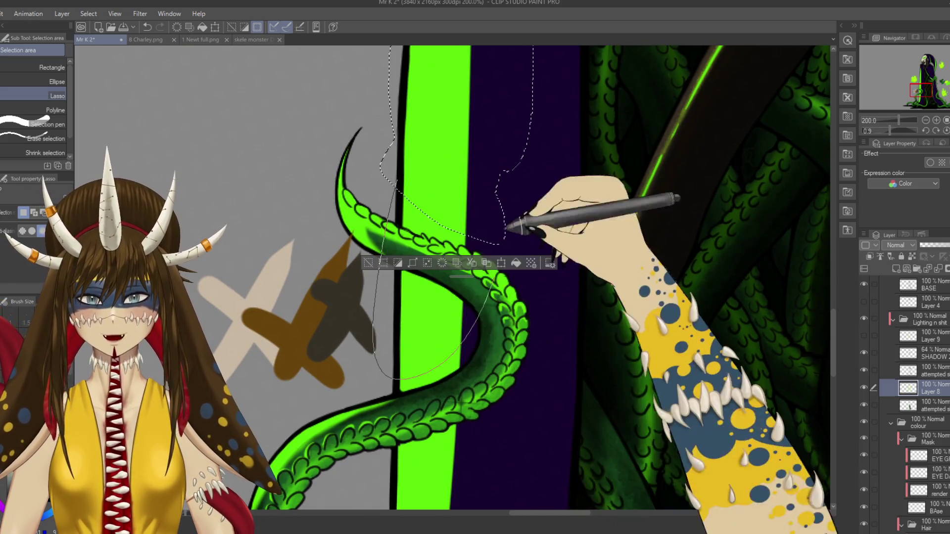
{"action": "left_click_drag", "start_coordinate": [499, 356], "coordinate": [496, 148]}
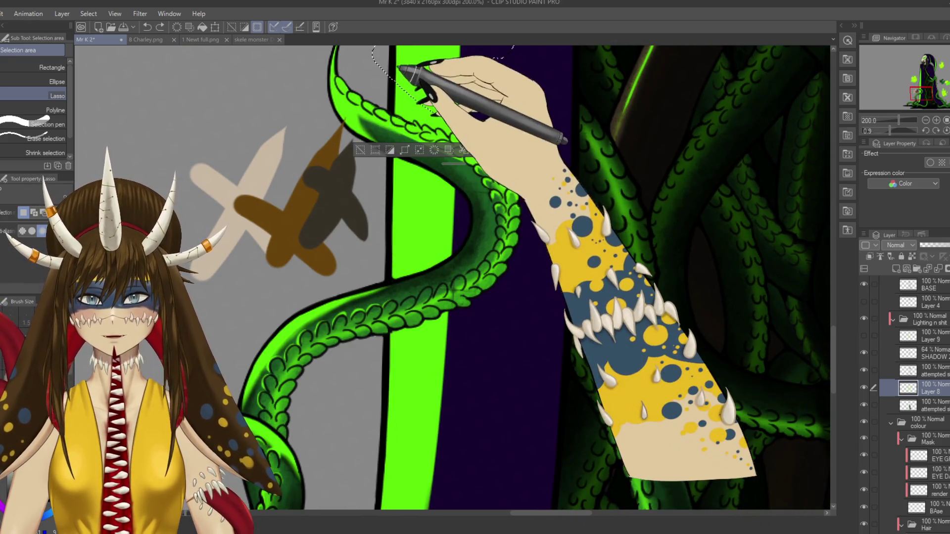
{"action": "left_click_drag", "start_coordinate": [407, 103], "coordinate": [396, 90]}
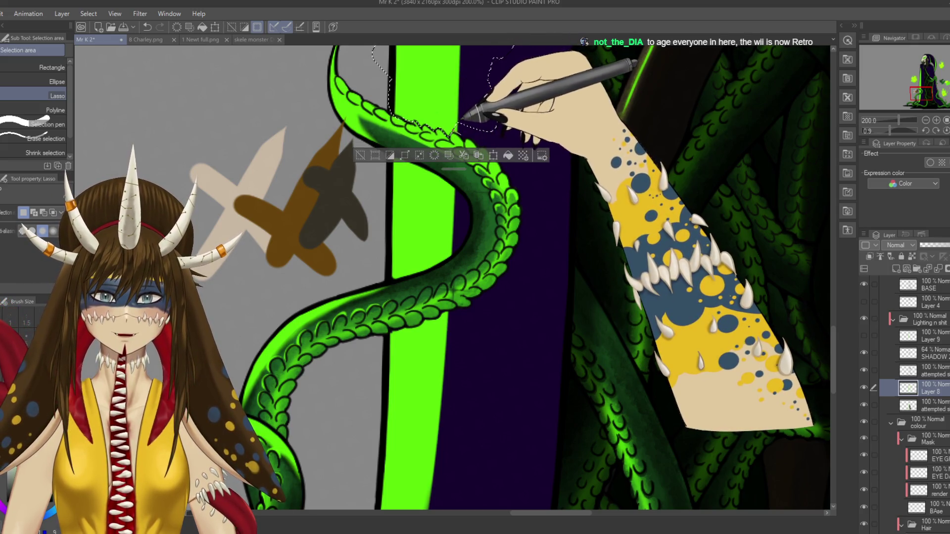
- Extend the lasso down the left green stripe's inner edge, then zoom out to the whole figure
{"action": "left_click_drag", "start_coordinate": [446, 297], "coordinate": [457, 272]}
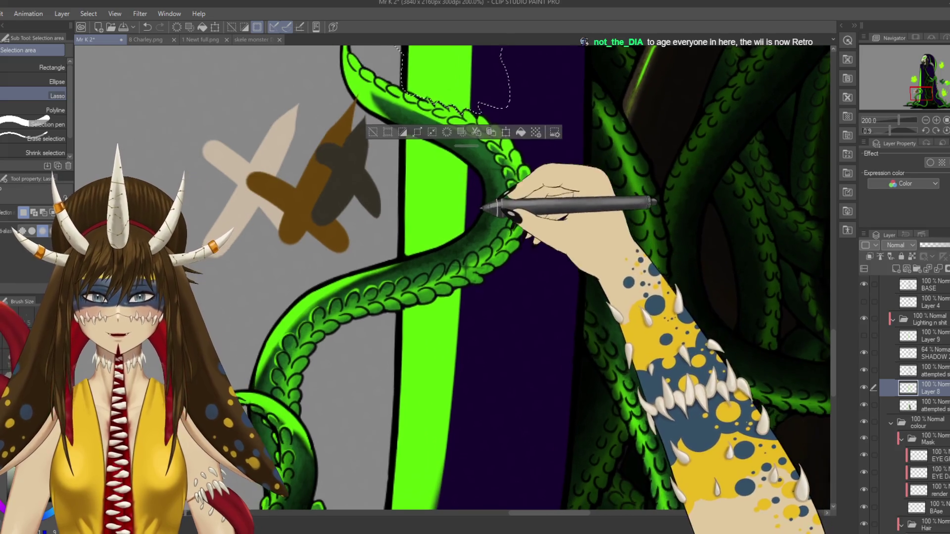
{"action": "left_click_drag", "start_coordinate": [465, 194], "coordinate": [462, 198]}
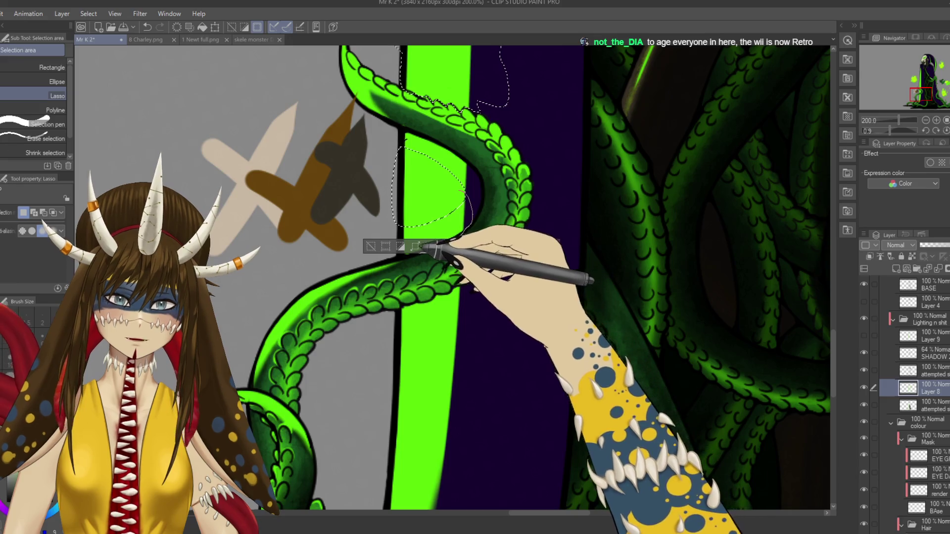
{"action": "left_click_drag", "start_coordinate": [470, 208], "coordinate": [472, 220]}
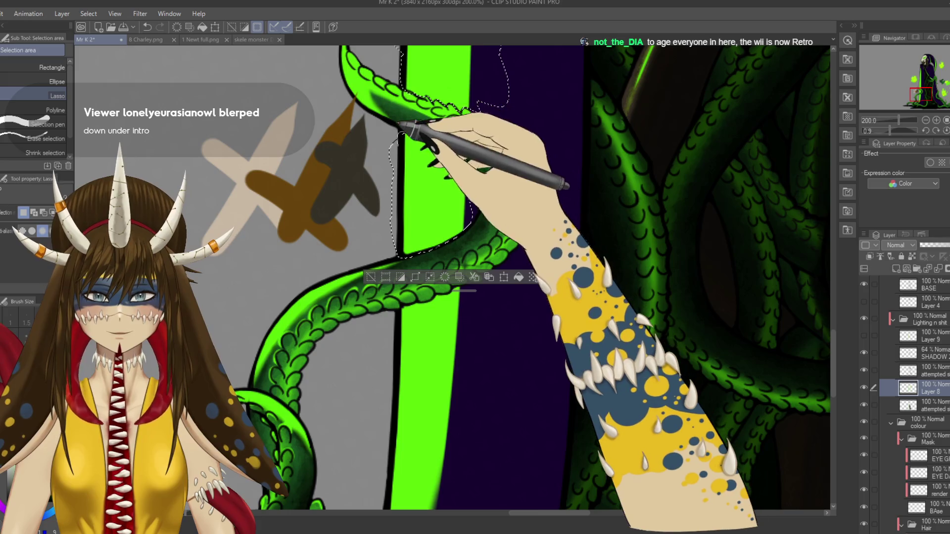
{"action": "scroll", "coordinate": [452, 277], "scroll_direction": "down", "scroll_amount": 3}
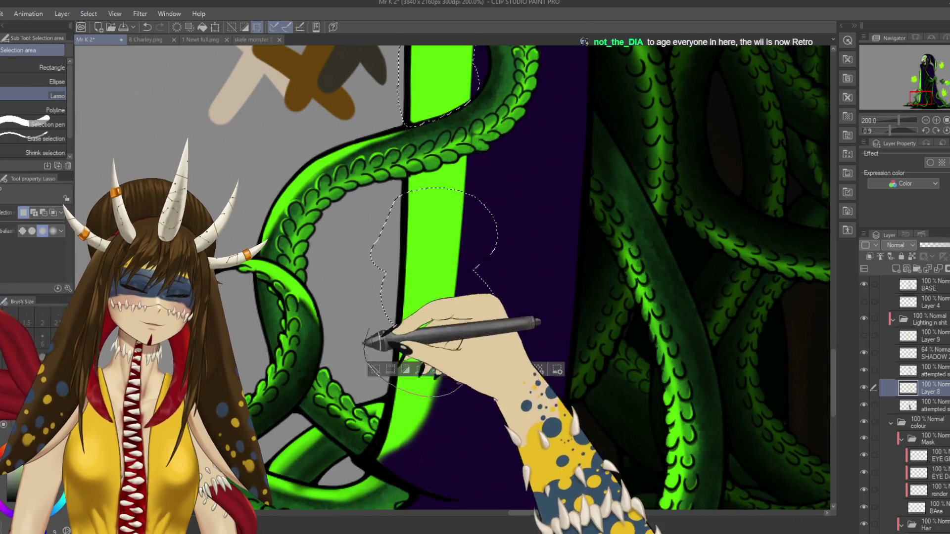
{"action": "left_click_drag", "start_coordinate": [472, 269], "coordinate": [448, 391]}
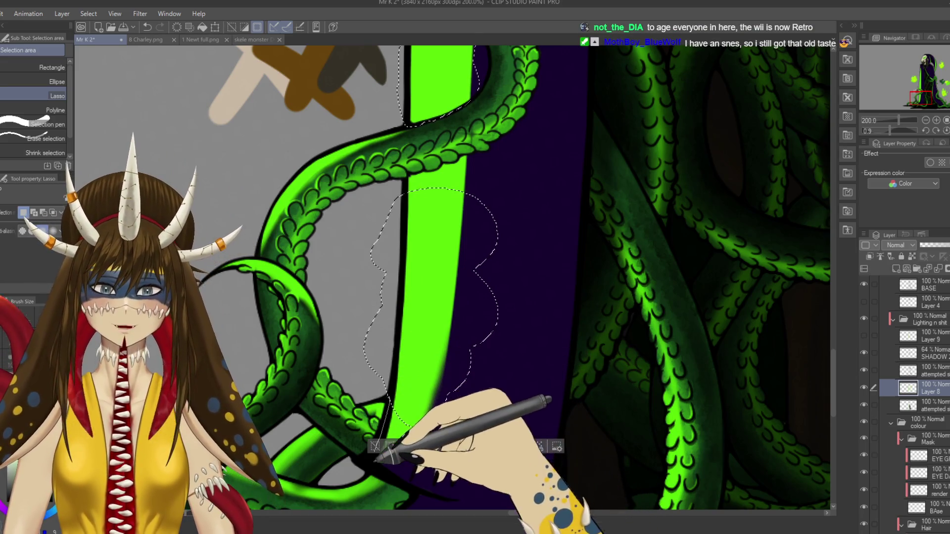
{"action": "left_click_drag", "start_coordinate": [473, 346], "coordinate": [448, 373]}
{"action": "scroll", "coordinate": [480, 296], "scroll_direction": "up", "scroll_amount": 1}
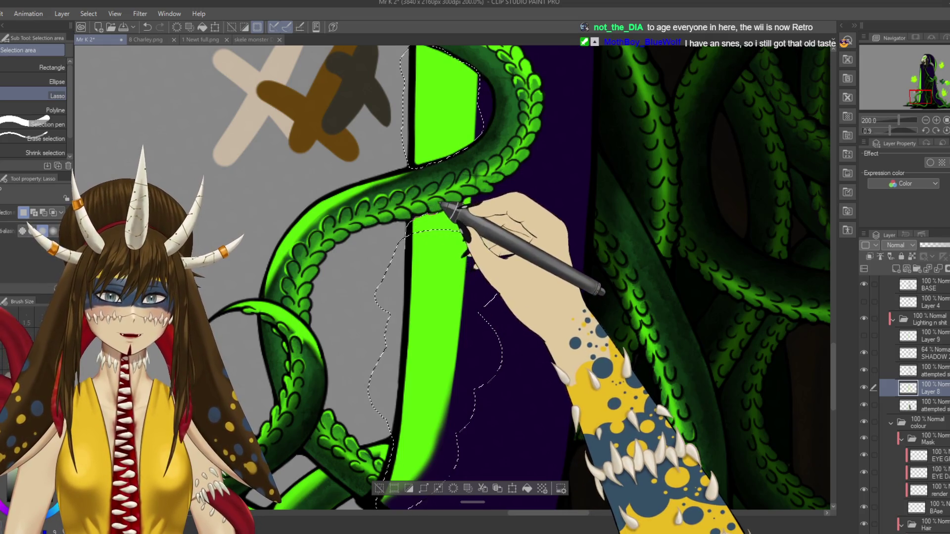
{"action": "left_click_drag", "start_coordinate": [471, 198], "coordinate": [487, 244]}
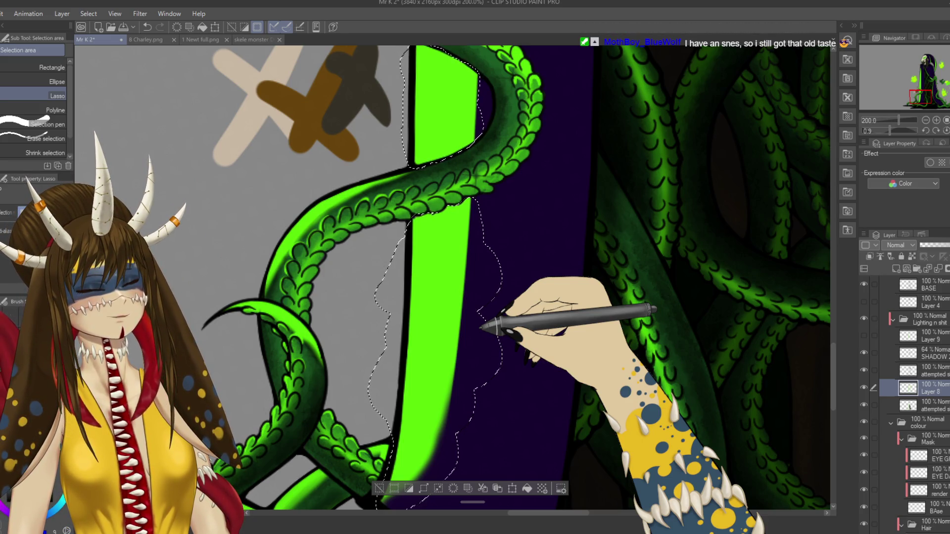
{"action": "key", "text": "ctrl+minus"}
{"action": "key", "text": "ctrl+minus"}
{"action": "key", "text": "ctrl+minus"}
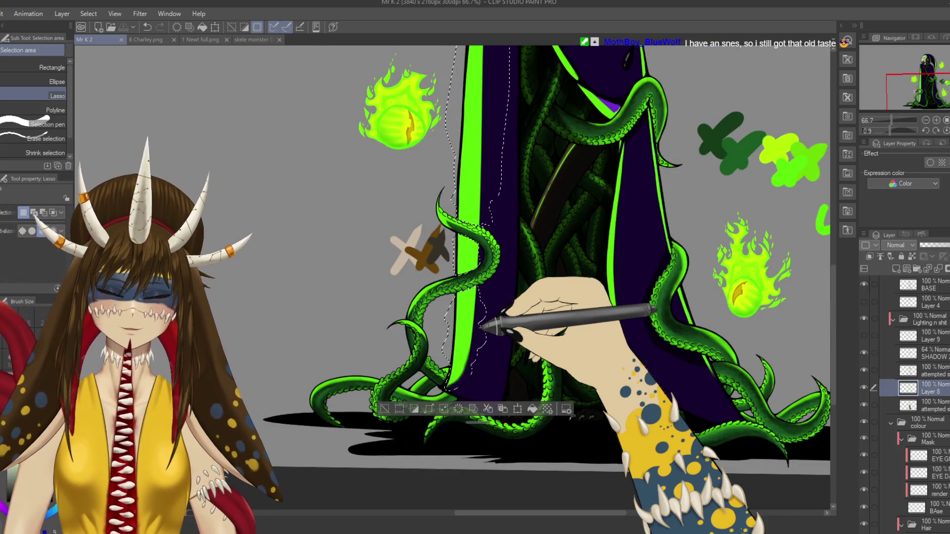
- Zoom to 200% on the skull, restore the deleted 'EXTA THIC…' layer above BASE, and select Layer 8
{"action": "left_click_drag", "start_coordinate": [495, 223], "coordinate": [367, 372]}
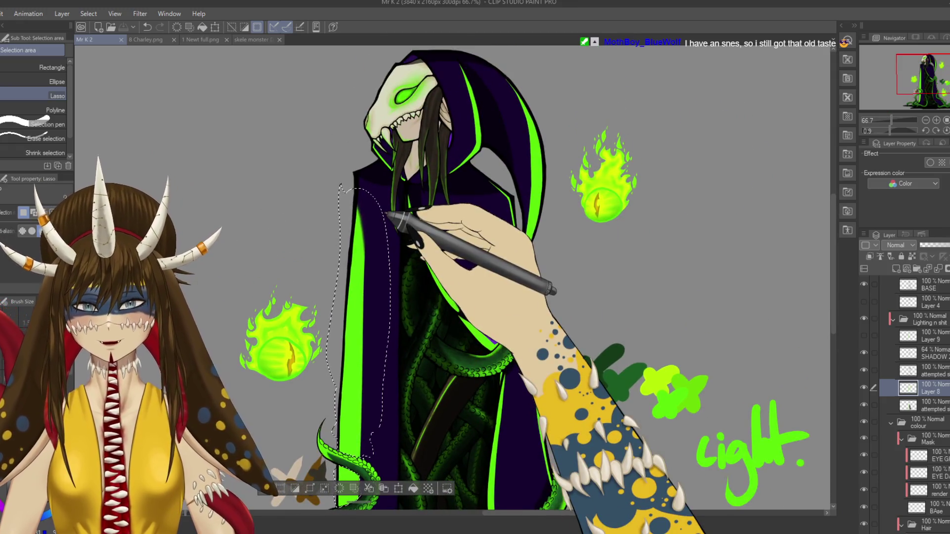
{"action": "scroll", "coordinate": [388, 220], "scroll_direction": "up", "scroll_amount": 5}
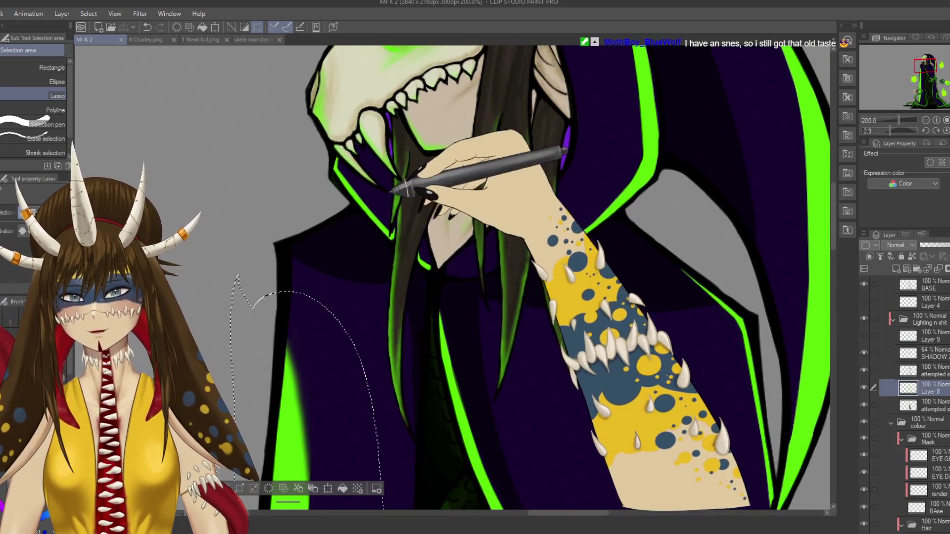
{"action": "left_click_drag", "start_coordinate": [396, 247], "coordinate": [421, 297]}
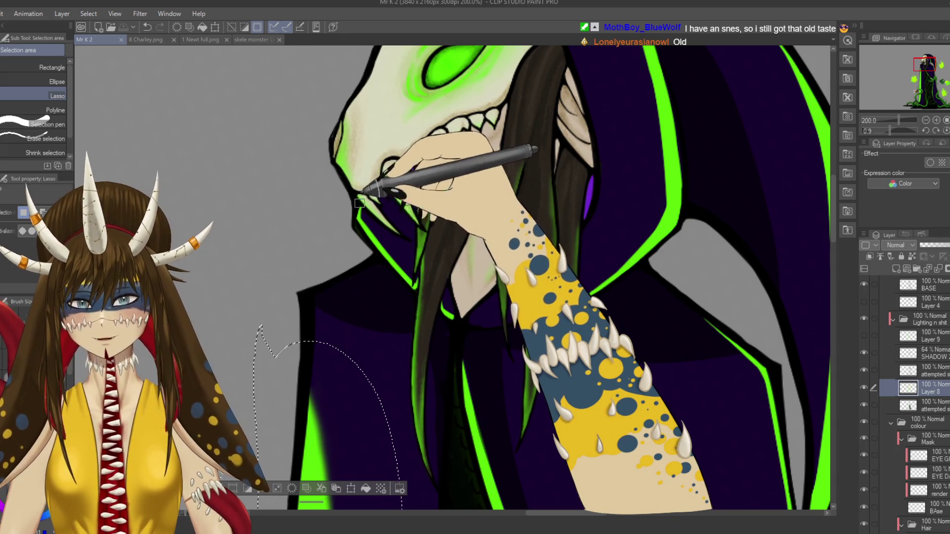
{"action": "key", "text": "ctrl+z"}
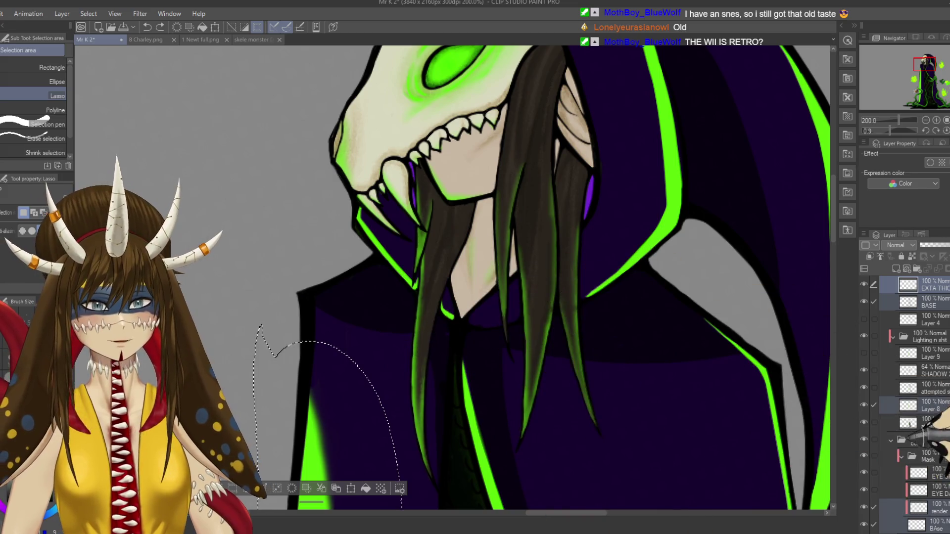
{"action": "left_click", "coordinate": [930, 405]}
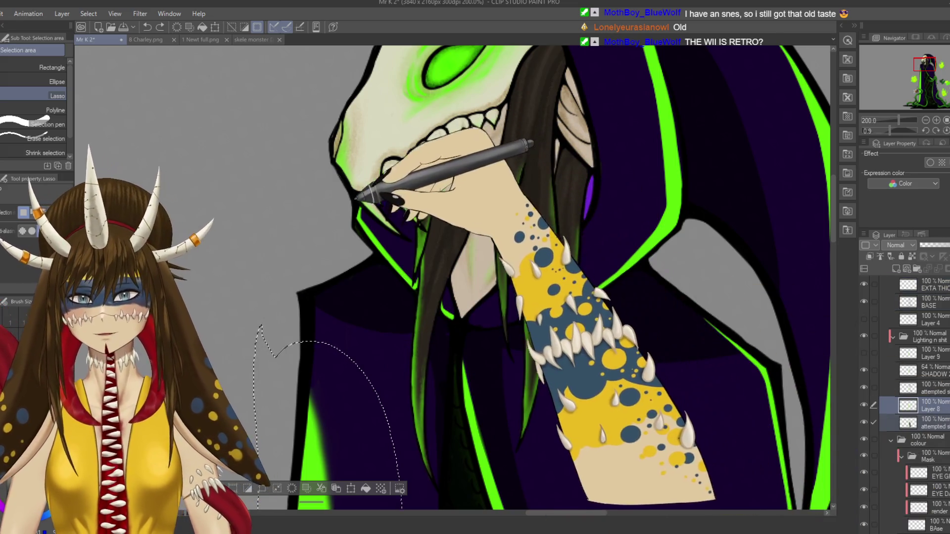
- Lasso along the skull's jaw and the hood beside the skull
{"action": "mouse_move", "coordinate": [342, 186]}
{"action": "left_mouse_down"}
{"action": "mouse_move", "coordinate": [415, 271]}
{"action": "mouse_move", "coordinate": [411, 206]}
{"action": "mouse_move", "coordinate": [421, 262]}
{"action": "left_mouse_up"}
{"action": "left_click_drag", "start_coordinate": [495, 247], "coordinate": [436, 233]}
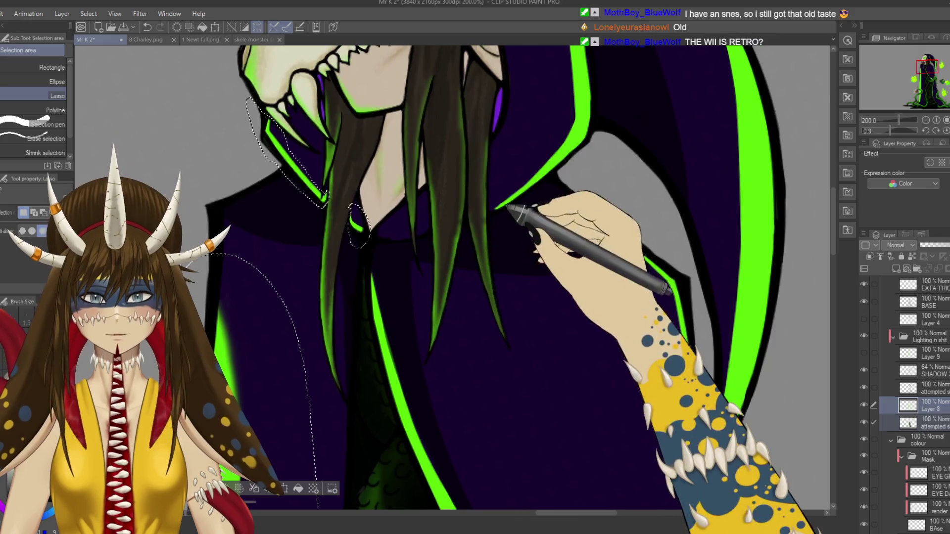
{"action": "left_click_drag", "start_coordinate": [507, 207], "coordinate": [557, 144]}
{"action": "mouse_move", "coordinate": [603, 65]}
{"action": "left_mouse_down"}
{"action": "mouse_move", "coordinate": [557, 214]}
{"action": "mouse_move", "coordinate": [549, 272]}
{"action": "left_mouse_up"}
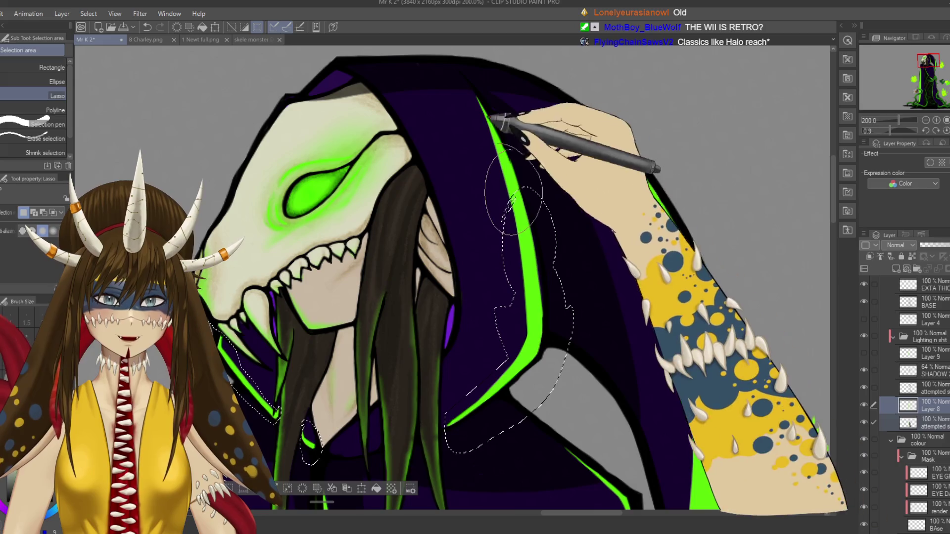
{"action": "left_click_drag", "start_coordinate": [626, 233], "coordinate": [549, 67]}
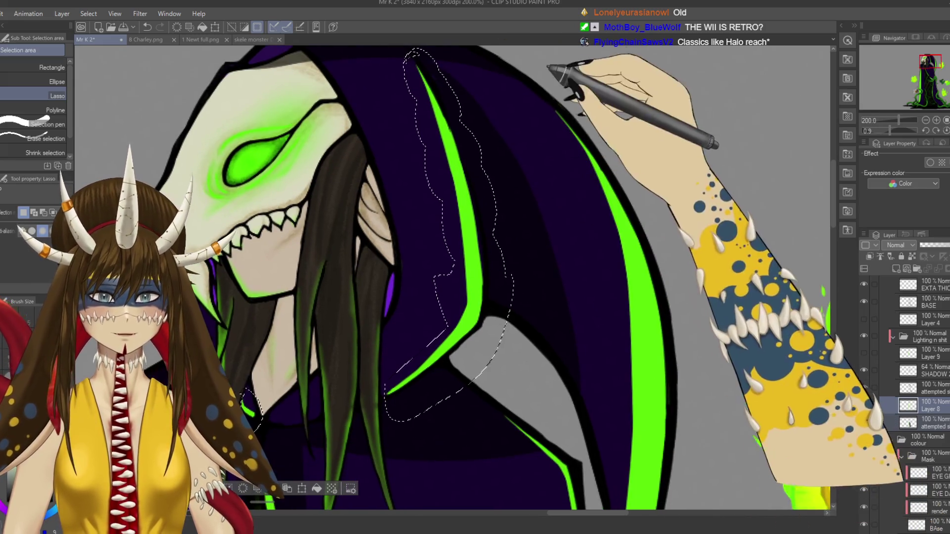
- Trace the lasso down the right green stripe's inner edge toward the tentacle, then save
{"action": "left_click_drag", "start_coordinate": [673, 341], "coordinate": [638, 122]}
{"action": "left_click_drag", "start_coordinate": [683, 47], "coordinate": [611, 121]}
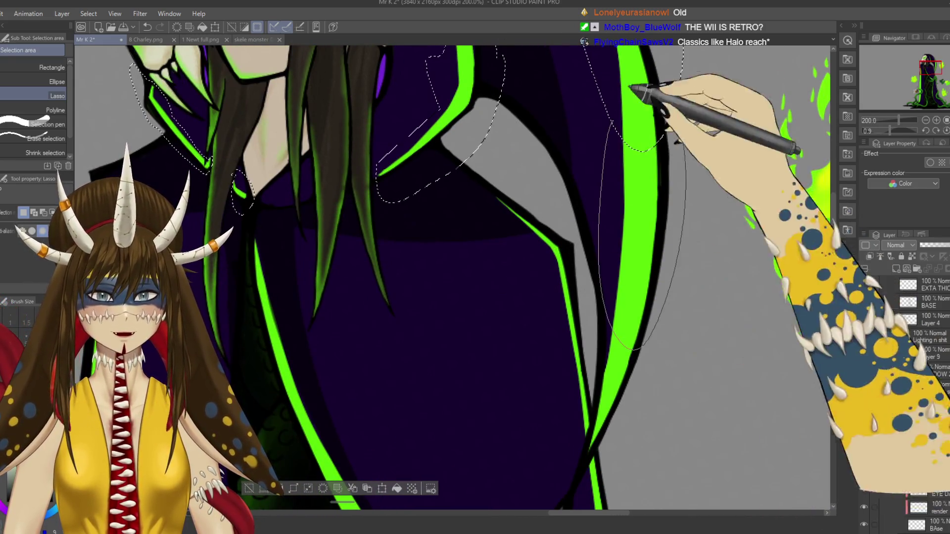
{"action": "left_click_drag", "start_coordinate": [643, 233], "coordinate": [656, 119]}
{"action": "left_click_drag", "start_coordinate": [658, 218], "coordinate": [663, 244]}
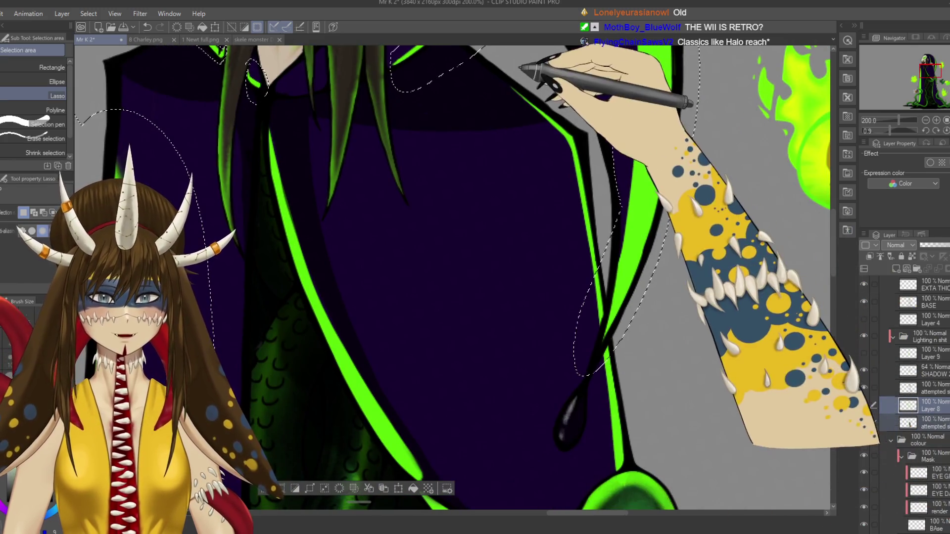
{"action": "left_click_drag", "start_coordinate": [655, 384], "coordinate": [567, 177]}
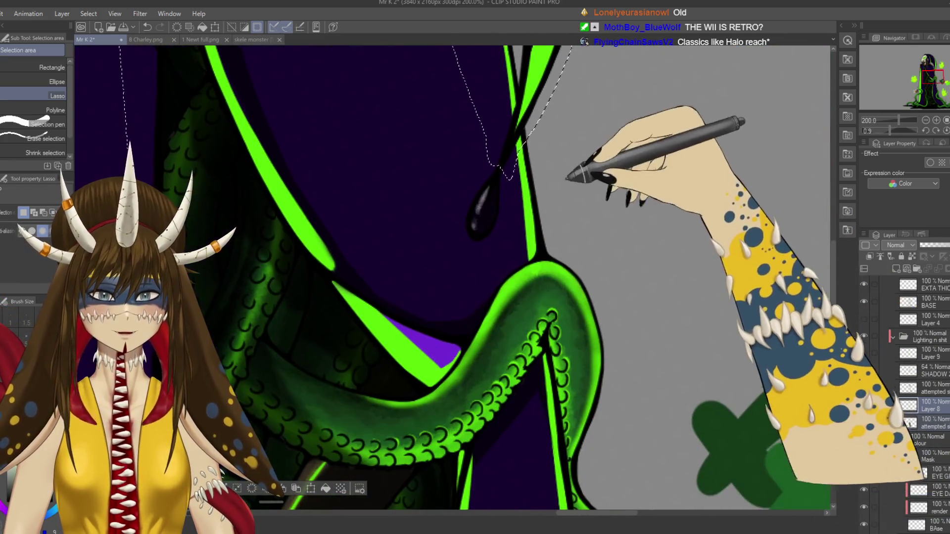
{"action": "left_click_drag", "start_coordinate": [544, 113], "coordinate": [531, 257]}
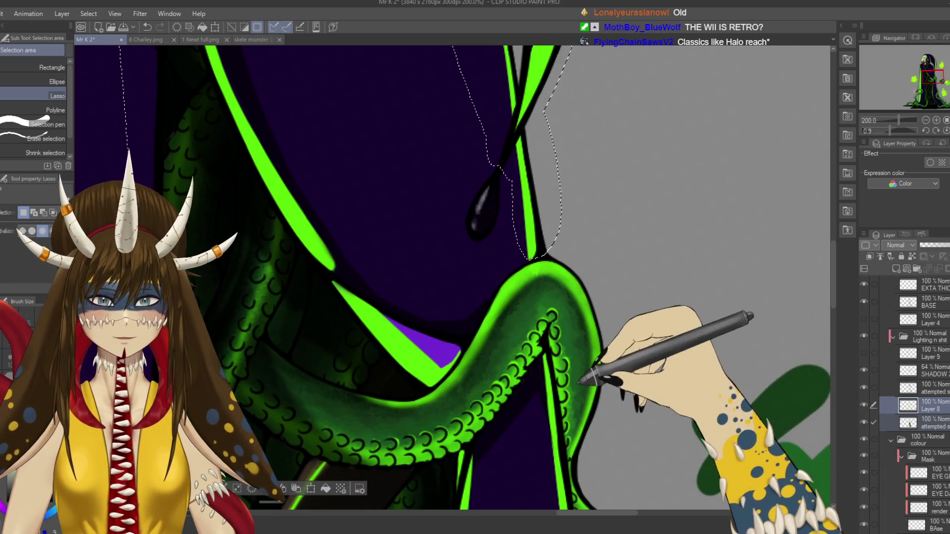
{"action": "left_click_drag", "start_coordinate": [582, 381], "coordinate": [544, 198]}
{"action": "left_click_drag", "start_coordinate": [567, 314], "coordinate": [569, 321]}
{"action": "left_click_drag", "start_coordinate": [547, 211], "coordinate": [545, 386]}
{"action": "mouse_move", "coordinate": [600, 398]}
{"action": "left_mouse_down"}
{"action": "mouse_move", "coordinate": [554, 191]}
{"action": "mouse_move", "coordinate": [604, 381]}
{"action": "mouse_move", "coordinate": [578, 239]}
{"action": "left_mouse_up"}
{"action": "key", "text": "ctrl+s"}
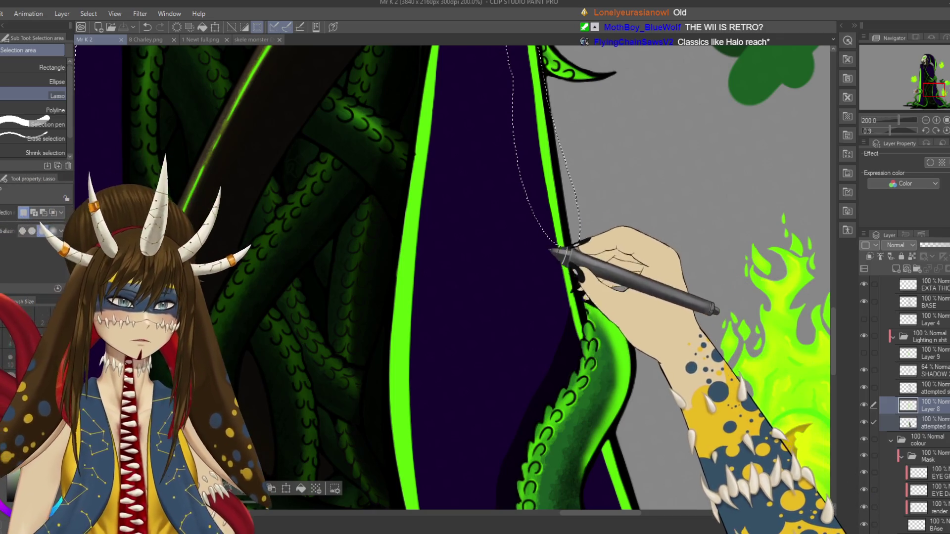
- Extend the lasso along the tentacle's edge and up the inner green stripe, then save
{"action": "left_click_drag", "start_coordinate": [551, 250], "coordinate": [603, 220]}
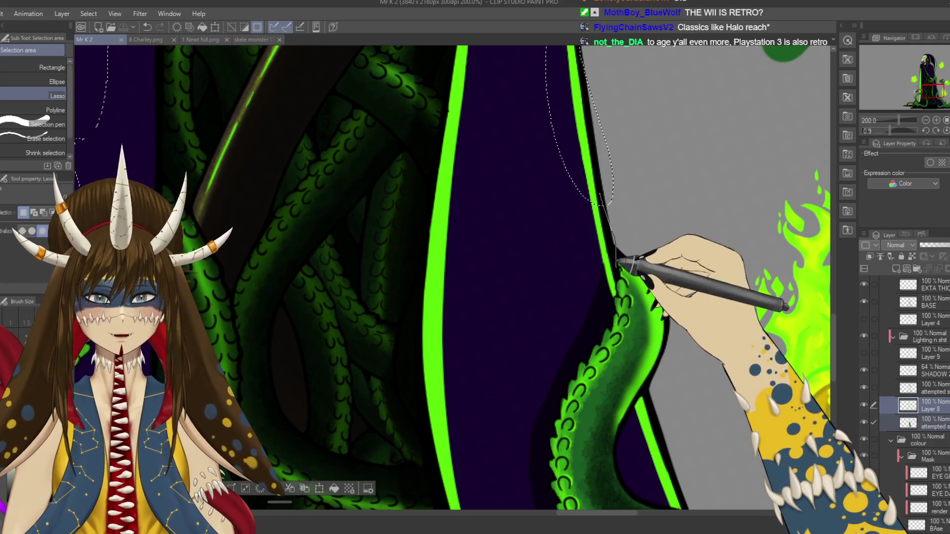
{"action": "left_click_drag", "start_coordinate": [615, 297], "coordinate": [580, 138]}
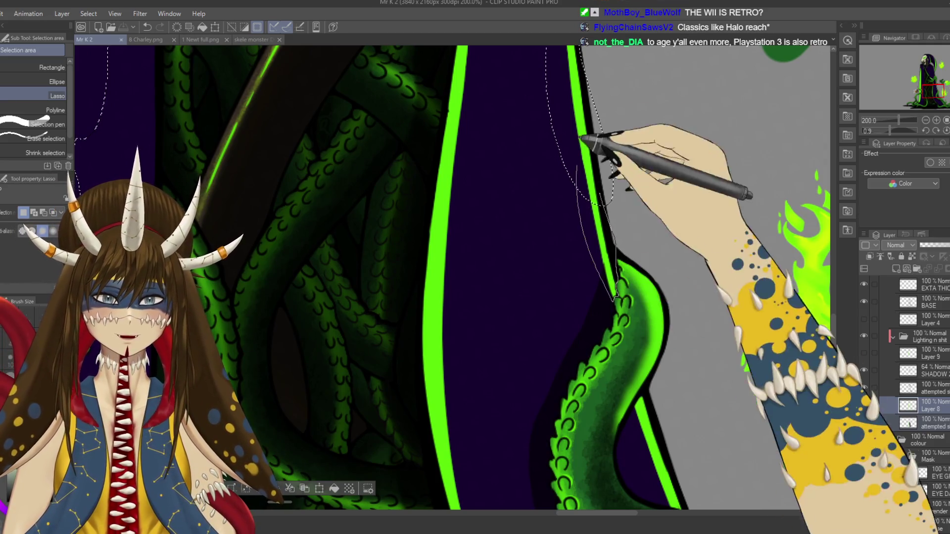
{"action": "mouse_move", "coordinate": [678, 402]}
{"action": "left_mouse_down"}
{"action": "mouse_move", "coordinate": [547, 153]}
{"action": "mouse_move", "coordinate": [558, 252]}
{"action": "mouse_move", "coordinate": [547, 149]}
{"action": "left_mouse_up"}
{"action": "left_click_drag", "start_coordinate": [625, 276], "coordinate": [561, 187]}
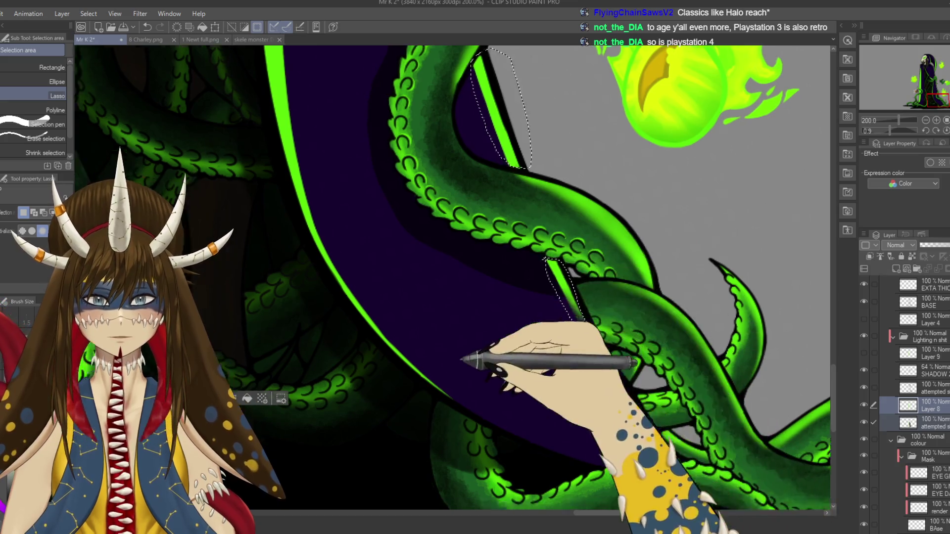
{"action": "left_click_drag", "start_coordinate": [586, 342], "coordinate": [693, 285]}
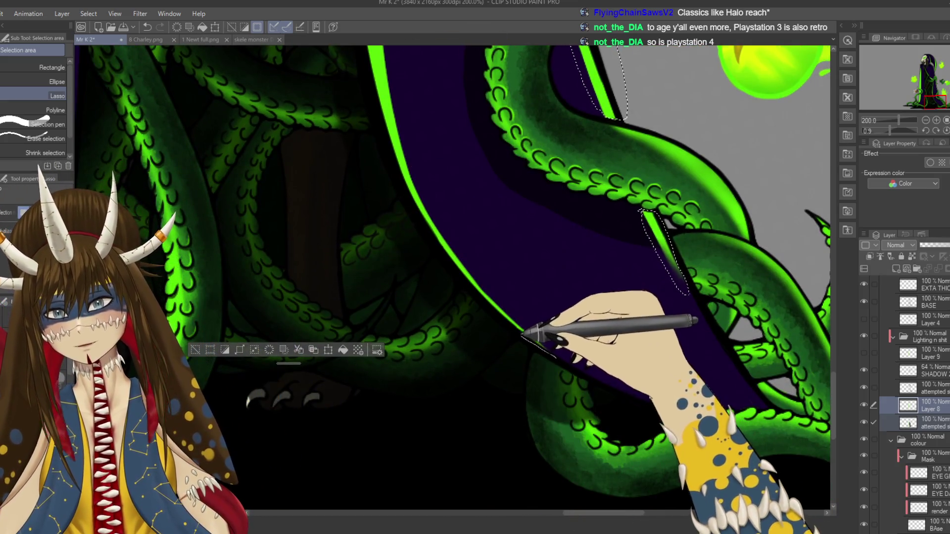
{"action": "mouse_move", "coordinate": [500, 312]}
{"action": "left_mouse_down"}
{"action": "mouse_move", "coordinate": [411, 184]}
{"action": "mouse_move", "coordinate": [473, 271]}
{"action": "left_mouse_up"}
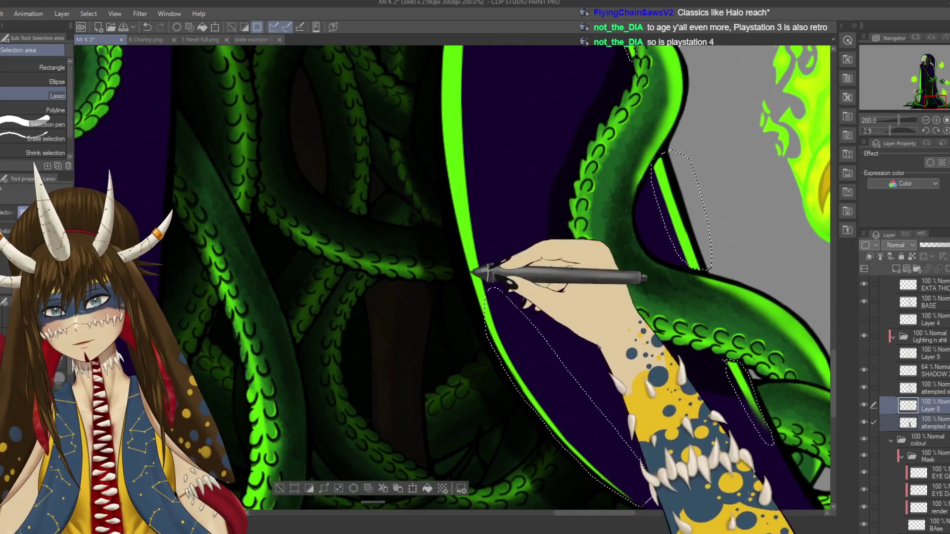
{"action": "left_click_drag", "start_coordinate": [488, 327], "coordinate": [475, 272]}
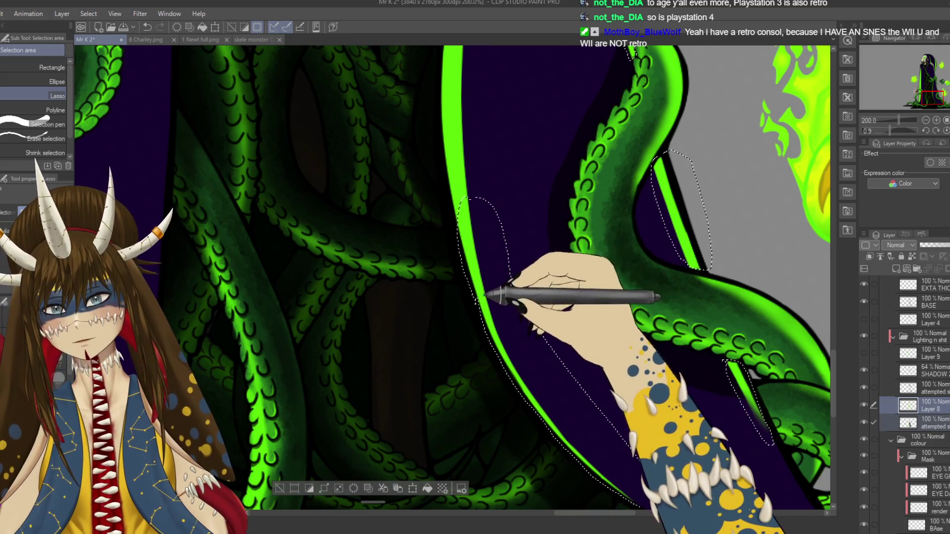
{"action": "mouse_move", "coordinate": [458, 208]}
{"action": "left_mouse_down"}
{"action": "mouse_move", "coordinate": [540, 158]}
{"action": "mouse_move", "coordinate": [547, 240]}
{"action": "left_mouse_up"}
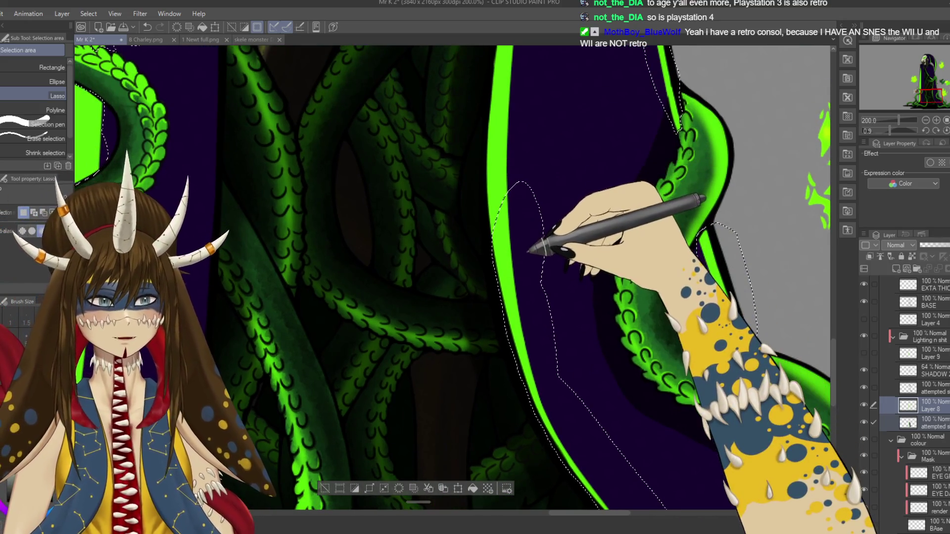
{"action": "key", "text": "ctrl+s"}
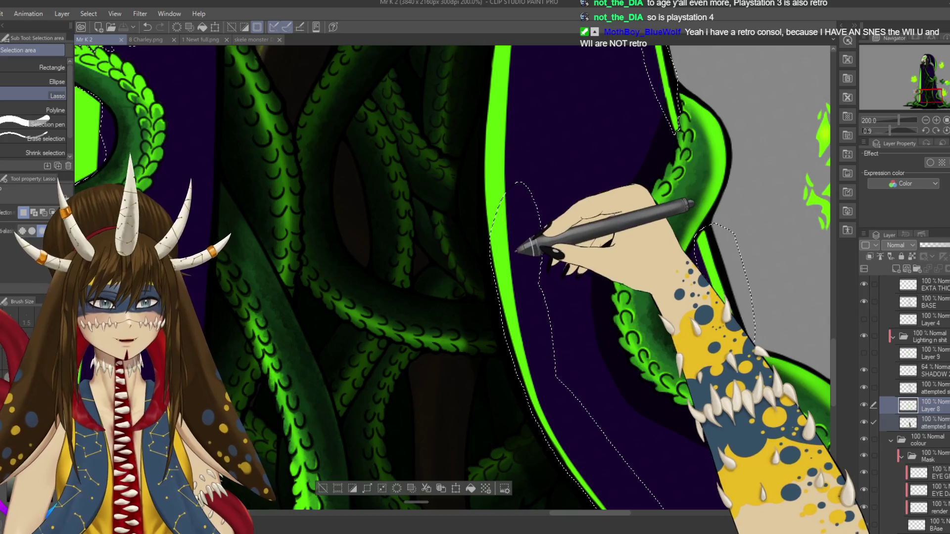
- With the canvas tilted, add the cloak's right outline and upper green stroke to the selection, then save
{"action": "left_click_drag", "start_coordinate": [494, 245], "coordinate": [478, 204]}
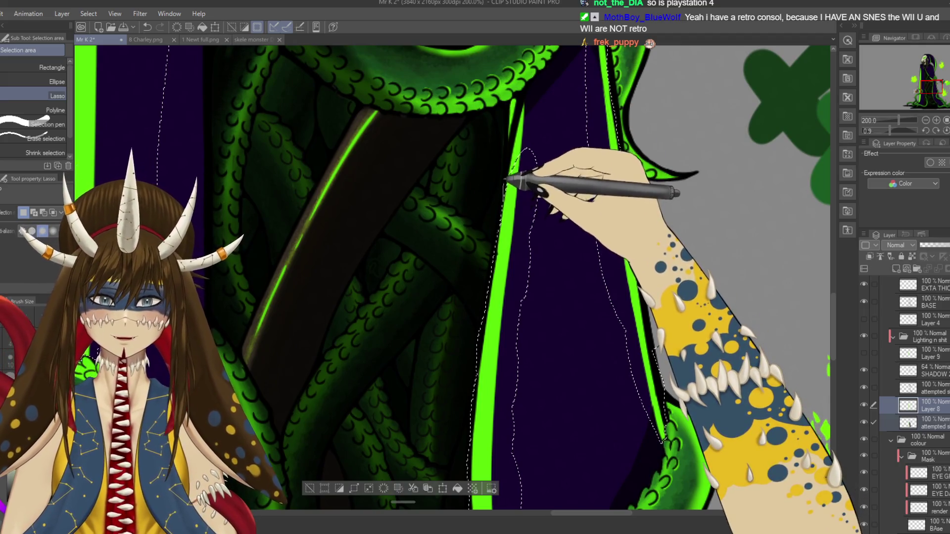
{"action": "mouse_move", "coordinate": [510, 159]}
{"action": "left_mouse_down"}
{"action": "mouse_move", "coordinate": [515, 99]}
{"action": "mouse_move", "coordinate": [541, 212]}
{"action": "left_mouse_up"}
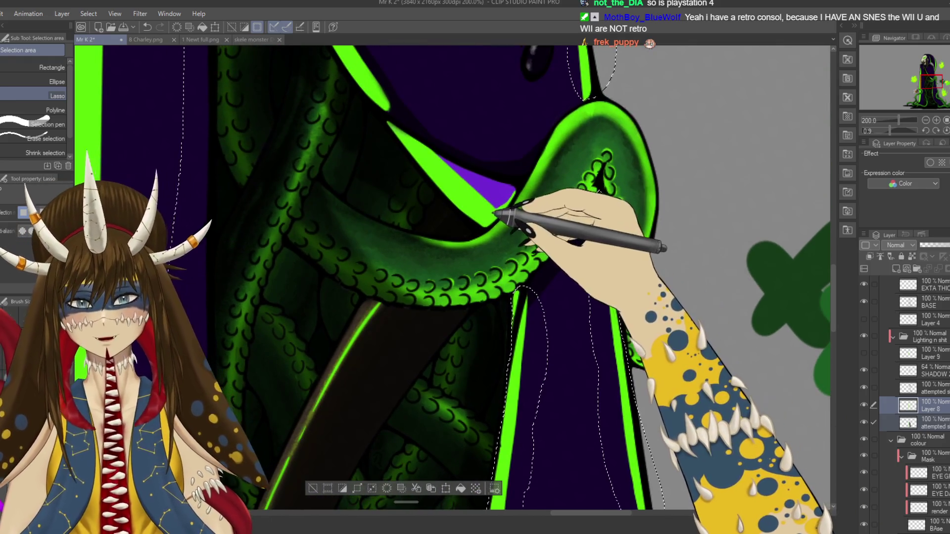
{"action": "left_click_drag", "start_coordinate": [487, 225], "coordinate": [515, 195]}
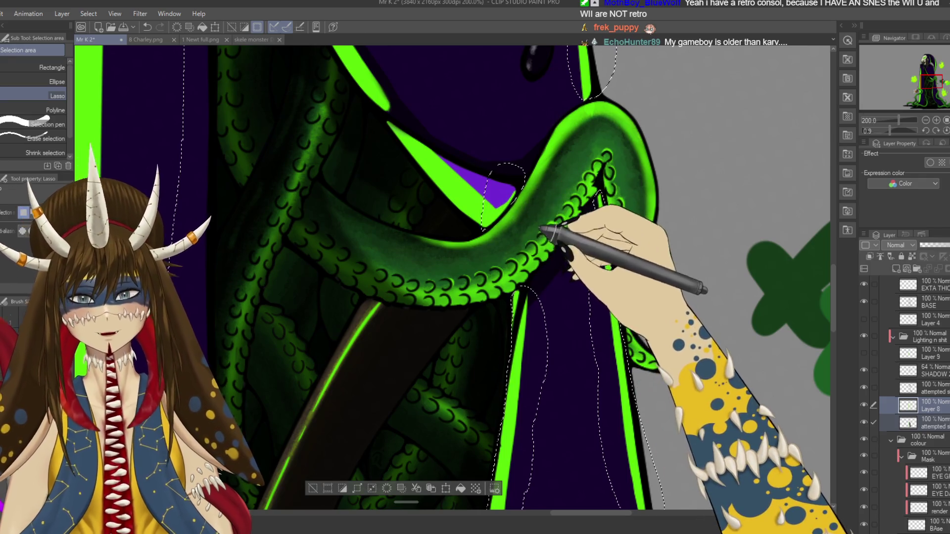
{"action": "mouse_move", "coordinate": [529, 225]}
{"action": "left_mouse_down"}
{"action": "mouse_move", "coordinate": [507, 254]}
{"action": "mouse_move", "coordinate": [553, 227]}
{"action": "left_mouse_up"}
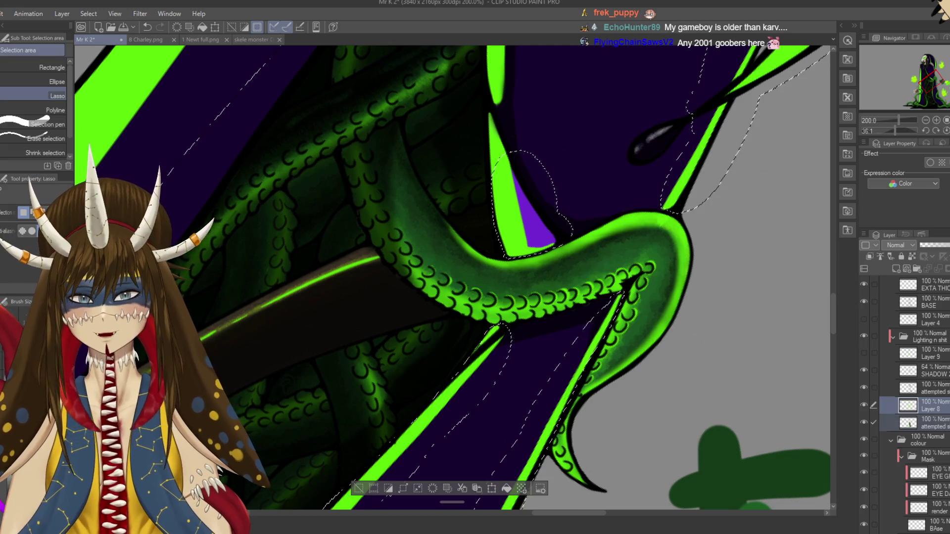
{"action": "scroll", "coordinate": [453, 277], "scroll_direction": "up", "scroll_amount": 2}
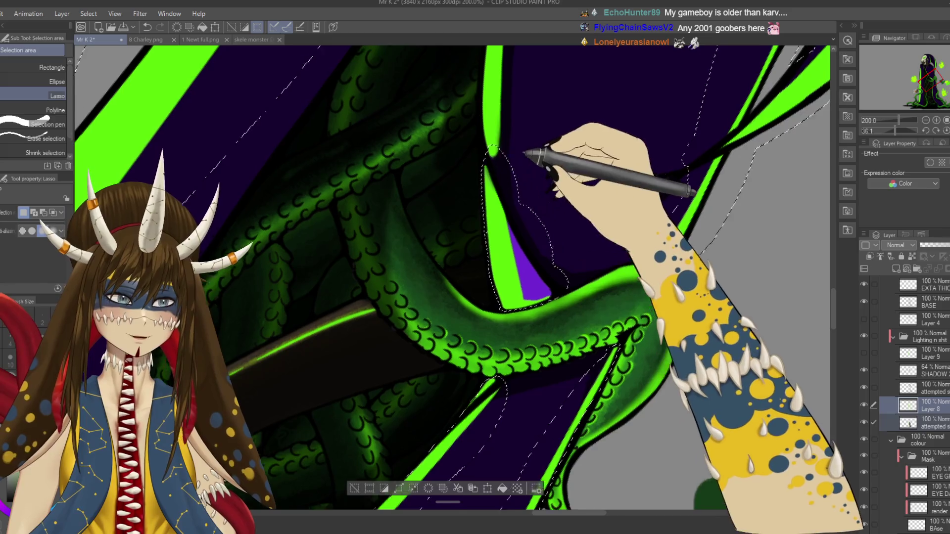
{"action": "scroll", "coordinate": [452, 277], "scroll_direction": "up", "scroll_amount": 3}
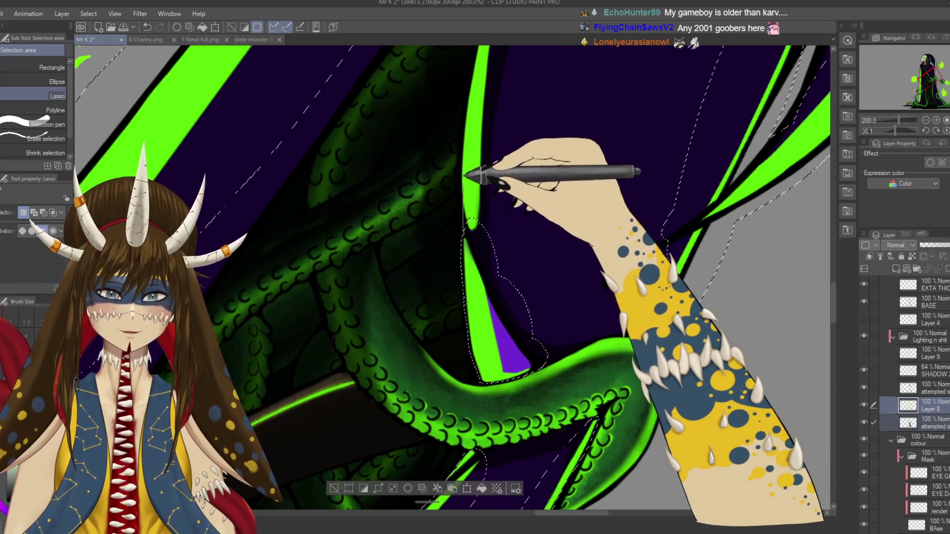
{"action": "left_click_drag", "start_coordinate": [465, 174], "coordinate": [461, 166]}
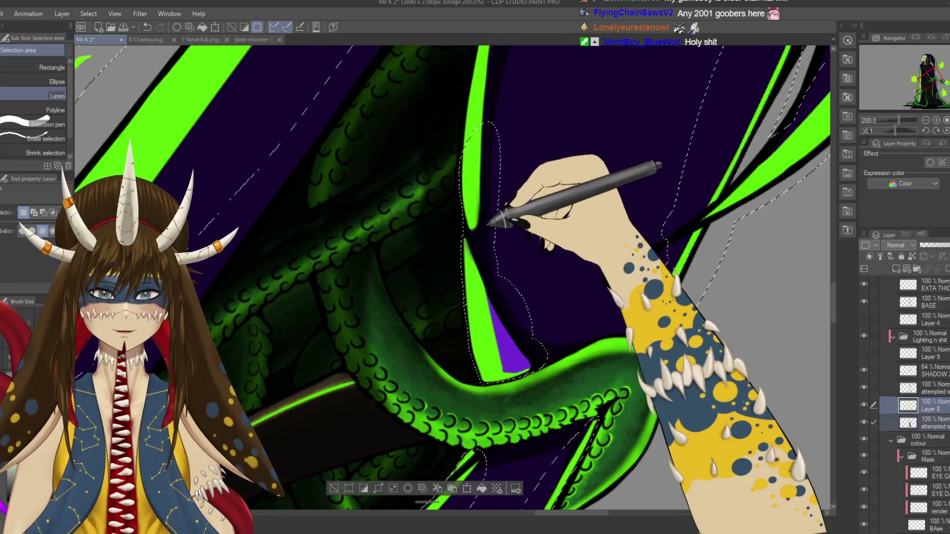
{"action": "scroll", "coordinate": [453, 277], "scroll_direction": "up", "scroll_amount": 2}
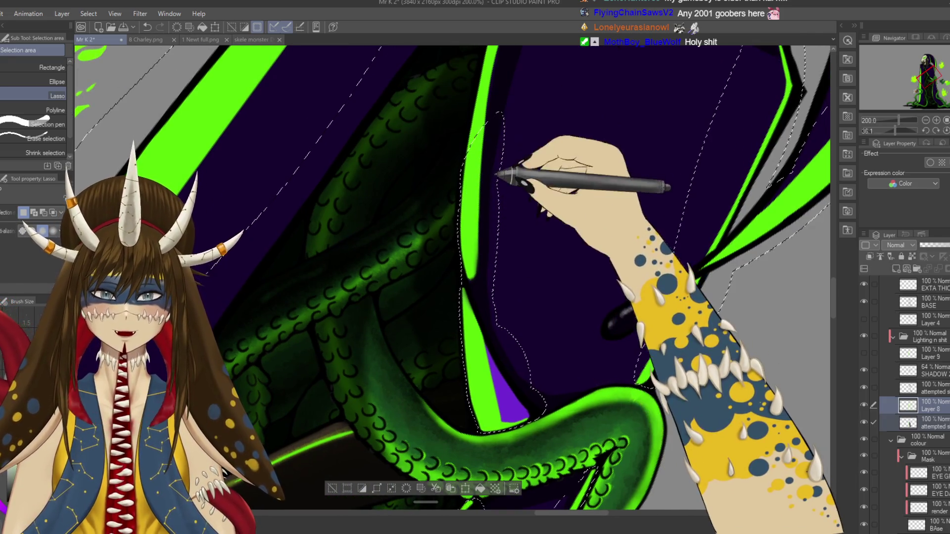
{"action": "scroll", "coordinate": [453, 277], "scroll_direction": "up", "scroll_amount": 3}
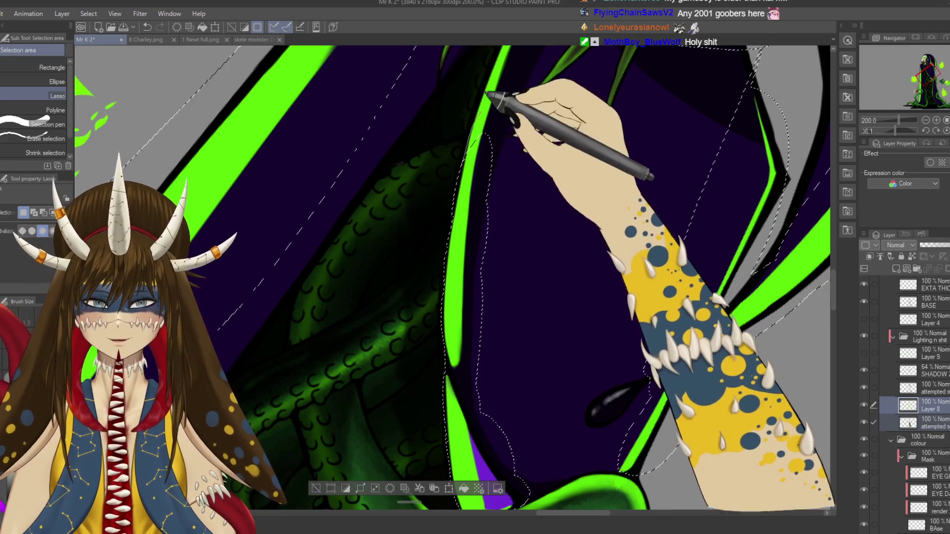
{"action": "left_click_drag", "start_coordinate": [488, 134], "coordinate": [502, 95]}
{"action": "scroll", "coordinate": [452, 277], "scroll_direction": "up", "scroll_amount": 2}
{"action": "left_click_drag", "start_coordinate": [458, 210], "coordinate": [503, 166]}
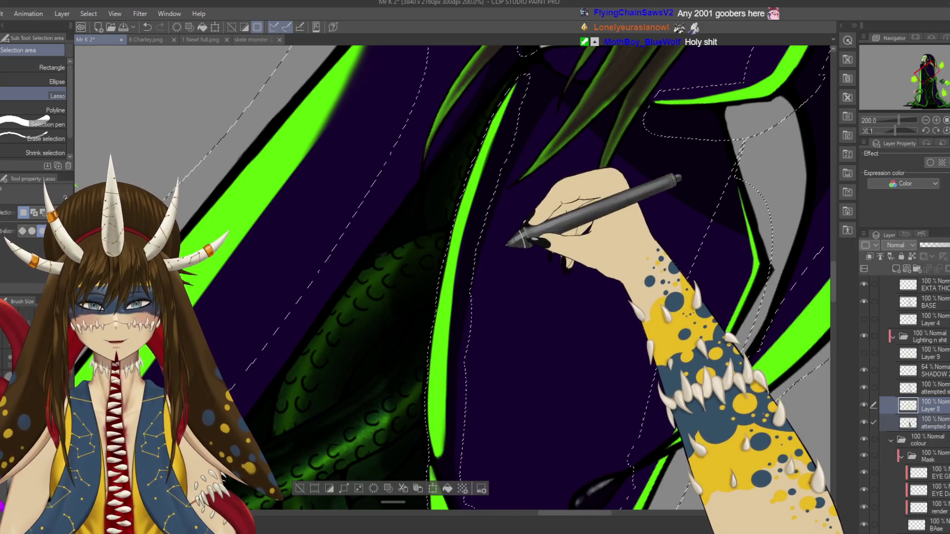
{"action": "key", "text": "ctrl+s"}
- Reset the rotation, zoom out, paste the selected stripes onto a new layer, and remove the extra layer
{"action": "key", "text": "r"}
{"action": "key", "text": "ctrl+minus"}
{"action": "key", "text": "ctrl+minus"}
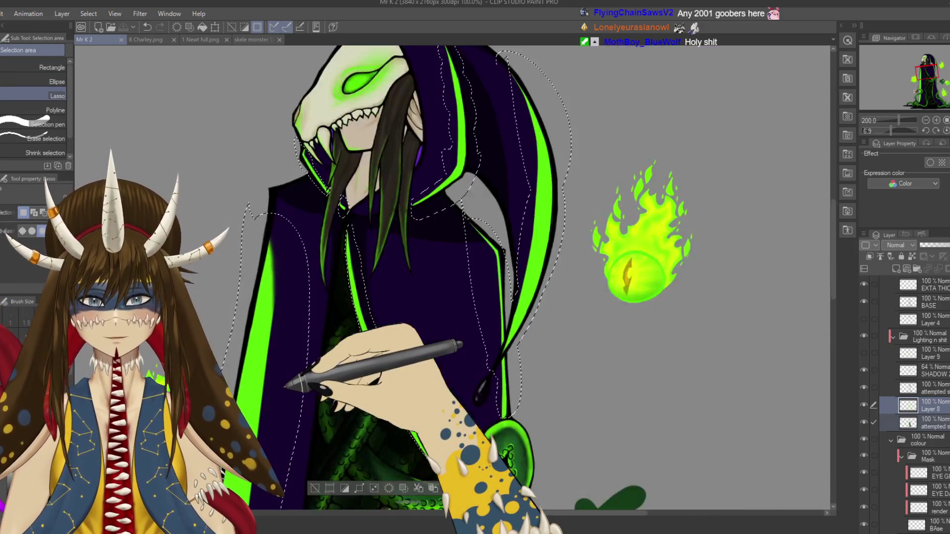
{"action": "key", "text": "ctrl+minus"}
{"action": "scroll", "coordinate": [452, 277], "scroll_direction": "down", "scroll_amount": 5}
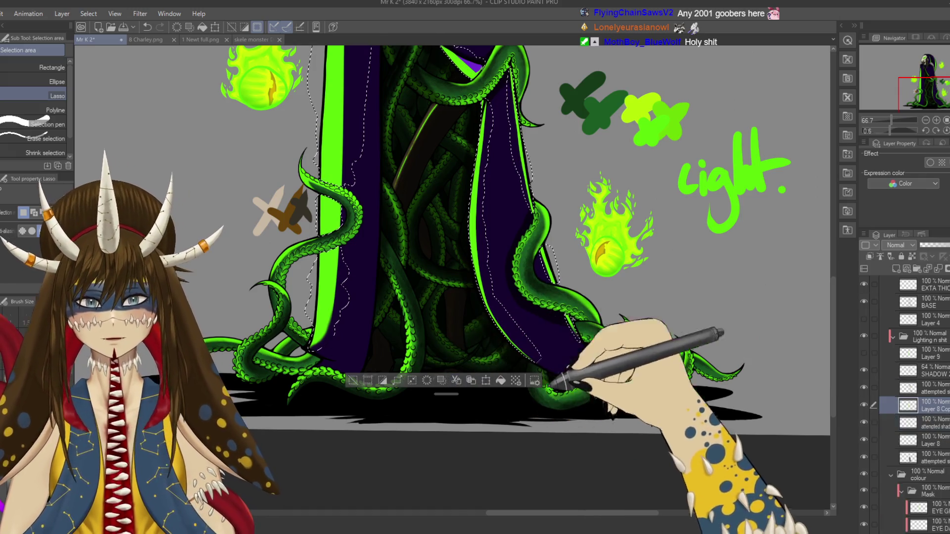
{"action": "key", "text": "ctrl+c"}
{"action": "key", "text": "ctrl+v"}
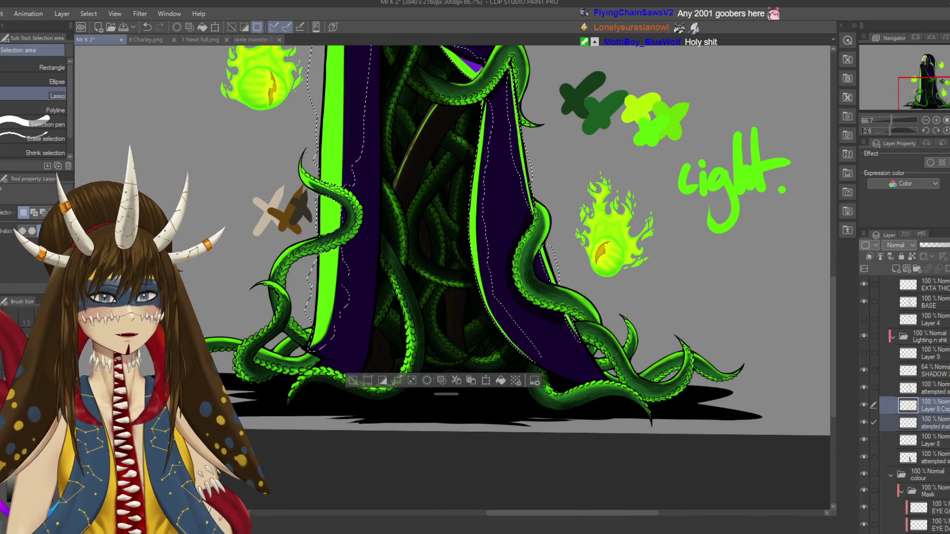
{"action": "key", "text": "ctrl+z"}
- Deselect and set the HARSH LIGHT glow layer to about 64% opacity, then save
{"action": "left_click_drag", "start_coordinate": [945, 245], "coordinate": [939, 244]}
{"action": "left_click", "coordinate": [353, 380]}
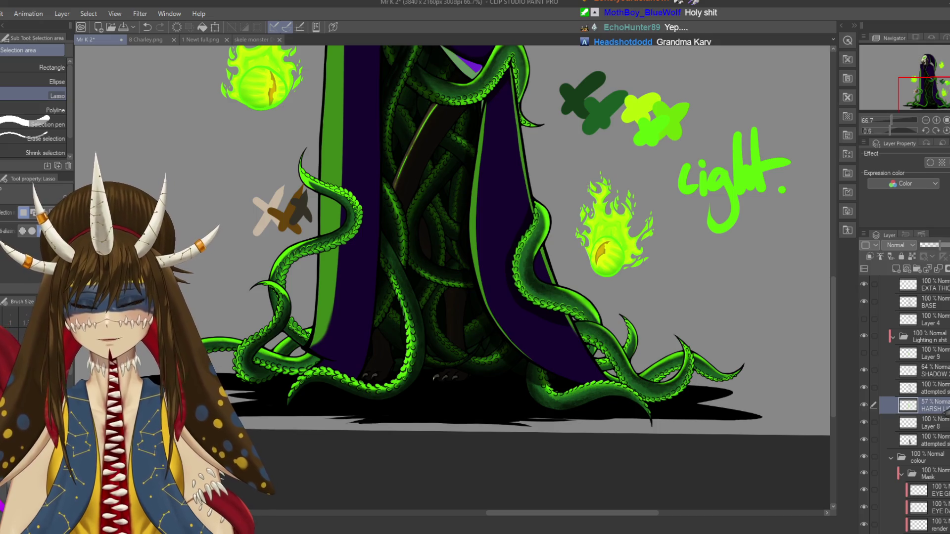
{"action": "scroll", "coordinate": [495, 495], "scroll_direction": "down", "scroll_amount": 3}
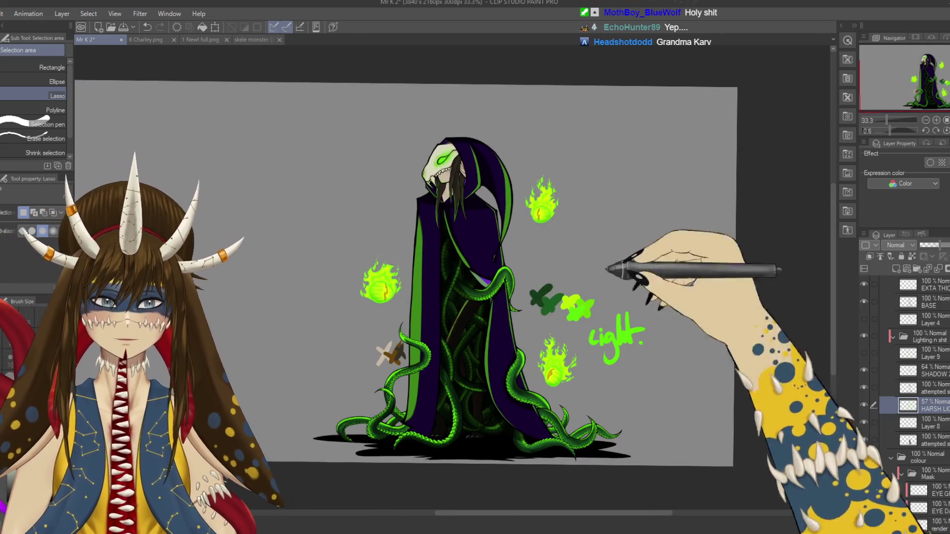
{"action": "left_click", "coordinate": [945, 245]}
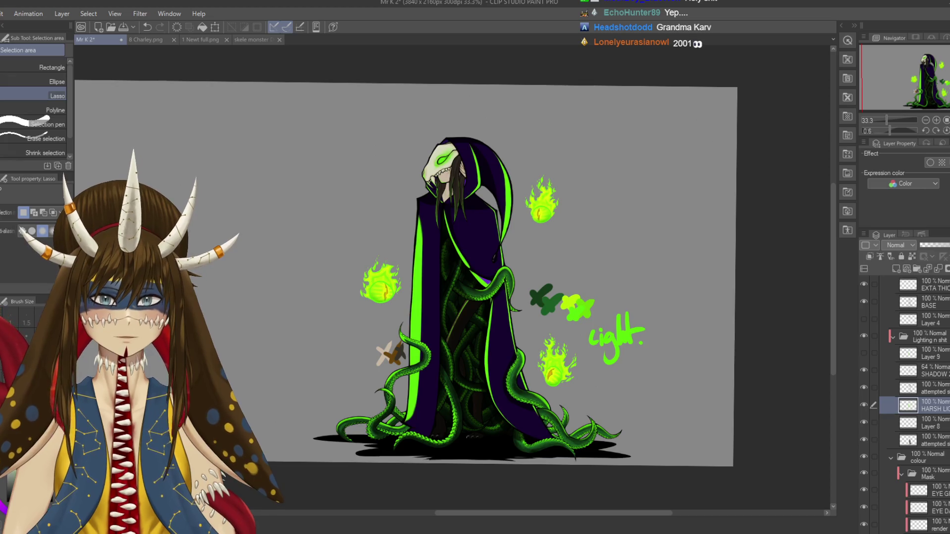
{"action": "left_click_drag", "start_coordinate": [946, 245], "coordinate": [939, 245]}
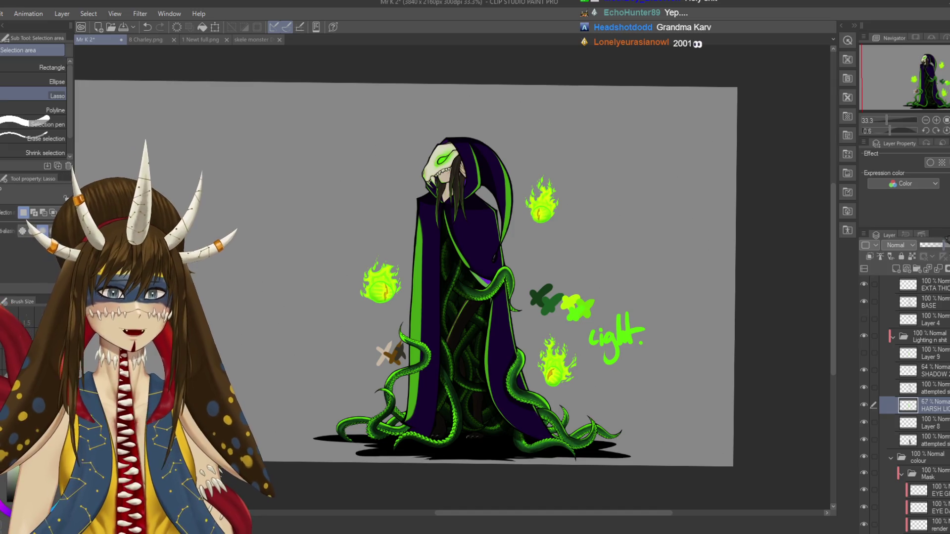
{"action": "left_click_drag", "start_coordinate": [945, 245], "coordinate": [943, 245]}
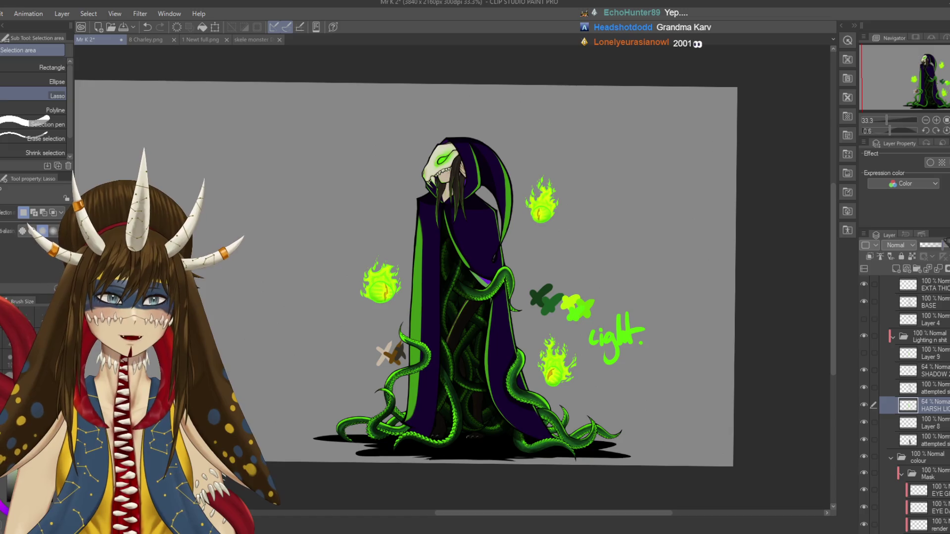
{"action": "key", "text": "ctrl+s"}
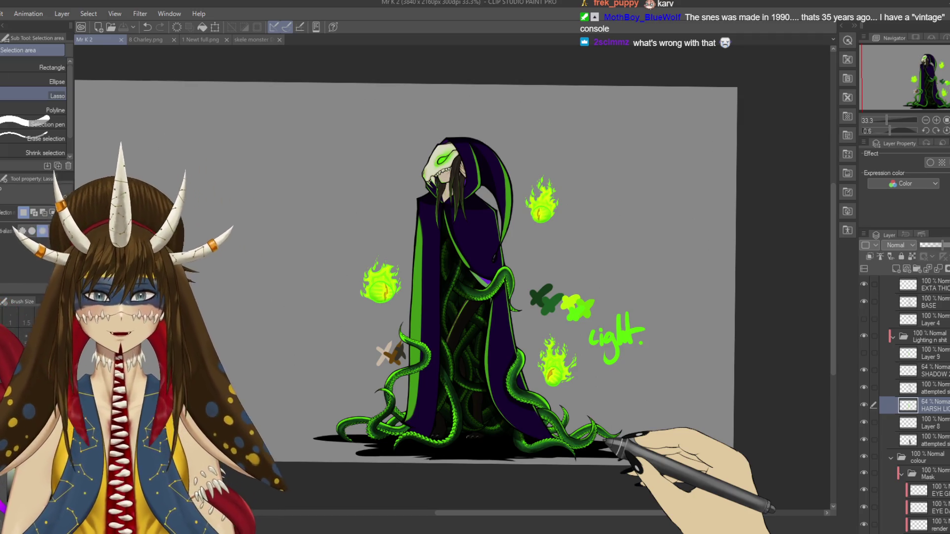
{"action": "scroll", "coordinate": [515, 416], "scroll_direction": "up", "scroll_amount": 2}
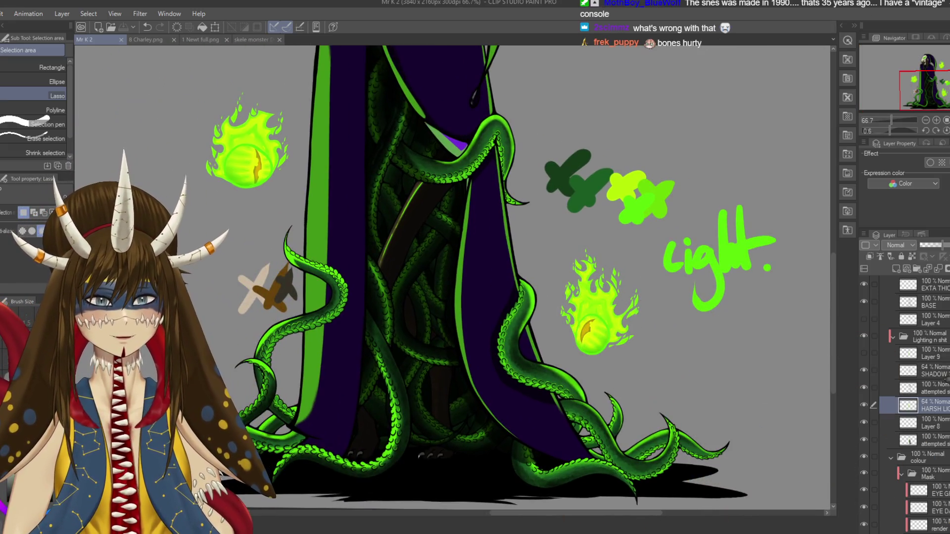
- On the SHADOW layer, zoom to 150% and G-pen shade the tentacles at the cloak's base
{"action": "left_click", "coordinate": [933, 371]}
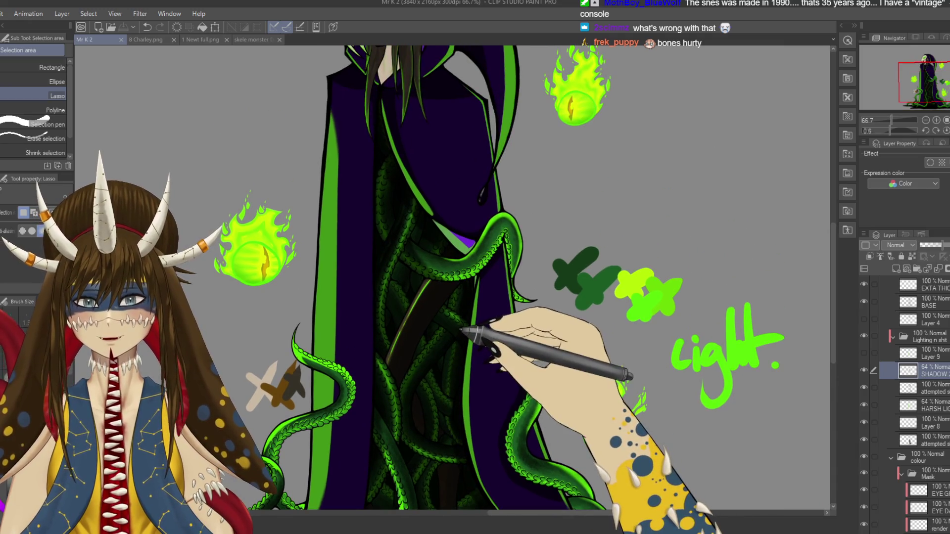
{"action": "key", "text": "p"}
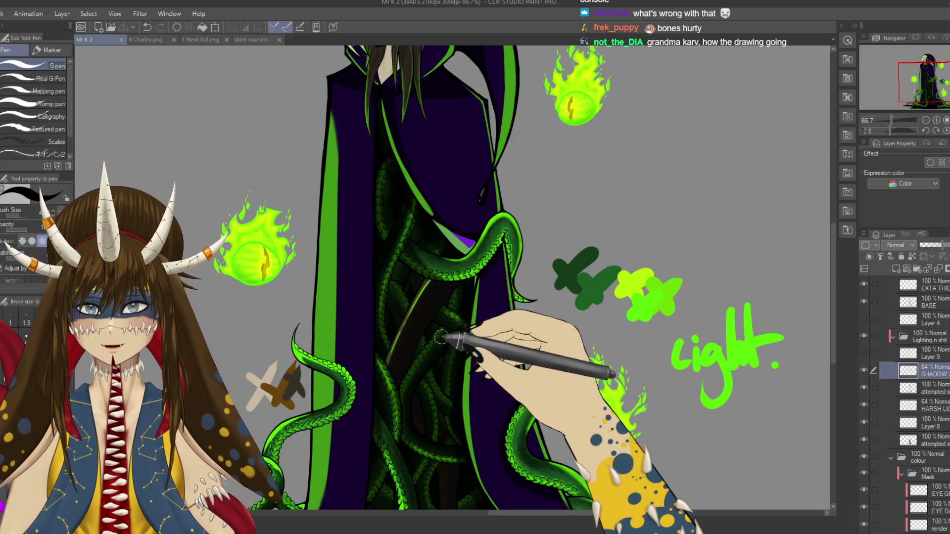
{"action": "scroll", "coordinate": [455, 282], "scroll_direction": "down", "scroll_amount": 3}
{"action": "scroll", "coordinate": [475, 287], "scroll_direction": "down", "scroll_amount": 3}
{"action": "scroll", "coordinate": [495, 297], "scroll_direction": "down", "scroll_amount": 3}
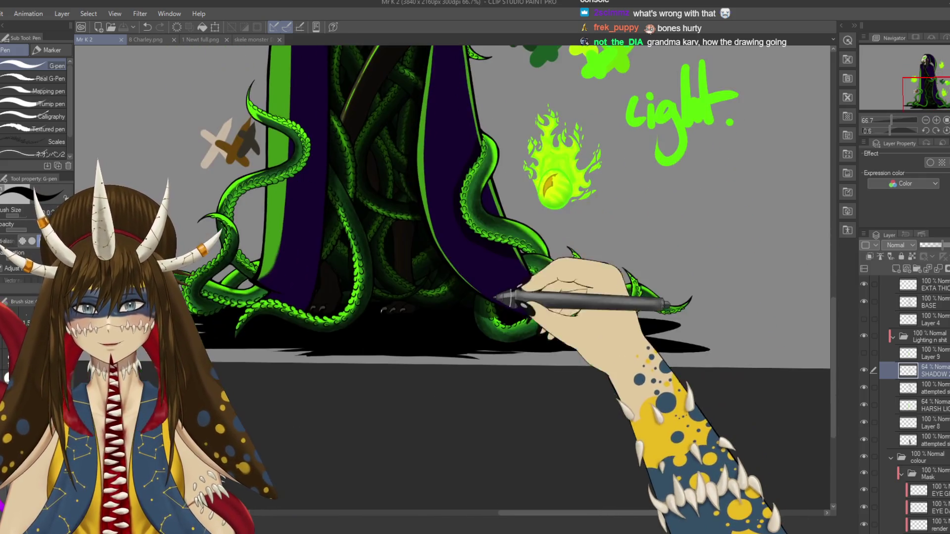
{"action": "scroll", "coordinate": [510, 301], "scroll_direction": "up", "scroll_amount": 2}
{"action": "scroll", "coordinate": [520, 271], "scroll_direction": "up", "scroll_amount": 1}
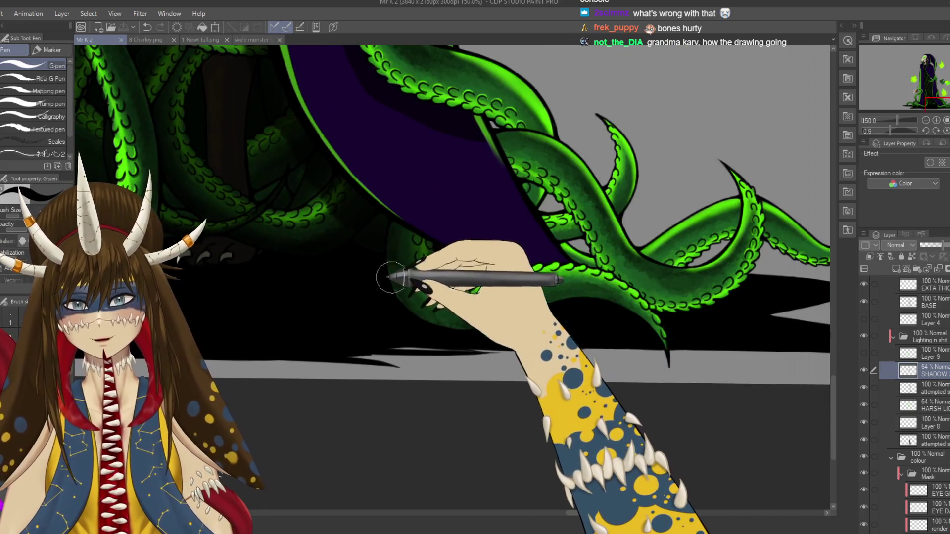
{"action": "left_click_drag", "start_coordinate": [391, 277], "coordinate": [473, 344]}
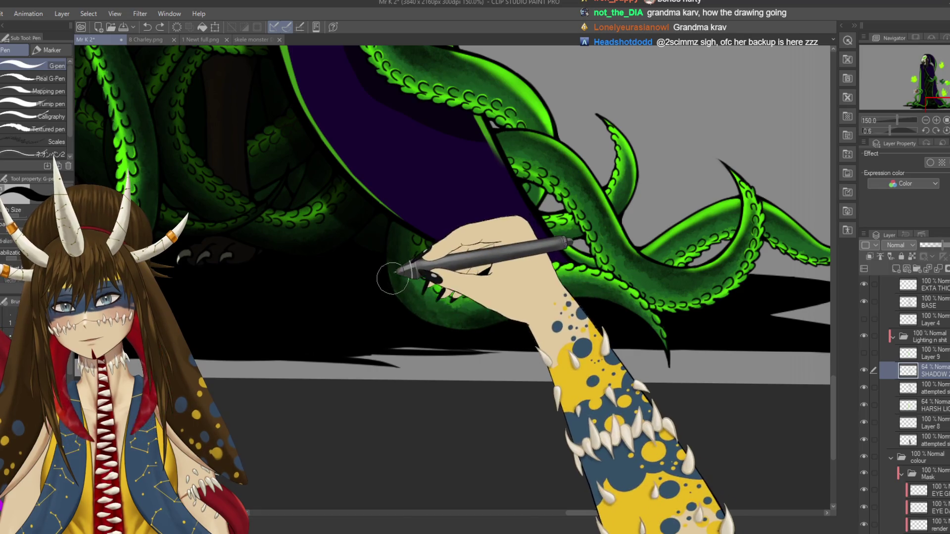
- Switch to Airbrush Soft at size 30, undo the last stroke, and clear the cloak selection
{"action": "key", "text": "b"}
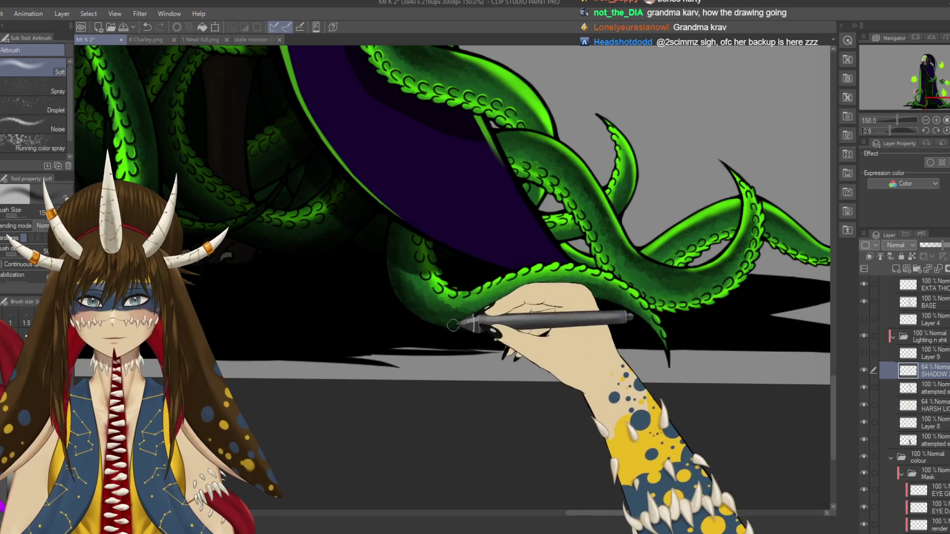
{"action": "key", "text": "bracketright"}
{"action": "key", "text": "bracketright"}
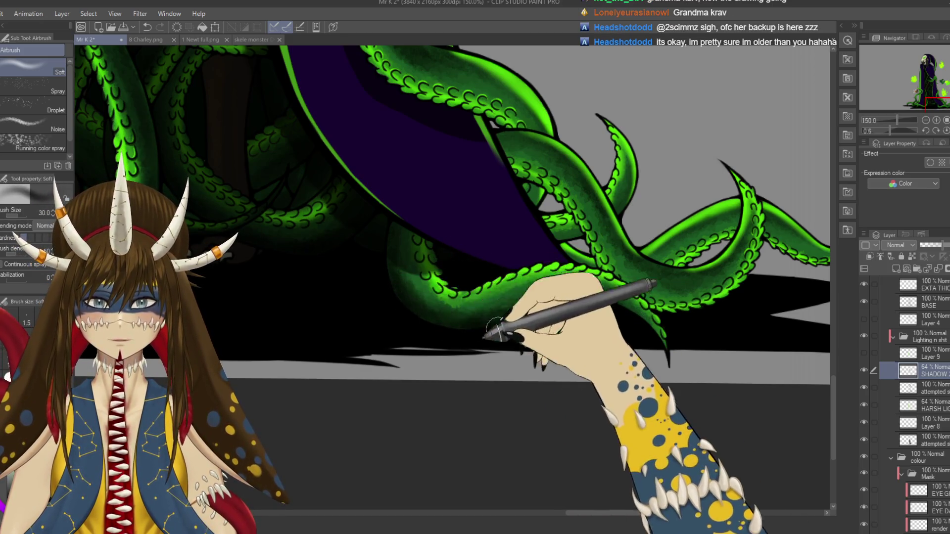
{"action": "key", "text": "ctrl+z"}
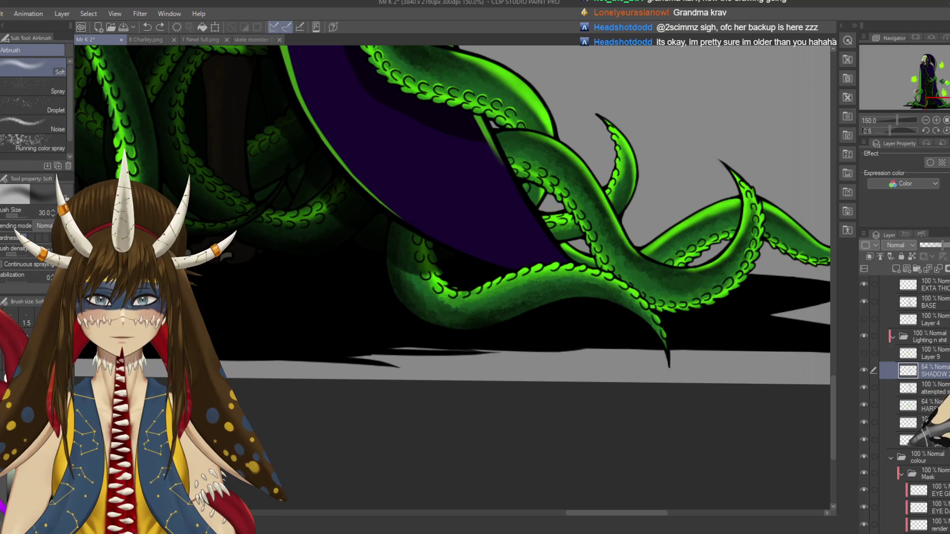
{"action": "key", "text": "ctrl+z"}
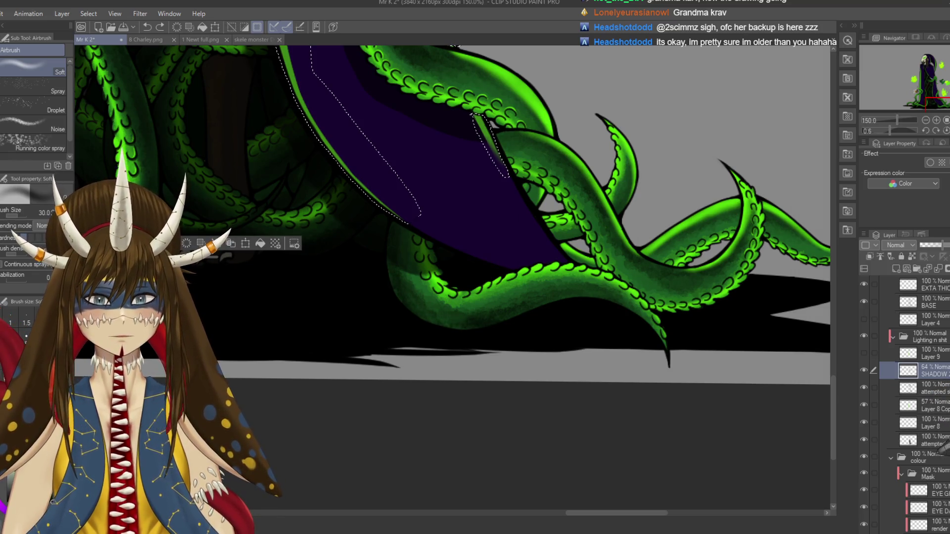
{"action": "key", "text": "ctrl+d"}
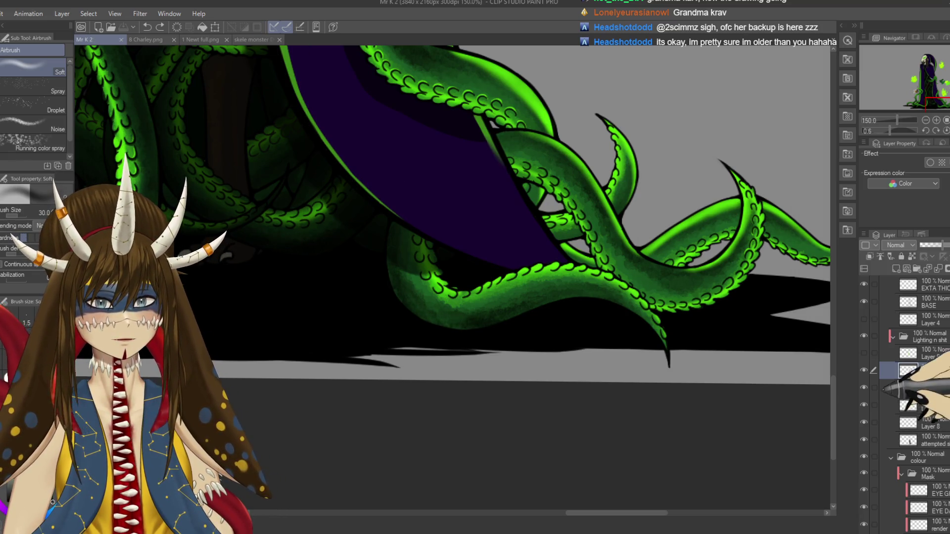
- Switch to the 'attempted' layer below SHADOW and save the drawing
{"action": "left_click", "coordinate": [863, 370]}
{"action": "left_click", "coordinate": [863, 370]}
{"action": "left_click", "coordinate": [931, 388]}
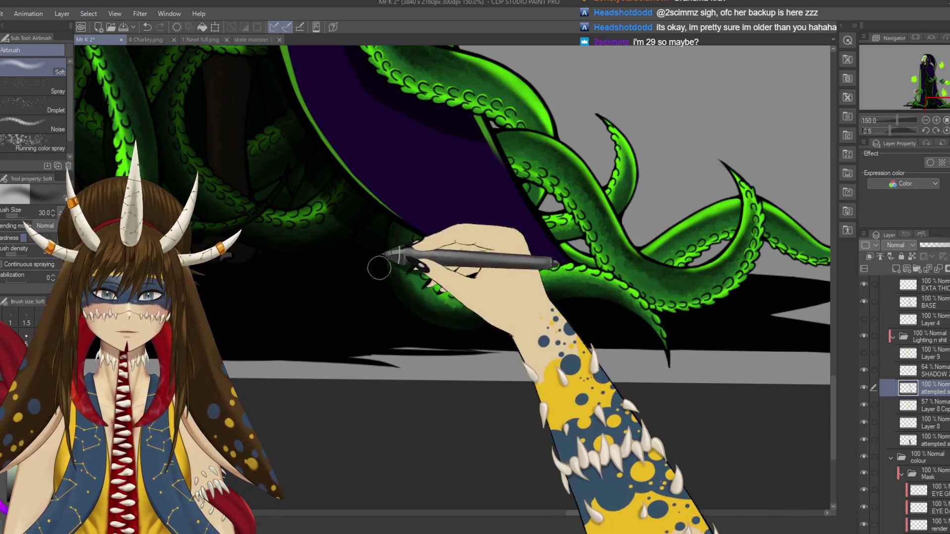
{"action": "left_click_drag", "start_coordinate": [693, 322], "coordinate": [572, 338]}
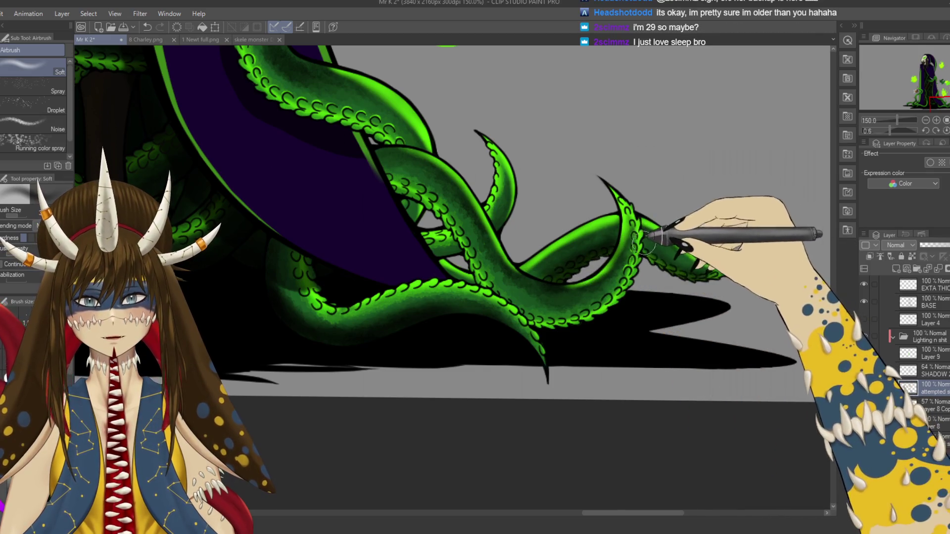
{"action": "key", "text": "ctrl+s"}
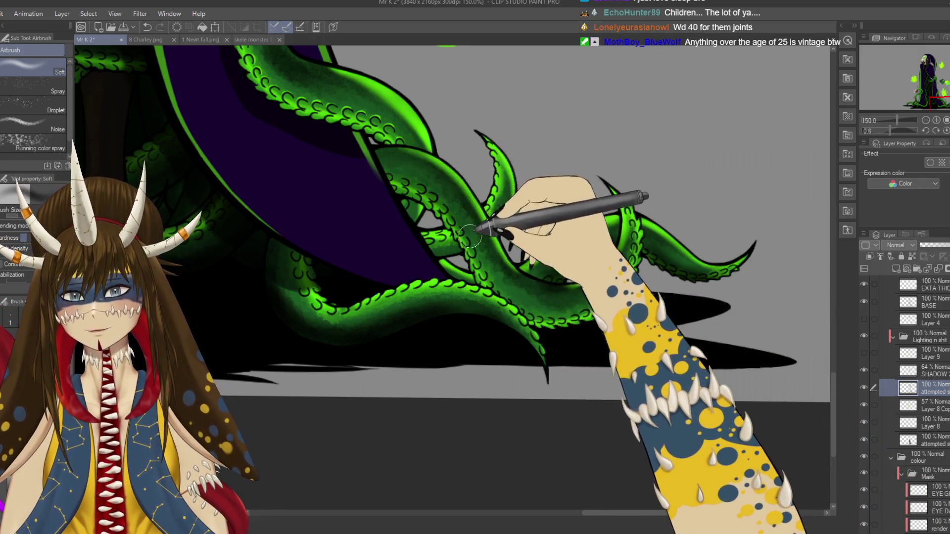
- Airbrush soft shadows along the upper green tentacles, tidy with a size-17 Soft eraser, and save
{"action": "left_click_drag", "start_coordinate": [389, 176], "coordinate": [494, 279]}
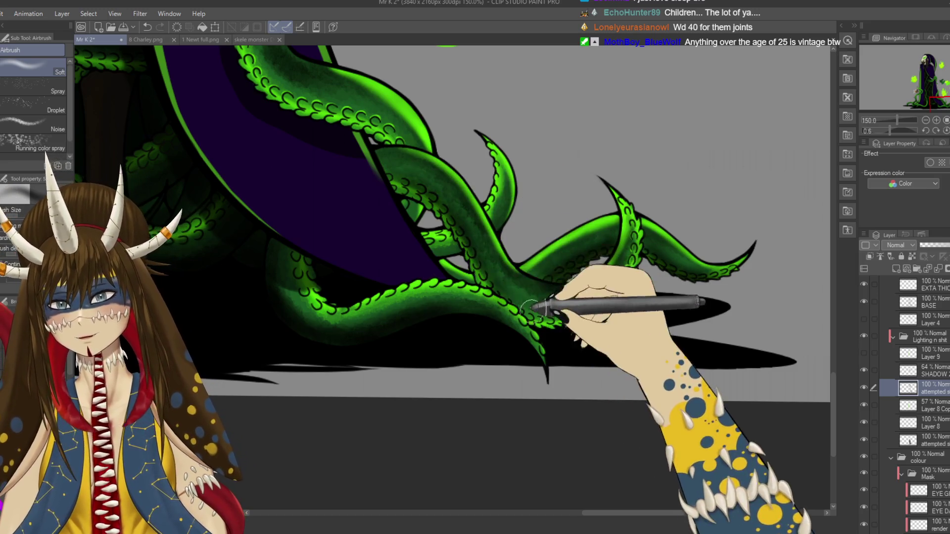
{"action": "mouse_move", "coordinate": [418, 159]}
{"action": "left_mouse_down"}
{"action": "mouse_move", "coordinate": [527, 321]}
{"action": "mouse_move", "coordinate": [550, 324]}
{"action": "mouse_move", "coordinate": [597, 303]}
{"action": "left_mouse_up"}
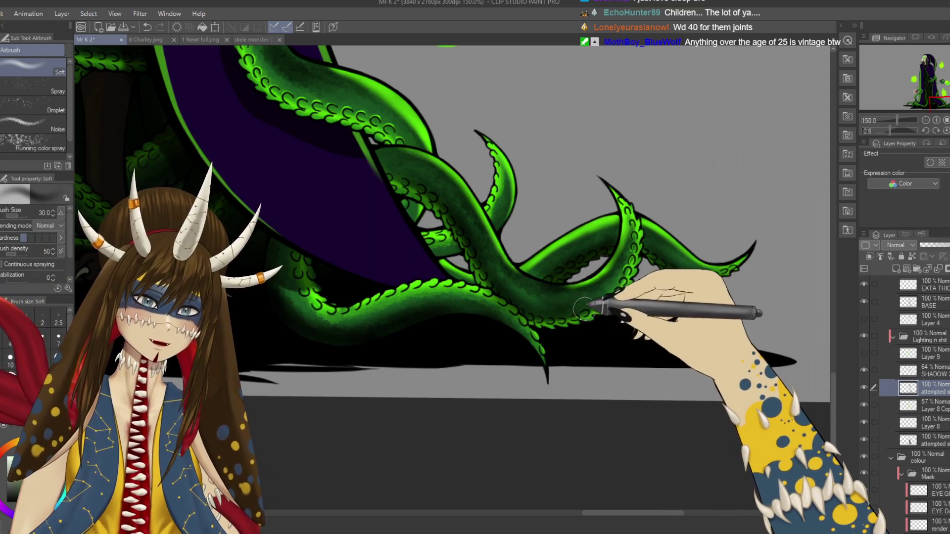
{"action": "key", "text": "bracketleft"}
{"action": "key", "text": "bracketleft"}
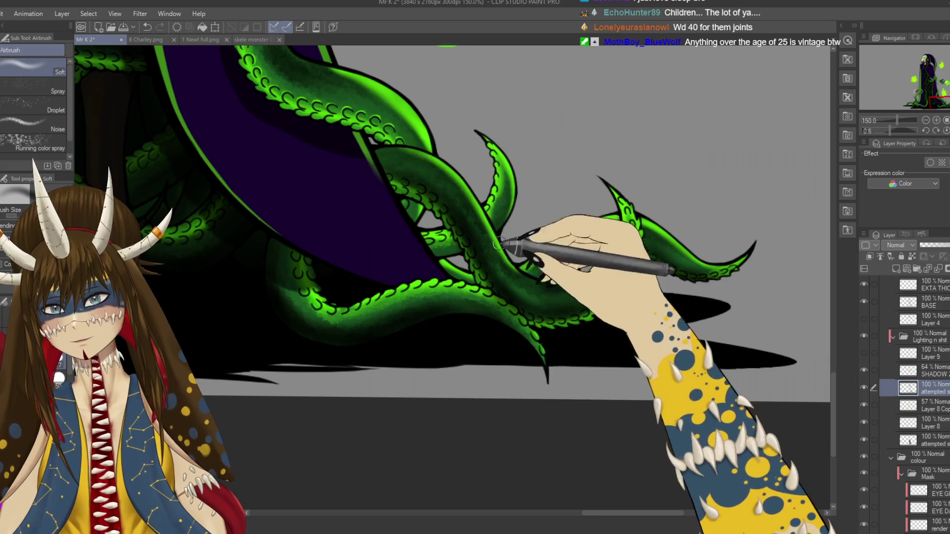
{"action": "key", "text": "e"}
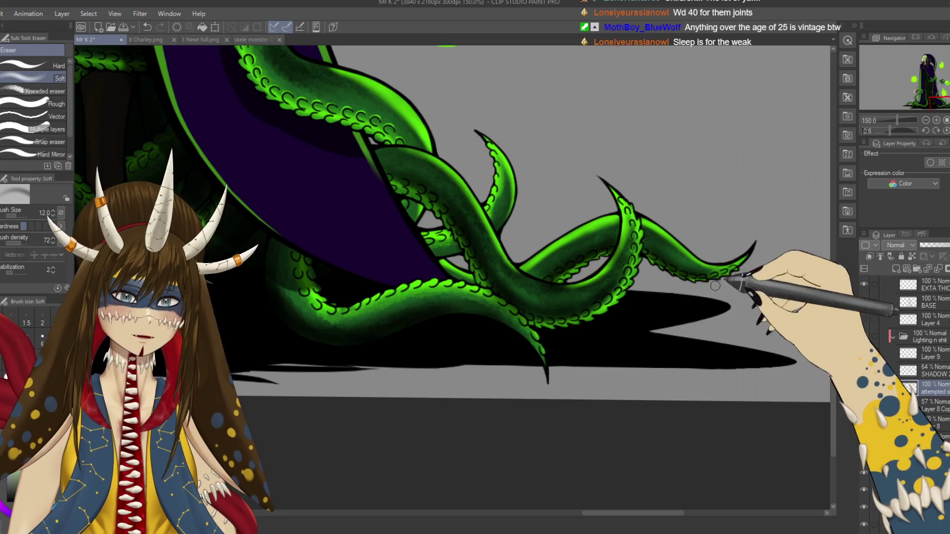
{"action": "key", "text": "ctrl+s"}
{"action": "left_click_drag", "start_coordinate": [715, 286], "coordinate": [657, 256]}
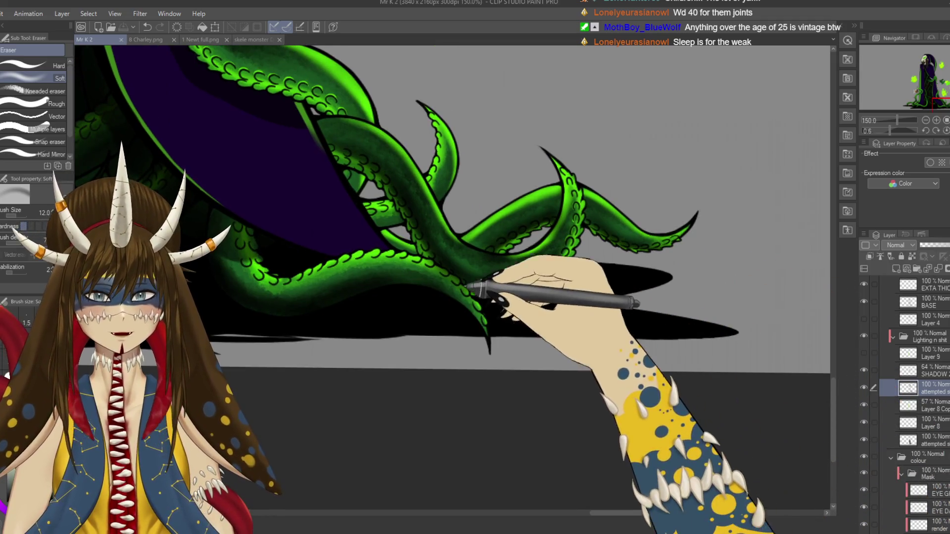
{"action": "left_click_drag", "start_coordinate": [467, 286], "coordinate": [496, 288]}
- Return to the soft airbrush and frame the fireball with the tentacle running beside it
{"action": "key", "text": "b"}
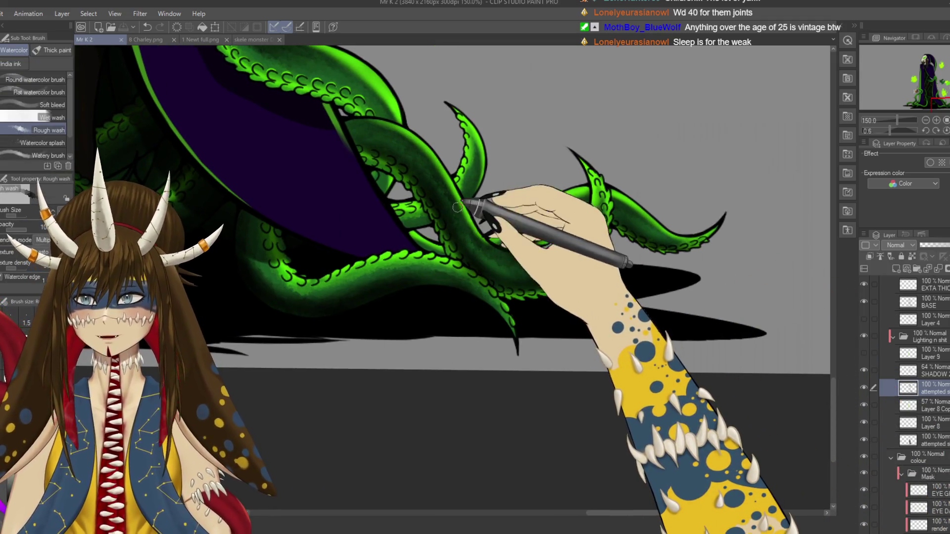
{"action": "key", "text": "b"}
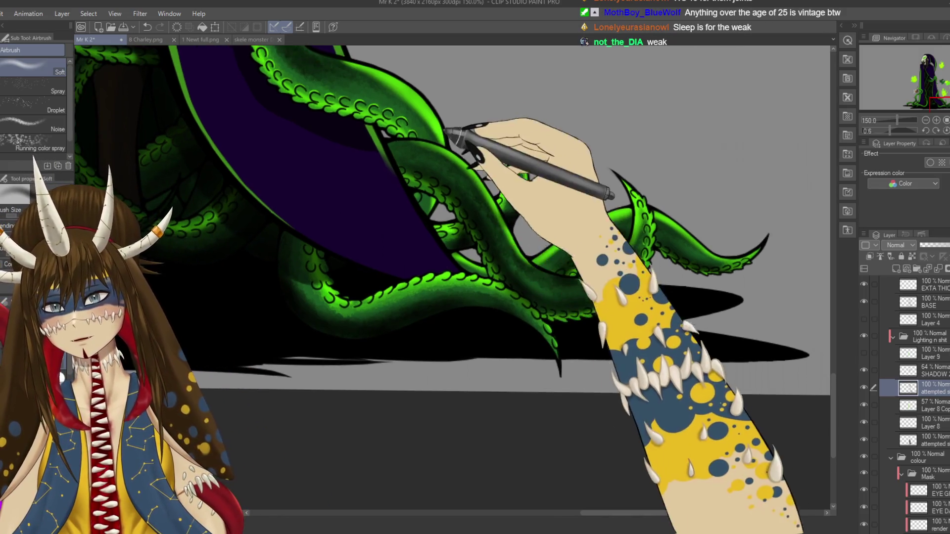
{"action": "left_click_drag", "start_coordinate": [411, 222], "coordinate": [524, 340]}
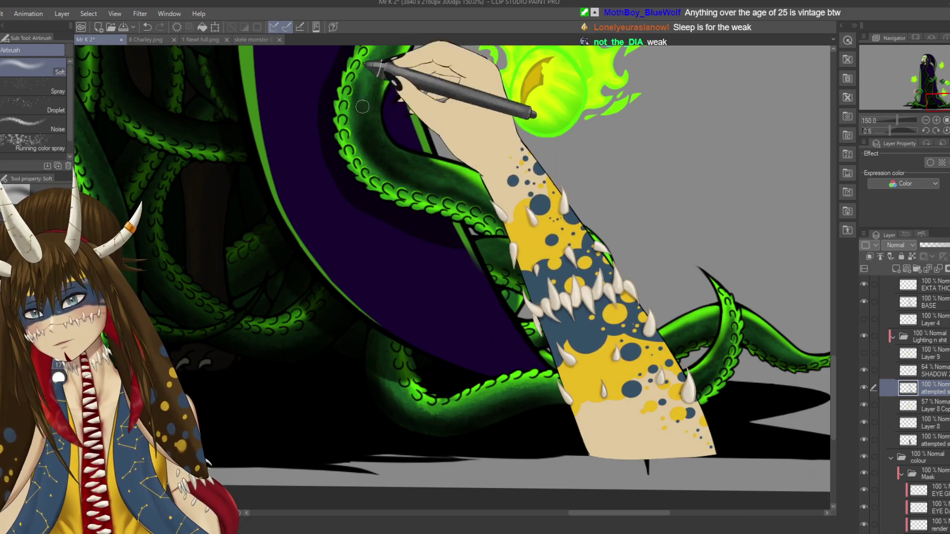
{"action": "left_click_drag", "start_coordinate": [372, 55], "coordinate": [404, 188]}
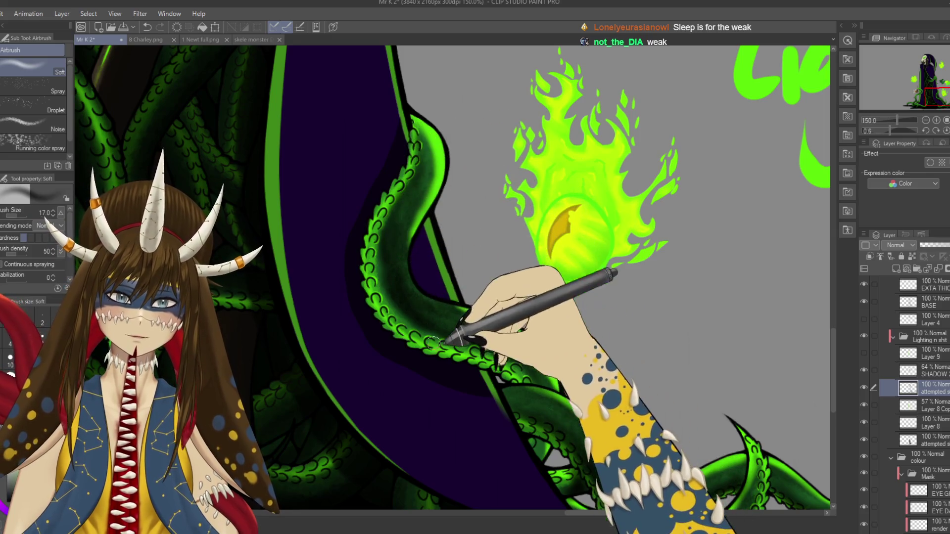
{"action": "left_click_drag", "start_coordinate": [397, 223], "coordinate": [384, 193]}
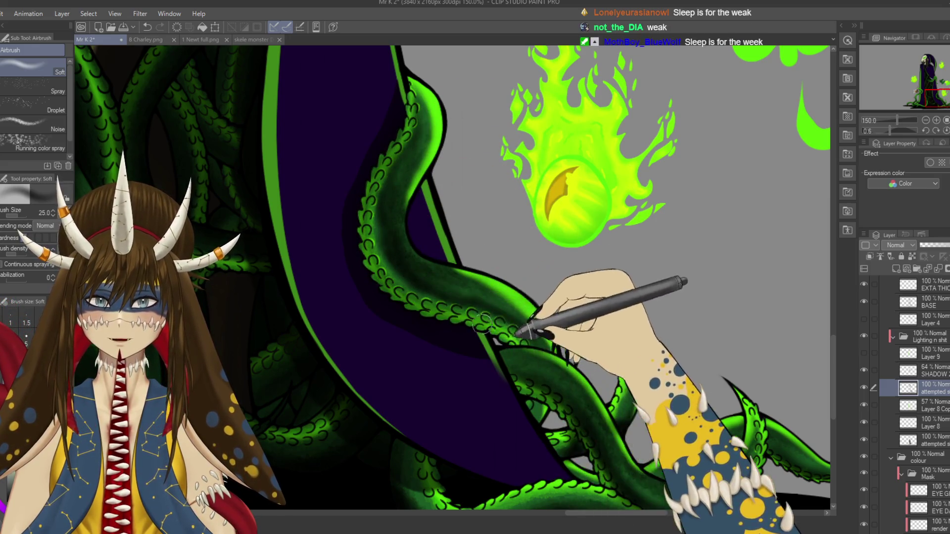
- Refine the tentacle shadows with the Soft eraser at size 7 around the flame and cloak hem
{"action": "key", "text": "e"}
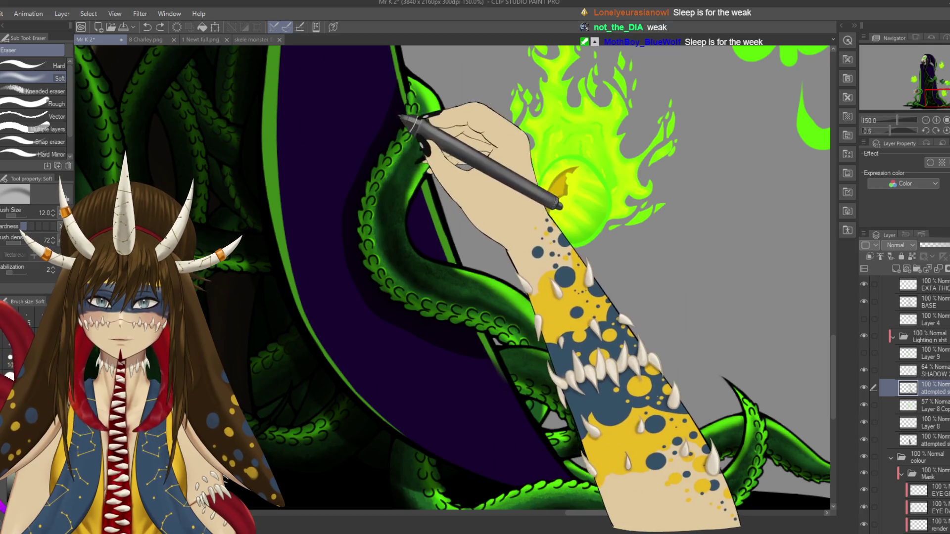
{"action": "key", "text": "bracketleft"}
{"action": "key", "text": "bracketleft"}
{"action": "key", "text": "bracketleft"}
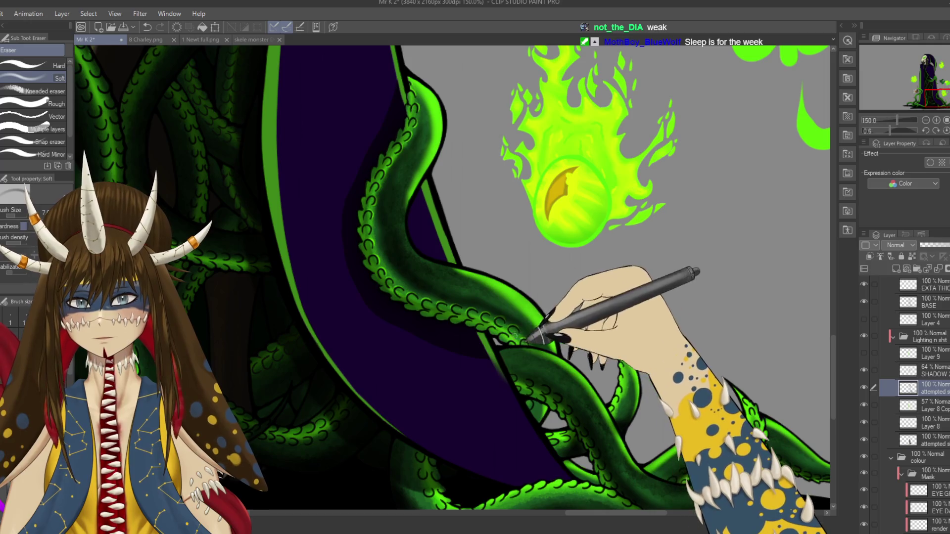
{"action": "scroll", "coordinate": [512, 327], "scroll_direction": "down", "scroll_amount": 3}
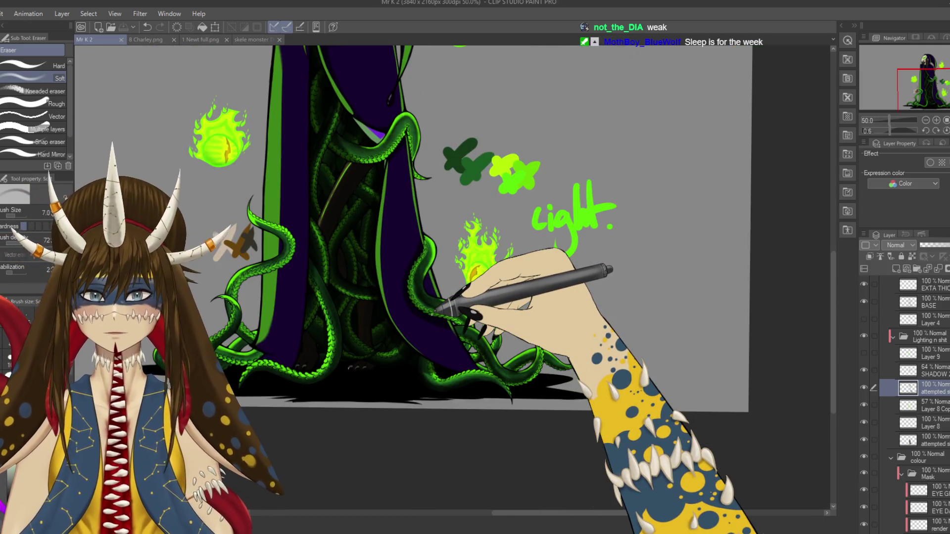
{"action": "scroll", "coordinate": [431, 313], "scroll_direction": "down", "scroll_amount": 1}
{"action": "scroll", "coordinate": [438, 309], "scroll_direction": "up", "scroll_amount": 3}
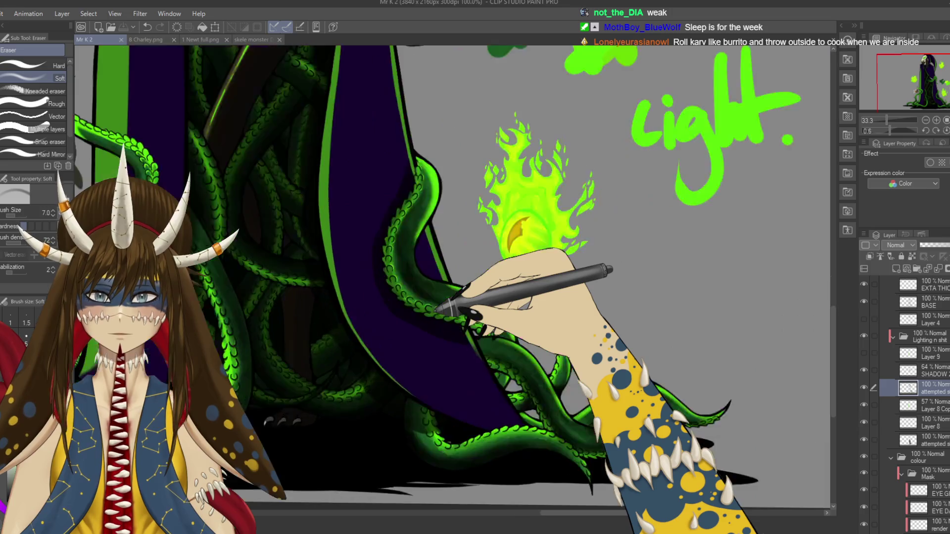
{"action": "left_click_drag", "start_coordinate": [439, 310], "coordinate": [520, 318]}
{"action": "left_click_drag", "start_coordinate": [548, 393], "coordinate": [495, 420]}
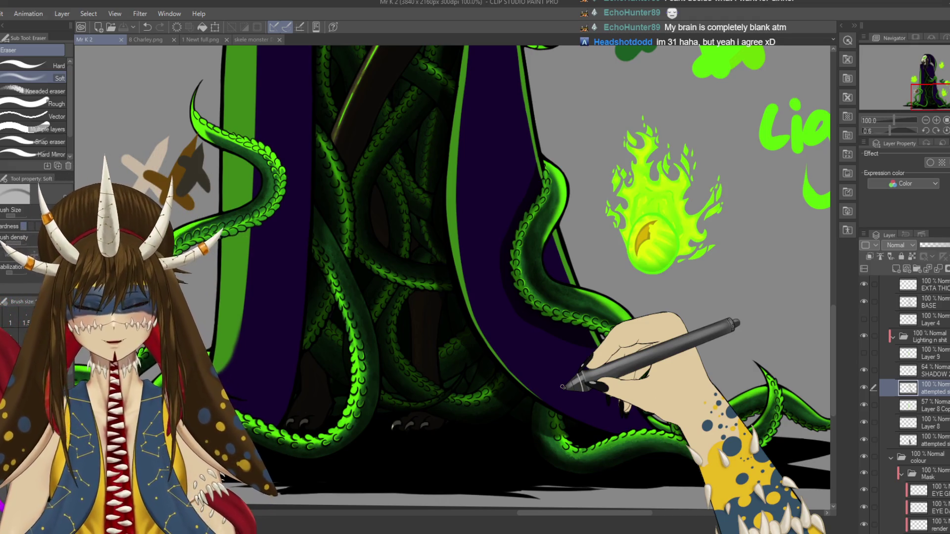
{"action": "scroll", "coordinate": [563, 386], "scroll_direction": "up", "scroll_amount": 2}
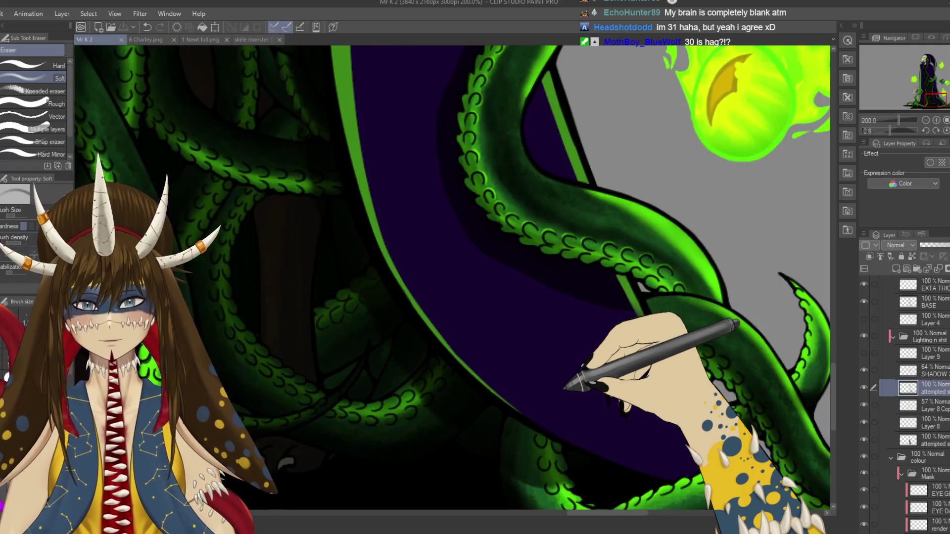
{"action": "left_click_drag", "start_coordinate": [564, 389], "coordinate": [329, 308]}
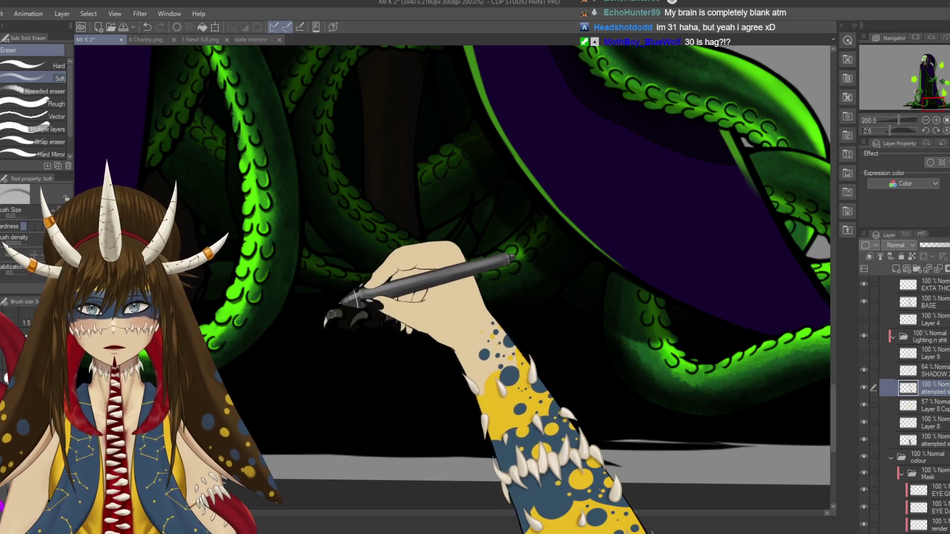
- Switch to the pen, compare the two attempted-shading layers, and save the illustration
{"action": "key", "text": "p"}
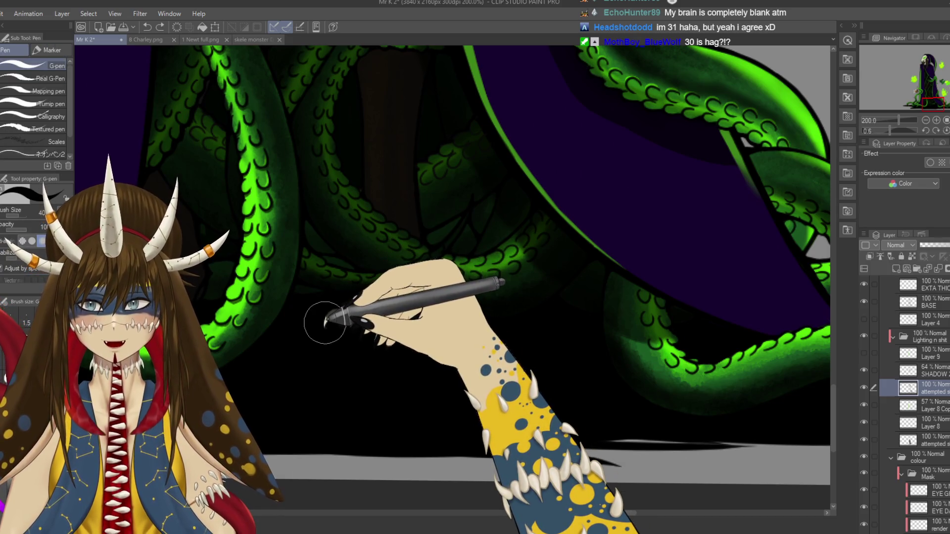
{"action": "left_click", "coordinate": [332, 315], "text": "ctrl+shift"}
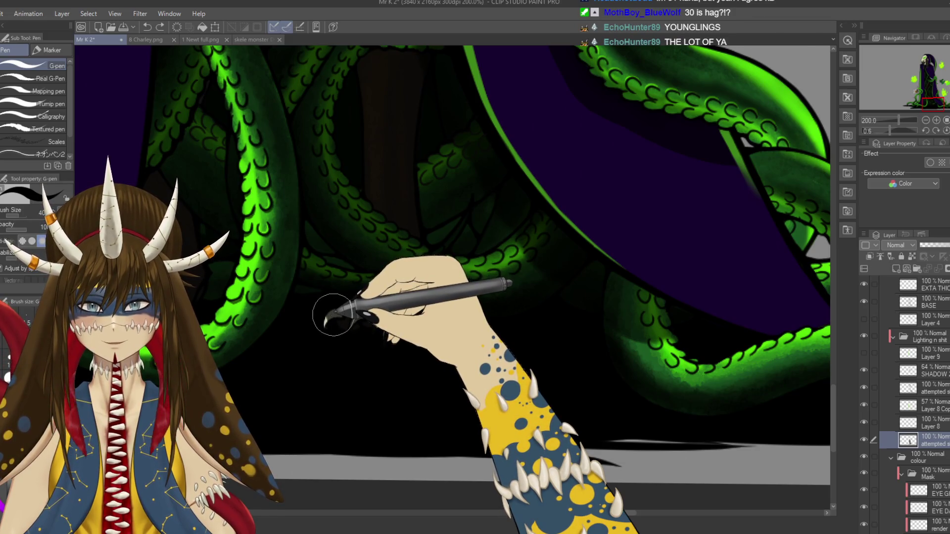
{"action": "left_click", "coordinate": [327, 329], "text": "ctrl+shift"}
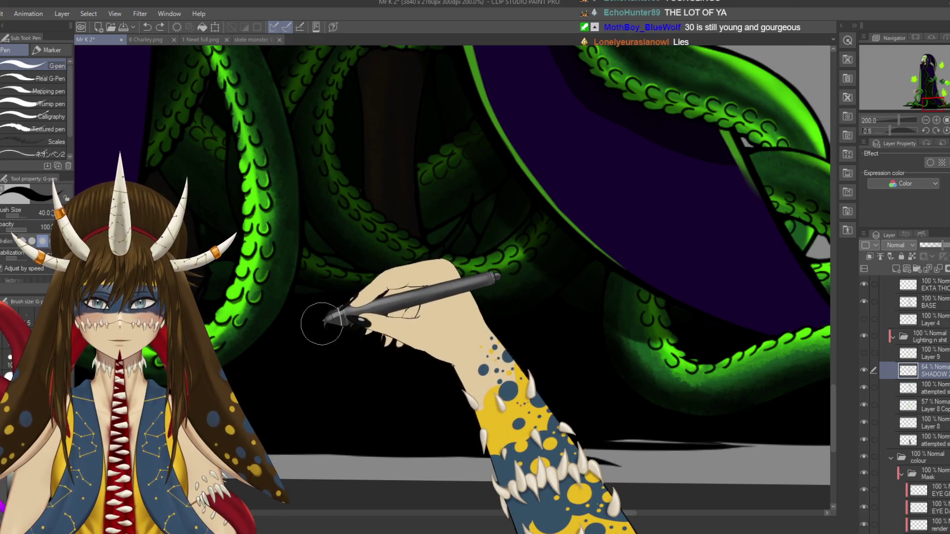
{"action": "key", "text": "ctrl+s"}
- Bring the robe hem tentacles into view and select the layer below SHADOW with a watercolor brush
{"action": "scroll", "coordinate": [349, 435], "scroll_direction": "down", "scroll_amount": 3}
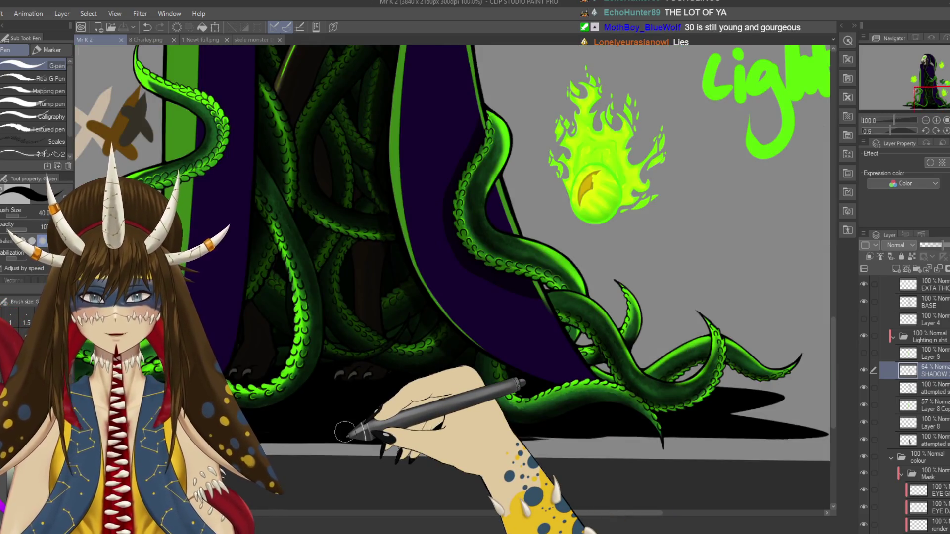
{"action": "left_click_drag", "start_coordinate": [345, 432], "coordinate": [382, 484]}
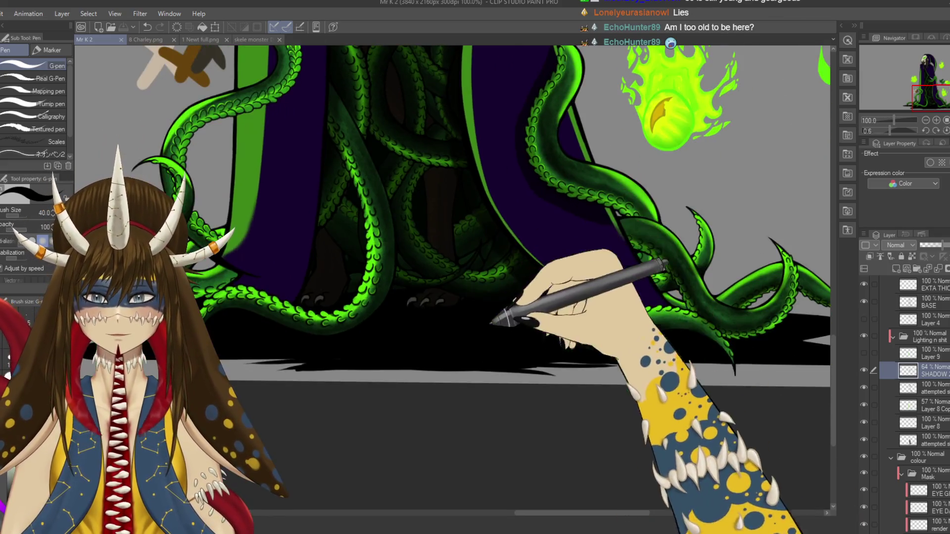
{"action": "left_click_drag", "start_coordinate": [475, 346], "coordinate": [659, 321]}
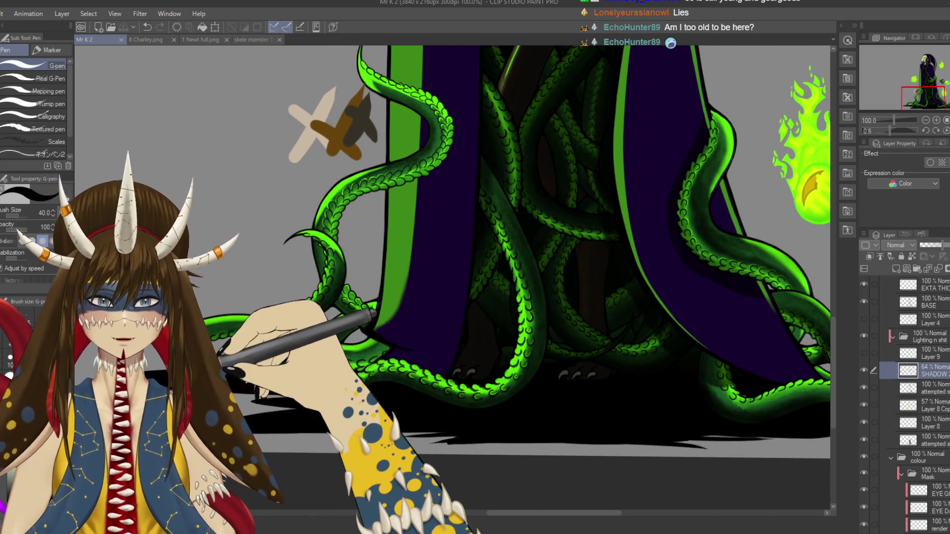
{"action": "key", "text": "b"}
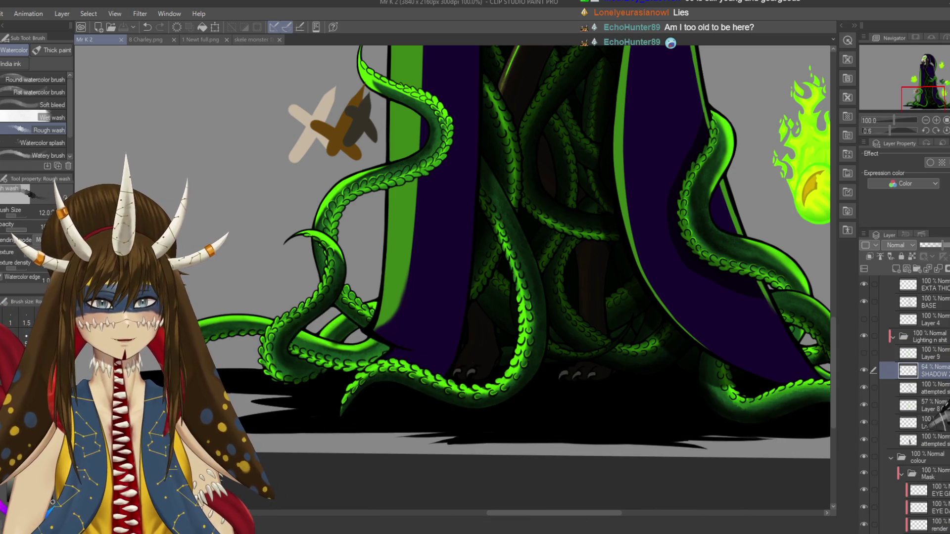
{"action": "left_click", "coordinate": [930, 423]}
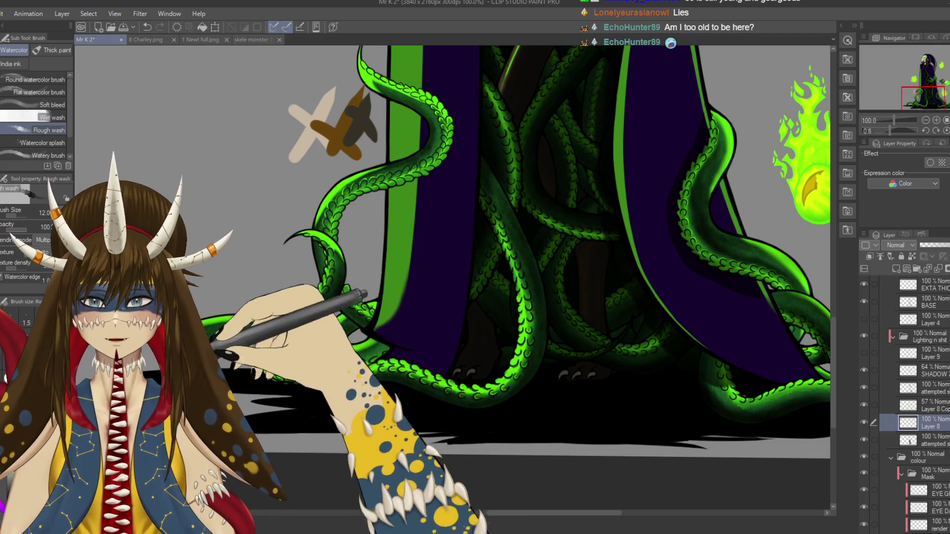
- Shade the tentacles with the Soft airbrush, undo the last stroke, save, and zoom out
{"action": "key", "text": "b"}
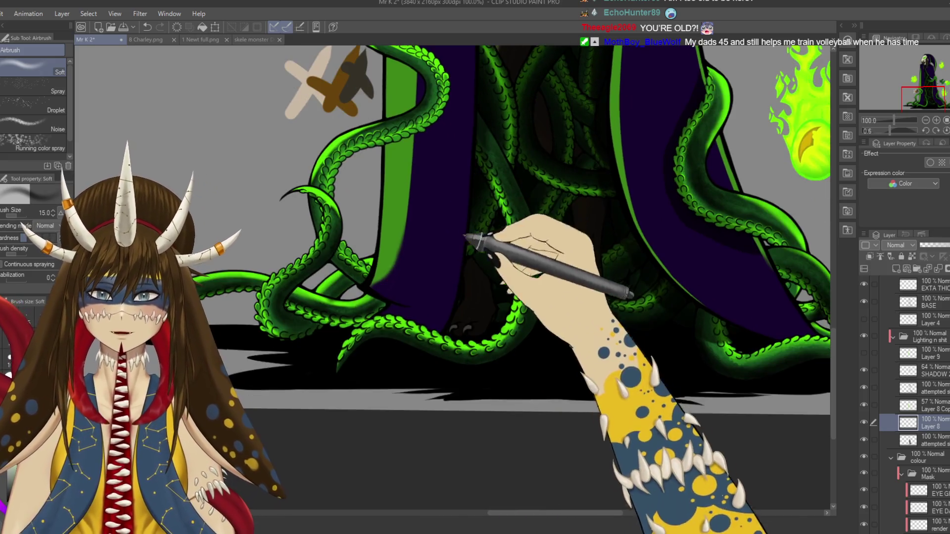
{"action": "mouse_move", "coordinate": [461, 296]}
{"action": "left_mouse_down"}
{"action": "mouse_move", "coordinate": [487, 346]}
{"action": "mouse_move", "coordinate": [336, 309]}
{"action": "left_mouse_up"}
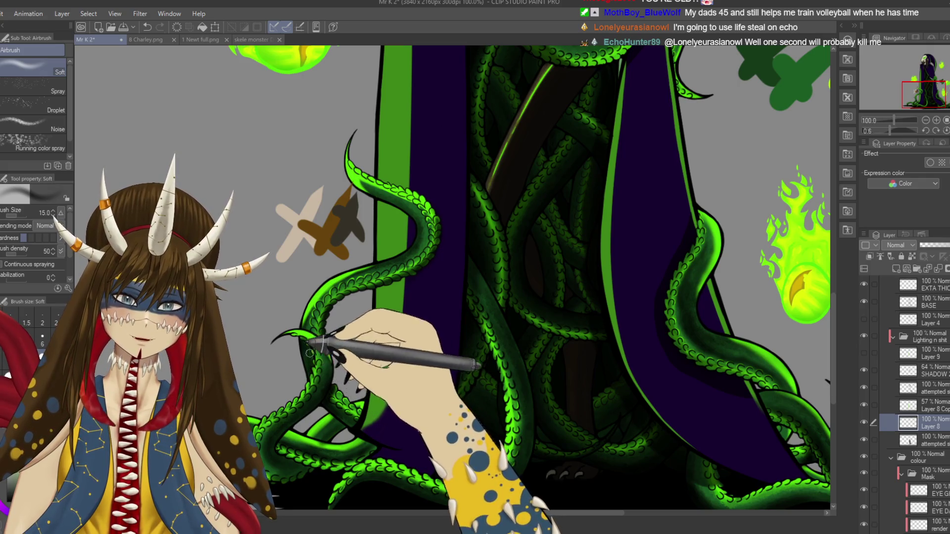
{"action": "scroll", "coordinate": [381, 385], "scroll_direction": "down", "scroll_amount": 2}
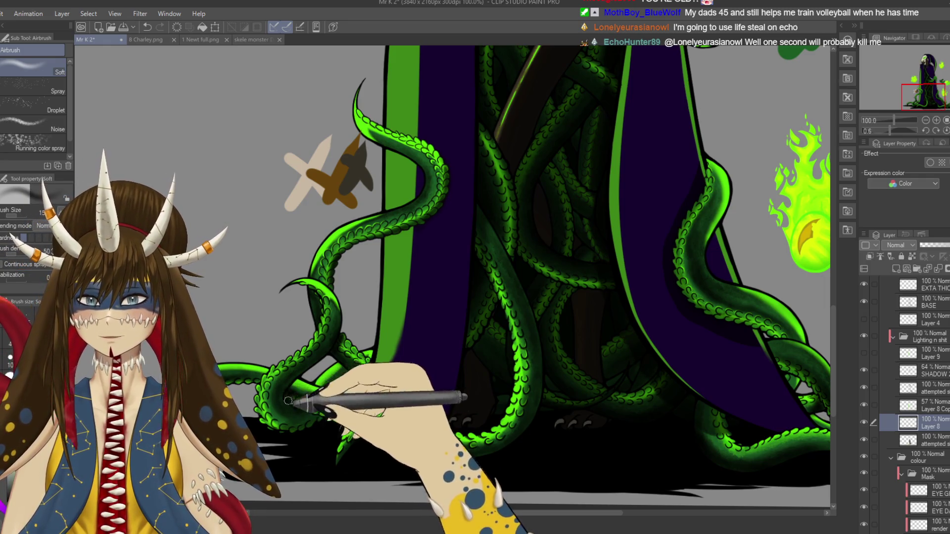
{"action": "key", "text": "ctrl+z"}
{"action": "key", "text": "ctrl+s"}
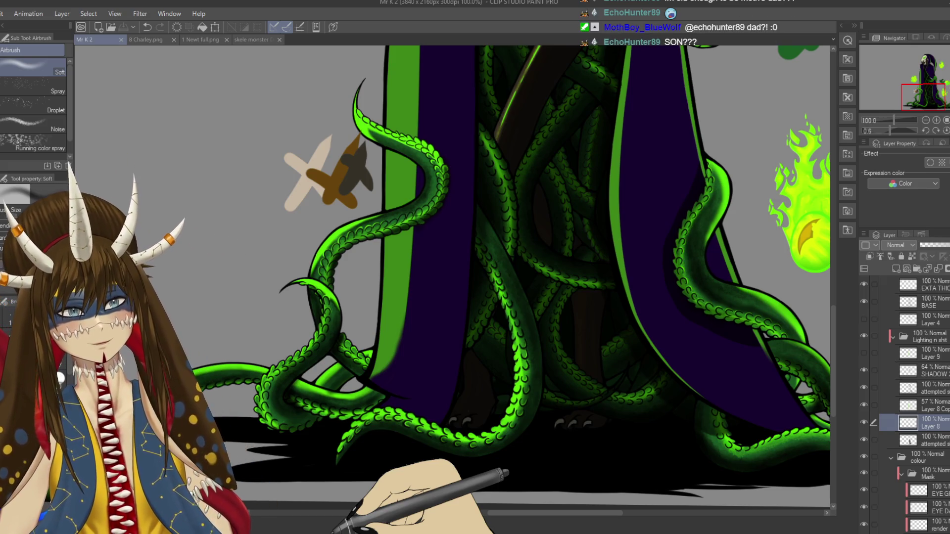
{"action": "key", "text": "ctrl+minus"}
{"action": "key", "text": "ctrl+minus"}
{"action": "key", "text": "ctrl+minus"}
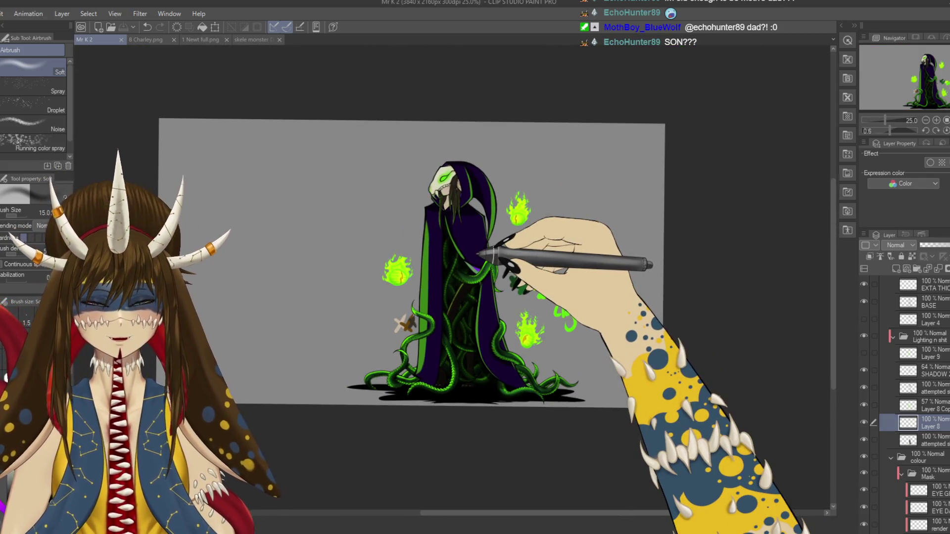
- Enlarge the Soft airbrush to 25, shade down the left robe, then raise it to 50
{"action": "scroll", "coordinate": [502, 146], "scroll_direction": "up", "scroll_amount": 3}
{"action": "scroll", "coordinate": [478, 255], "scroll_direction": "up", "scroll_amount": 1}
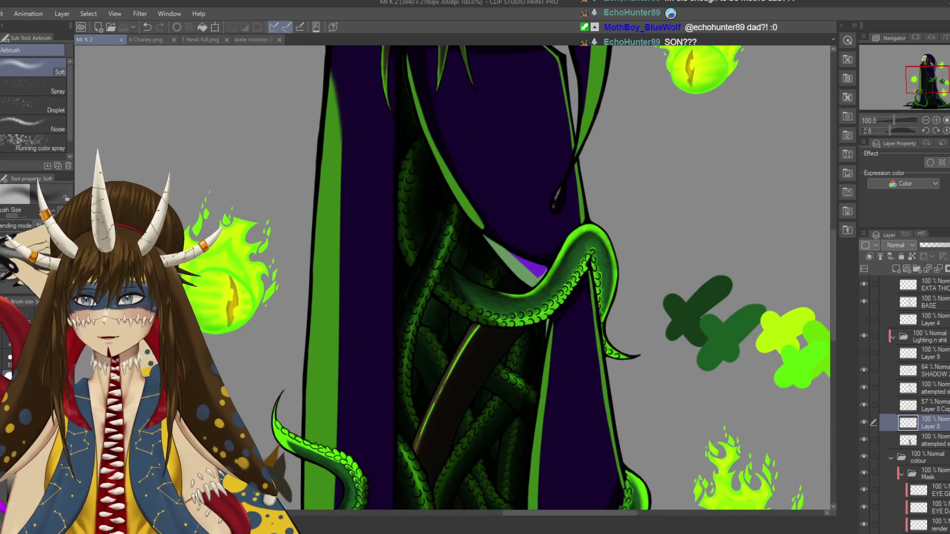
{"action": "key", "text": "bracketright"}
{"action": "key", "text": "bracketright"}
{"action": "key", "text": "bracketright"}
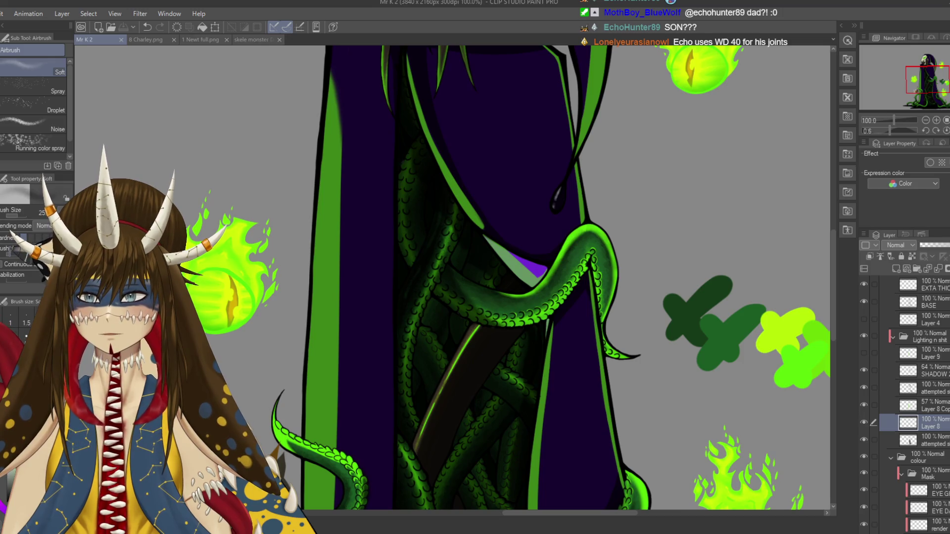
{"action": "left_click_drag", "start_coordinate": [344, 99], "coordinate": [367, 371]}
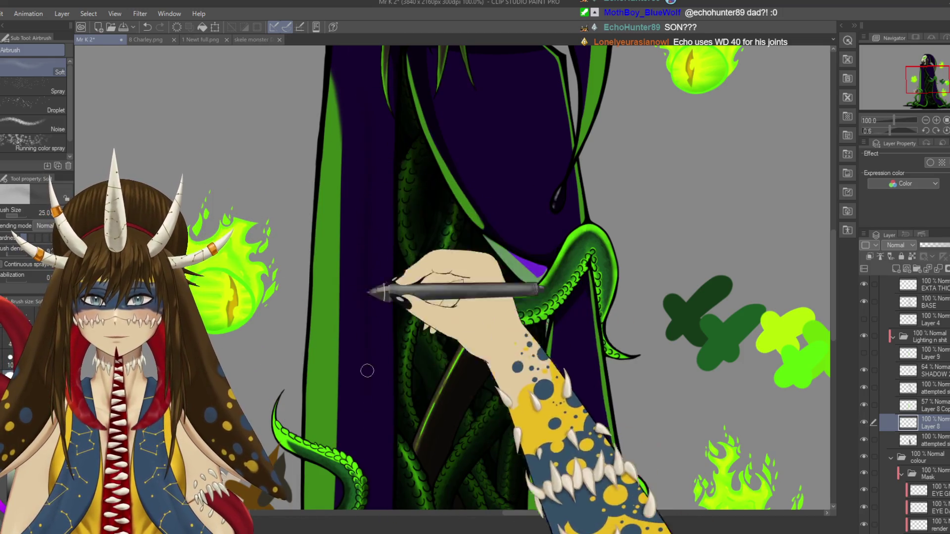
{"action": "key", "text": "bracketright"}
{"action": "key", "text": "bracketright"}
{"action": "key", "text": "bracketright"}
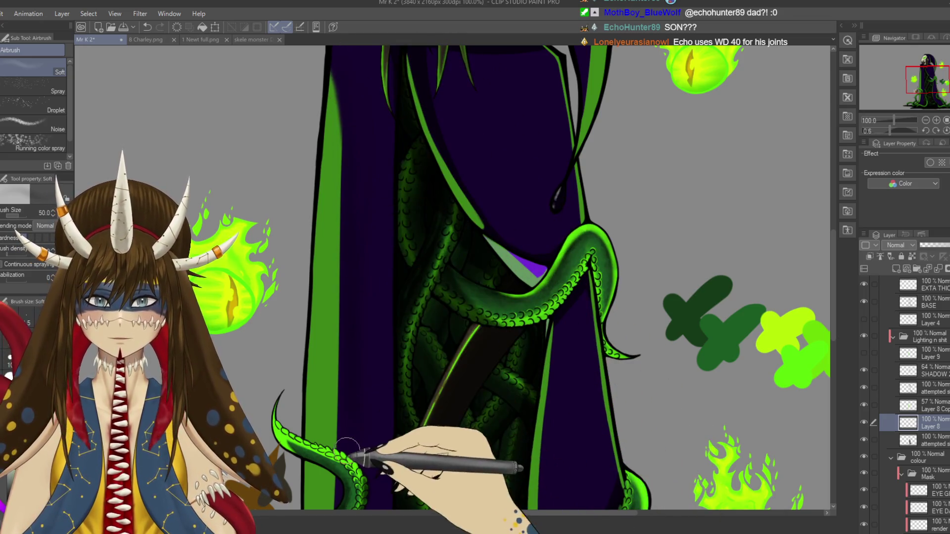
- Review the shading from the hair and collar down through the tentacles and fireballs
{"action": "left_click_drag", "start_coordinate": [369, 67], "coordinate": [361, 207]}
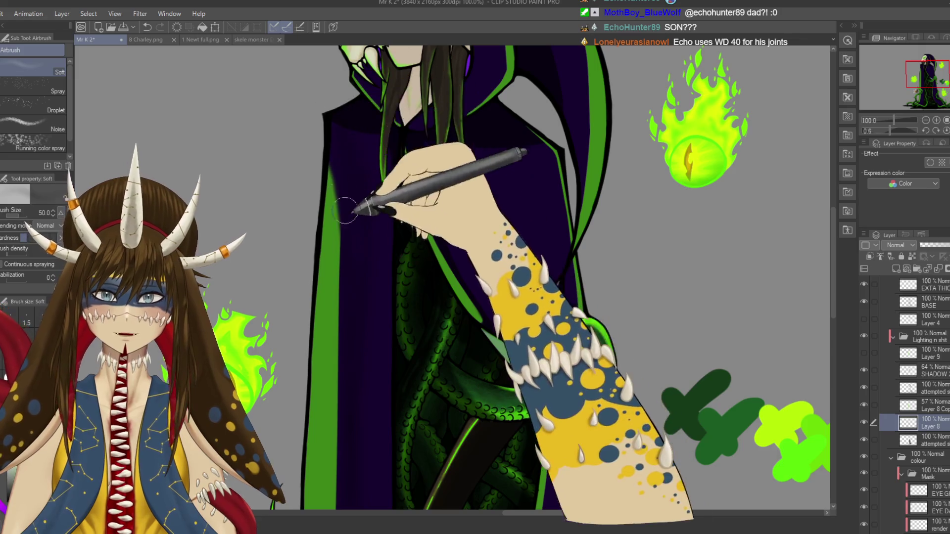
{"action": "left_click_drag", "start_coordinate": [364, 445], "coordinate": [373, 277]}
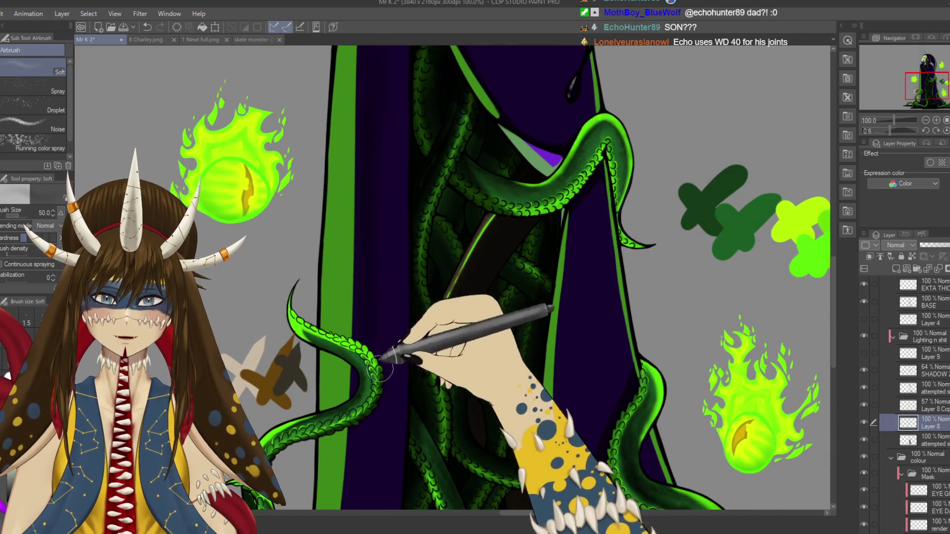
{"action": "left_click_drag", "start_coordinate": [376, 446], "coordinate": [369, 327]}
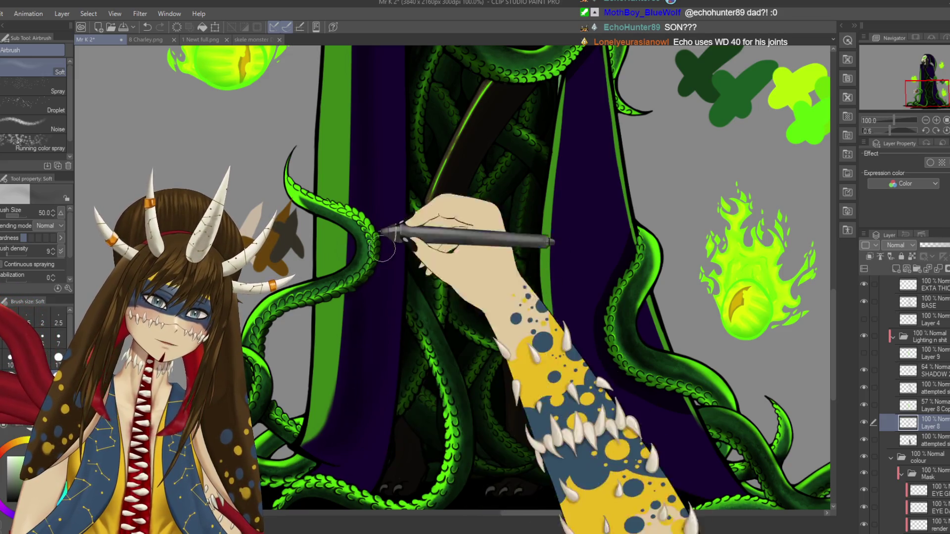
{"action": "scroll", "coordinate": [383, 247], "scroll_direction": "up", "scroll_amount": 3}
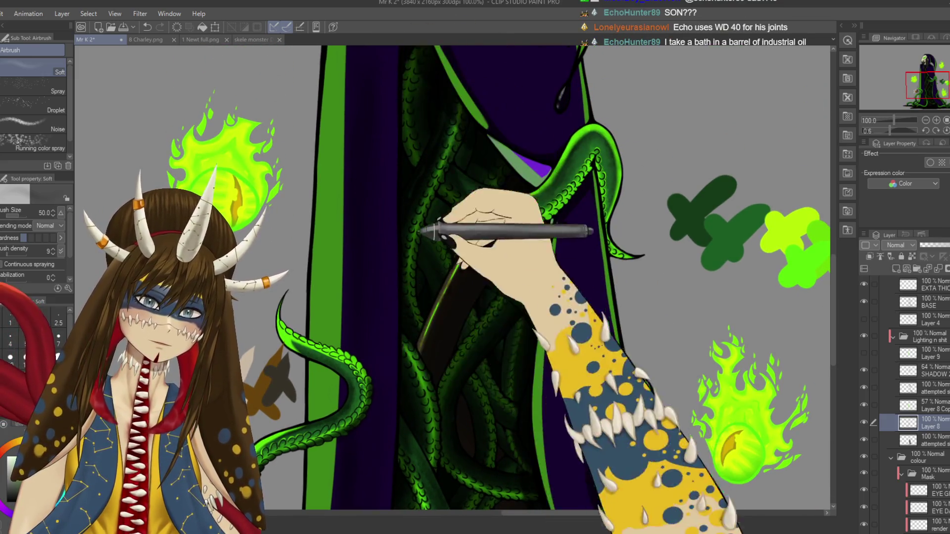
{"action": "scroll", "coordinate": [429, 232], "scroll_direction": "up", "scroll_amount": 3}
{"action": "scroll", "coordinate": [366, 163], "scroll_direction": "up", "scroll_amount": 2}
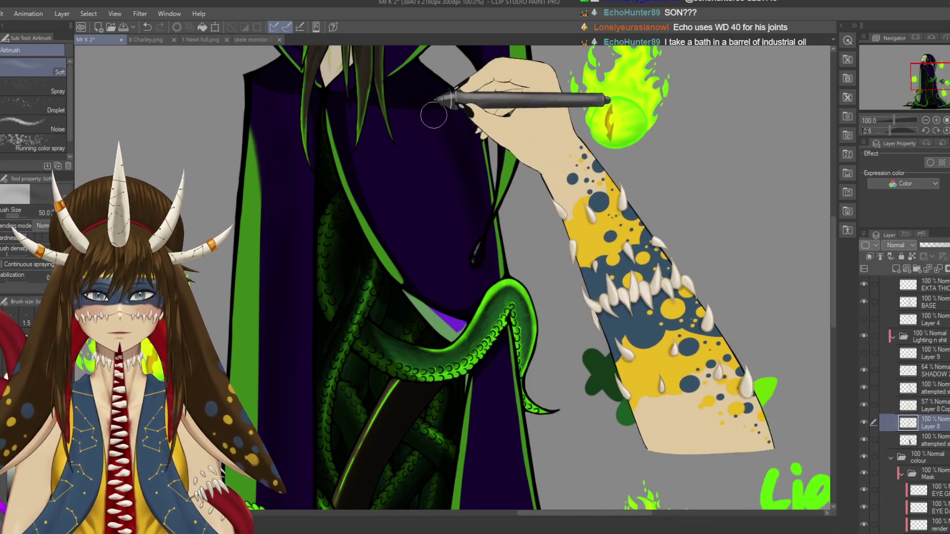
{"action": "scroll", "coordinate": [434, 115], "scroll_direction": "down", "scroll_amount": 5}
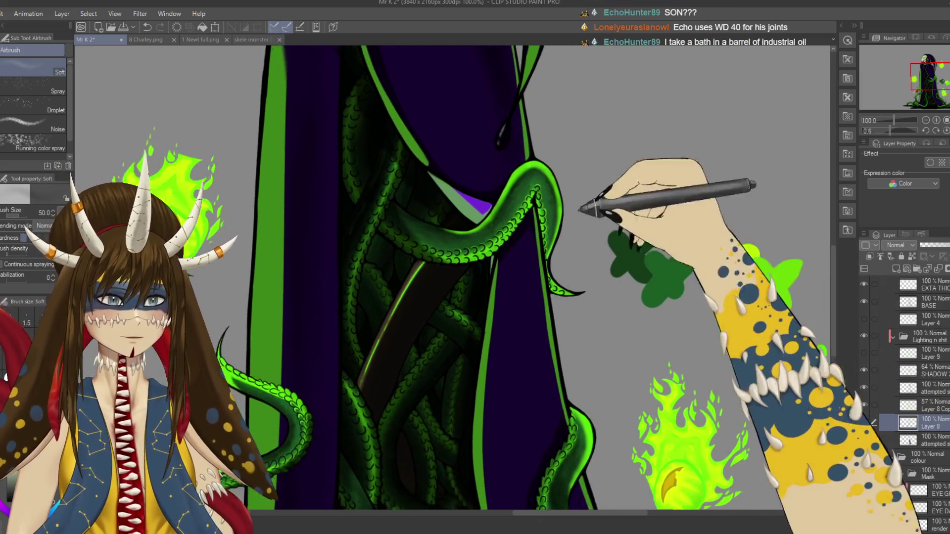
- Inspect the lower right robe, flames and green crosses, then recentre on the crossing tentacle
{"action": "left_click_drag", "start_coordinate": [526, 278], "coordinate": [535, 271]}
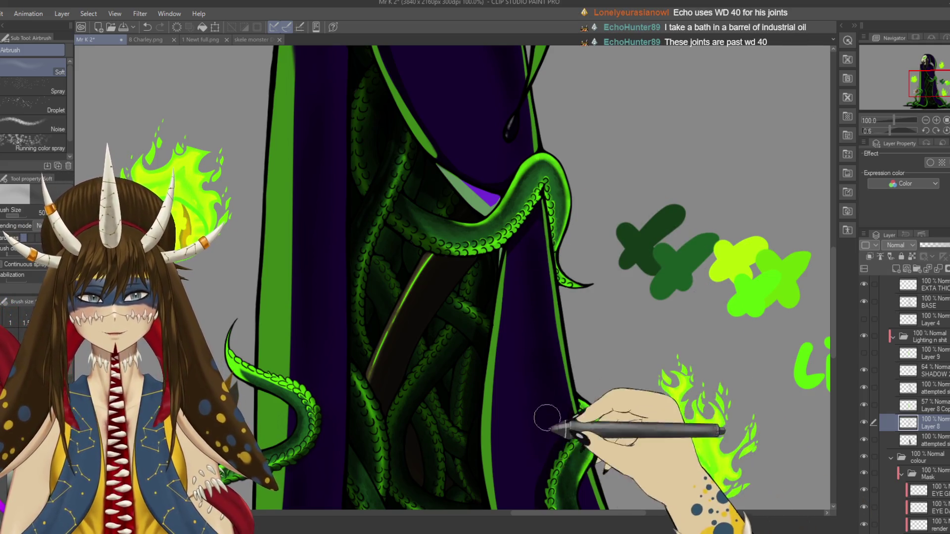
{"action": "left_click_drag", "start_coordinate": [547, 418], "coordinate": [537, 329]}
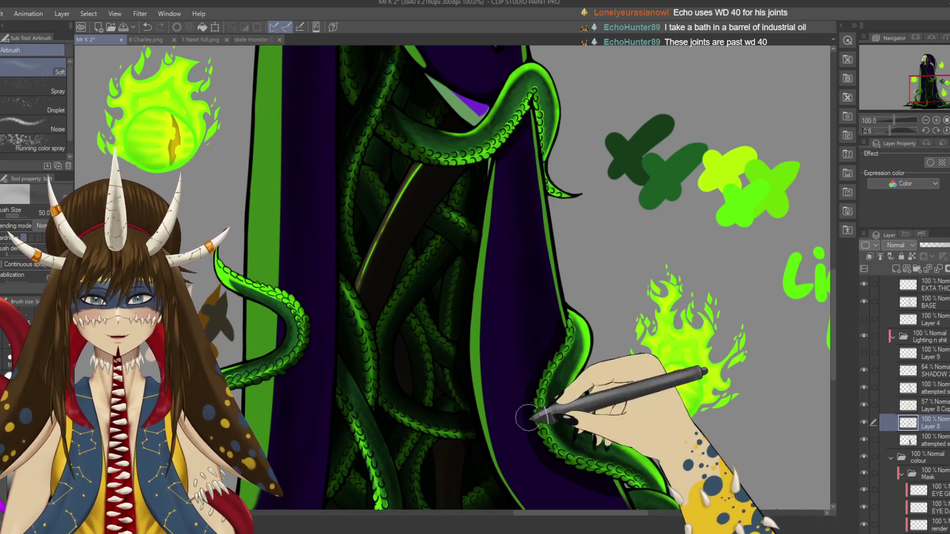
{"action": "left_click_drag", "start_coordinate": [589, 475], "coordinate": [549, 329]}
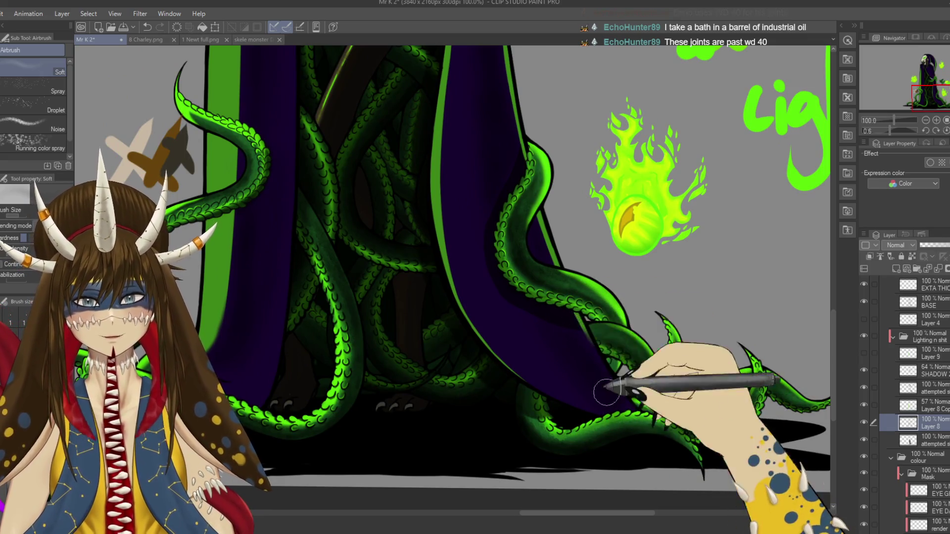
{"action": "left_click_drag", "start_coordinate": [540, 312], "coordinate": [603, 489]}
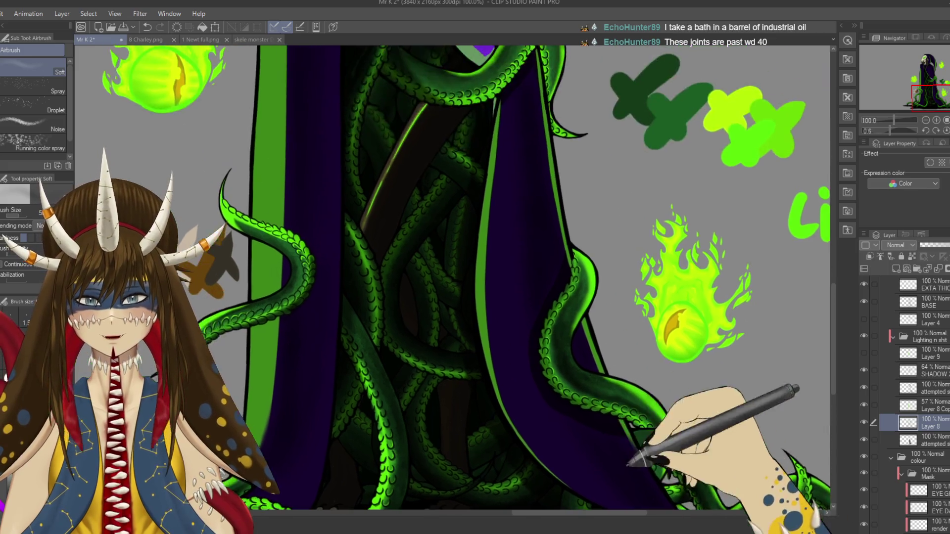
{"action": "scroll", "coordinate": [603, 490], "scroll_direction": "down", "scroll_amount": 4}
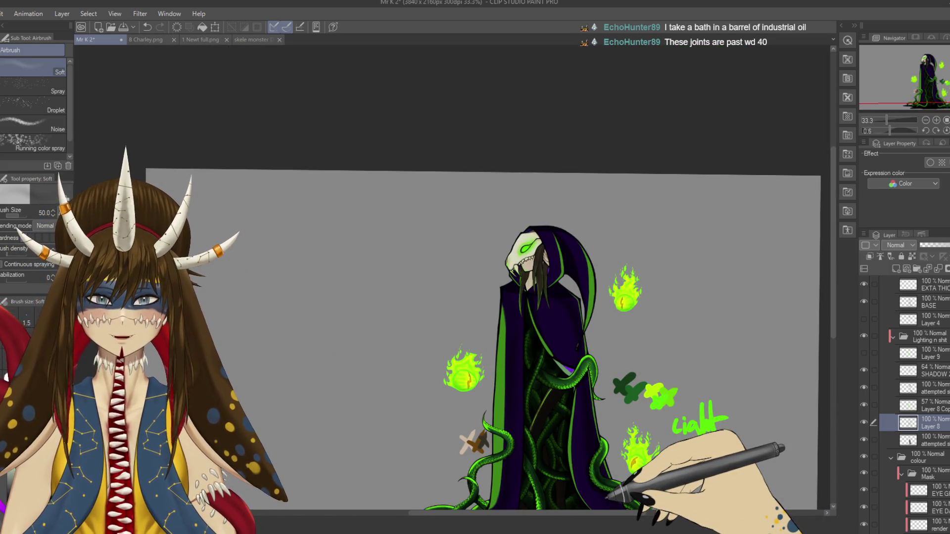
{"action": "scroll", "coordinate": [569, 271], "scroll_direction": "up", "scroll_amount": 2}
{"action": "scroll", "coordinate": [572, 276], "scroll_direction": "up", "scroll_amount": 1}
{"action": "scroll", "coordinate": [569, 272], "scroll_direction": "up", "scroll_amount": 1}
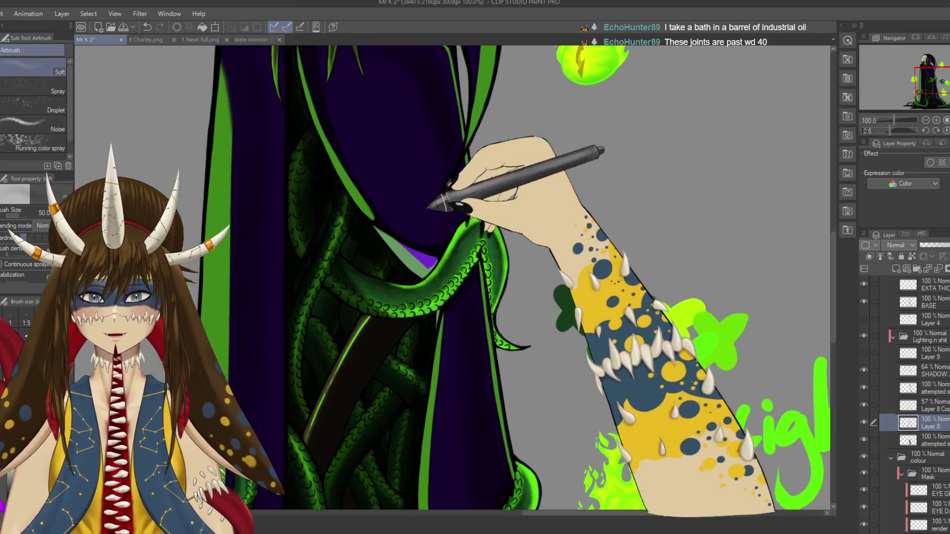
{"action": "left_click_drag", "start_coordinate": [429, 208], "coordinate": [524, 218]}
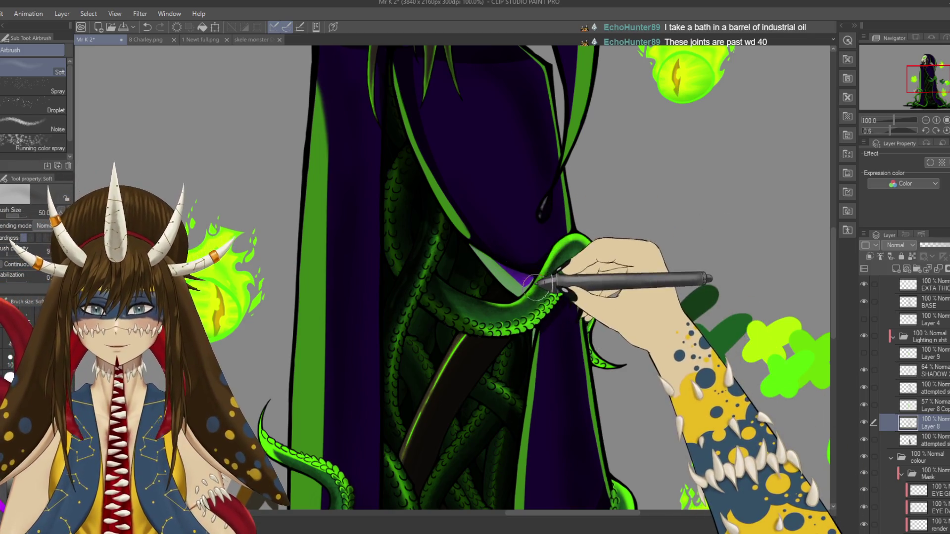
- Select the robe lighting layer and toggle its visibility to compare the robe
{"action": "key", "text": "m"}
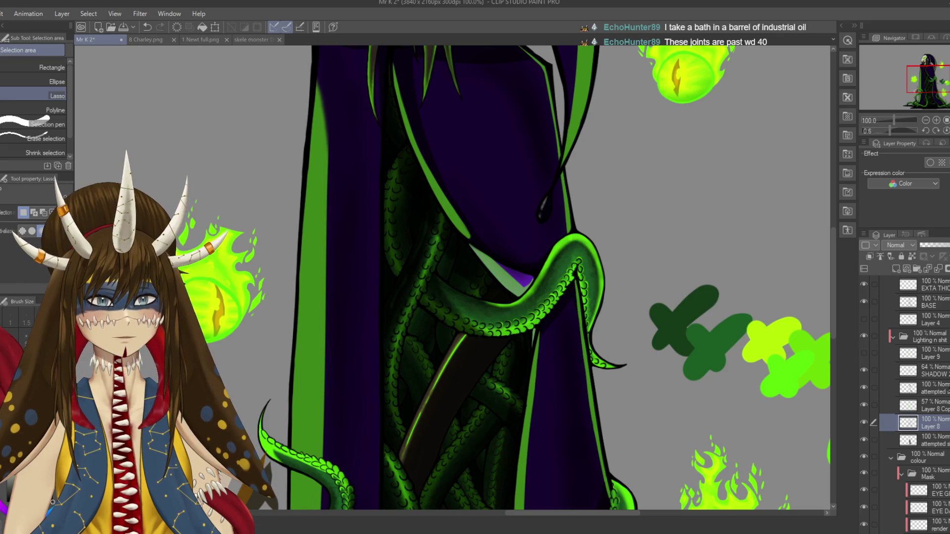
{"action": "left_click", "coordinate": [908, 388]}
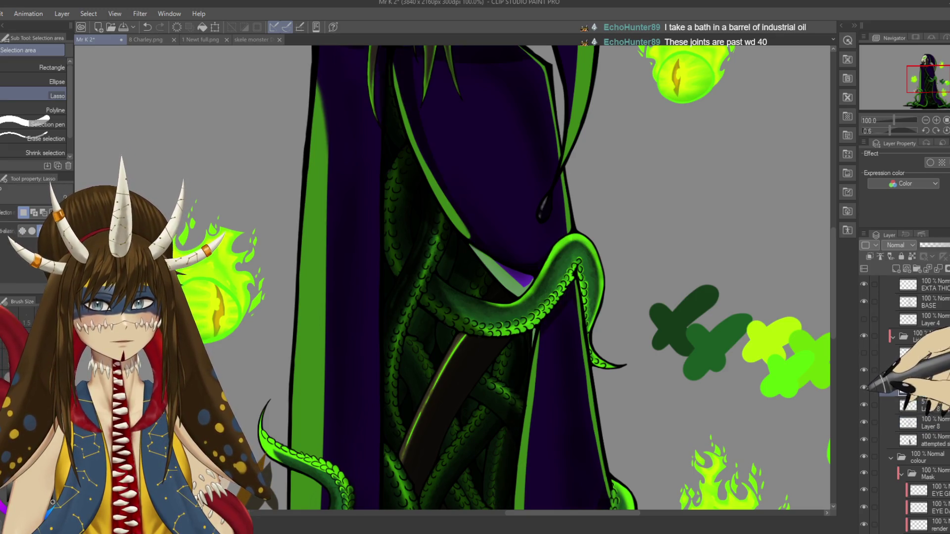
{"action": "left_click", "coordinate": [863, 405]}
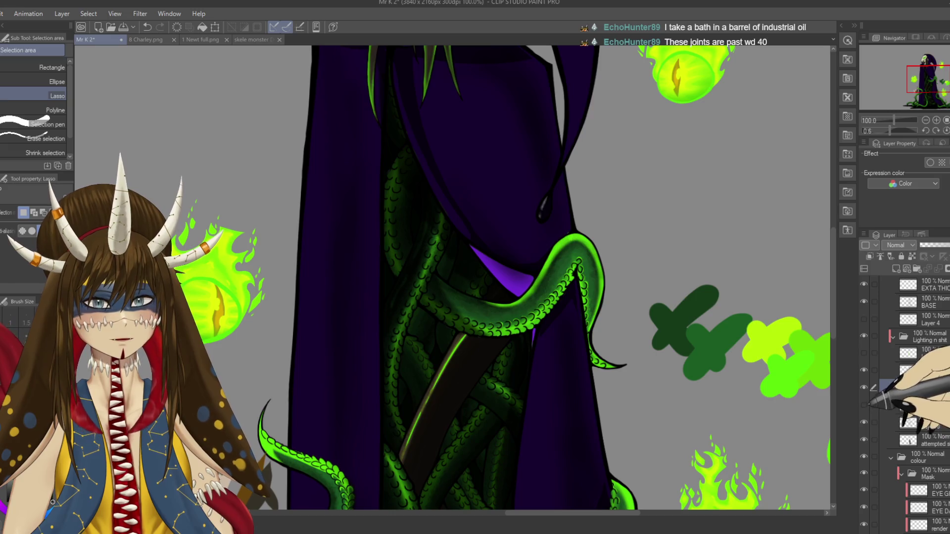
{"action": "left_click", "coordinate": [864, 405]}
{"action": "left_click", "coordinate": [864, 405]}
{"action": "left_click", "coordinate": [864, 404]}
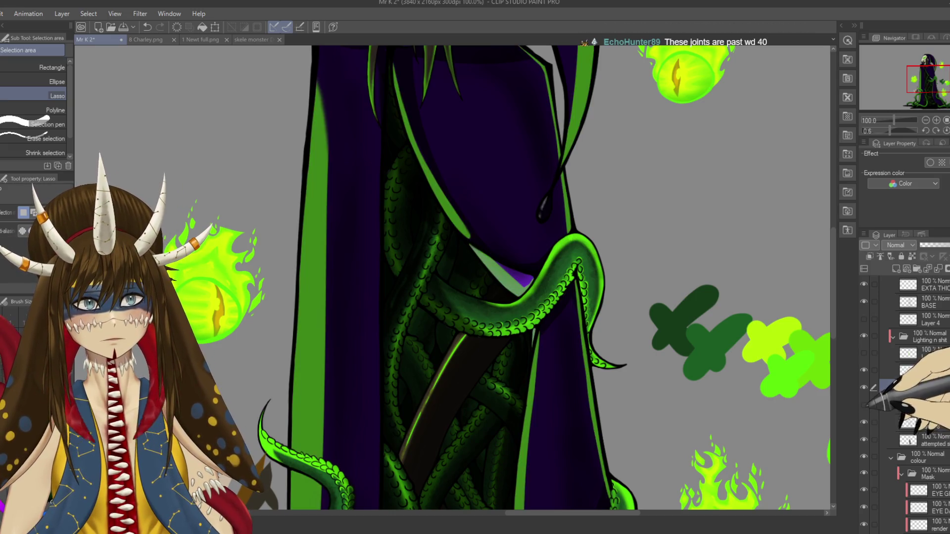
{"action": "left_click", "coordinate": [864, 405]}
- Zoom out, compare the green rim light on and off, leave it hidden, and select the LIGHTING layer
{"action": "key", "text": "ctrl+minus"}
{"action": "key", "text": "ctrl+minus"}
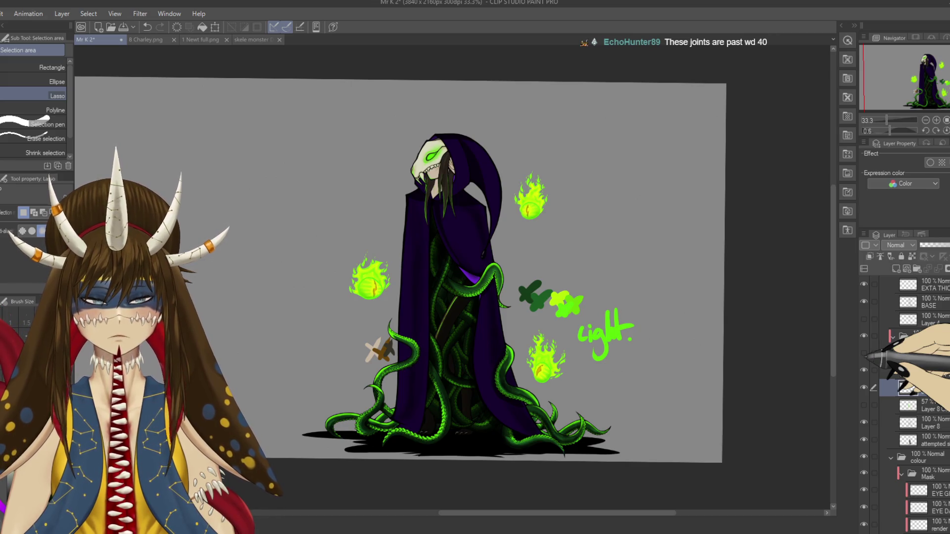
{"action": "left_click", "coordinate": [864, 405]}
{"action": "left_click", "coordinate": [864, 405]}
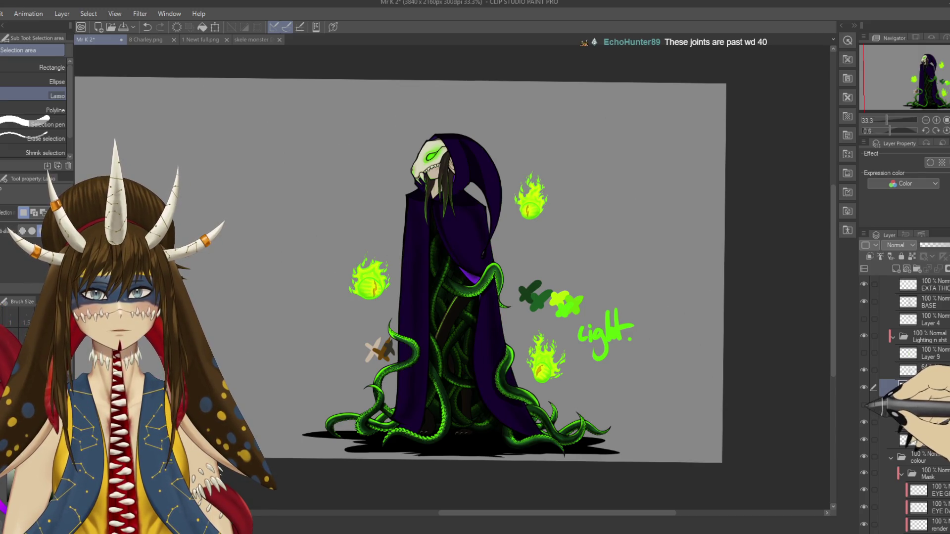
{"action": "left_click", "coordinate": [864, 405]}
{"action": "left_click", "coordinate": [864, 405]}
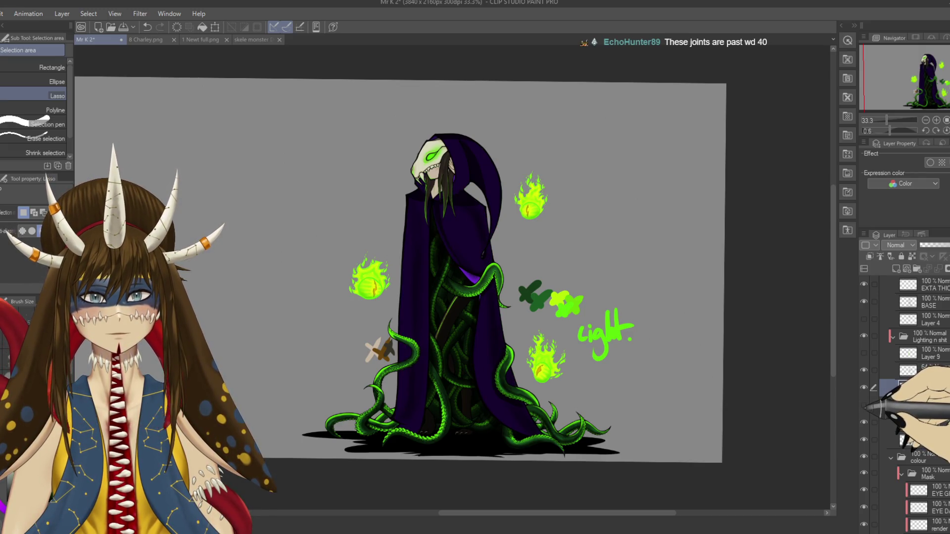
{"action": "left_click", "coordinate": [864, 404]}
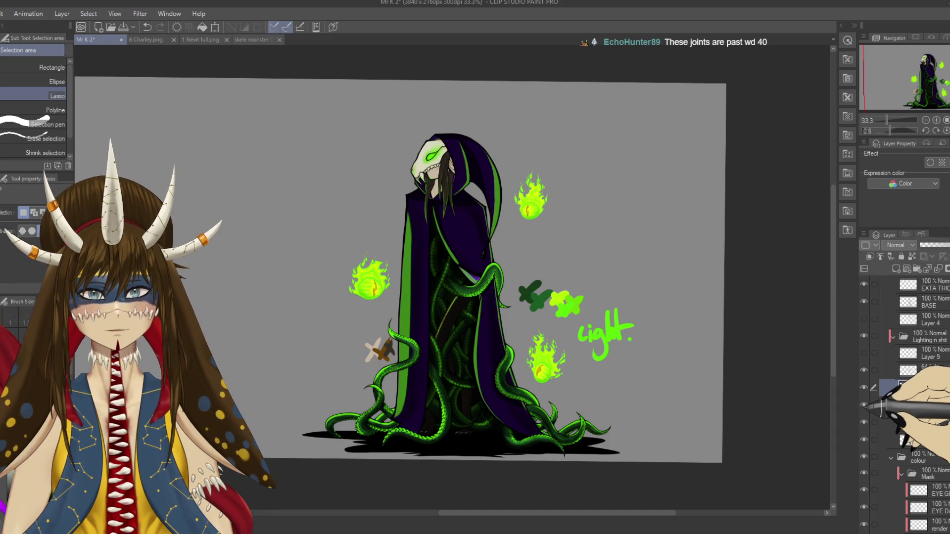
{"action": "left_click", "coordinate": [864, 405]}
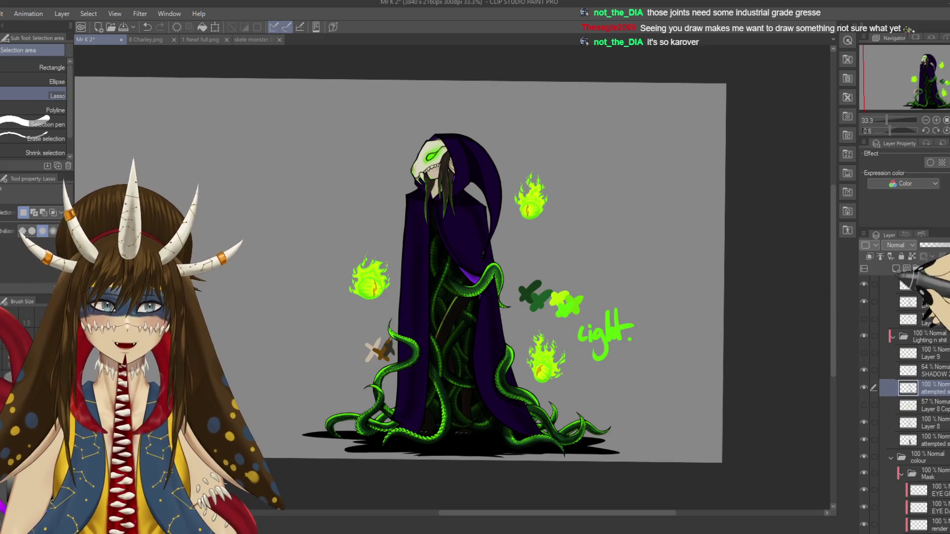
{"action": "left_click", "coordinate": [899, 311]}
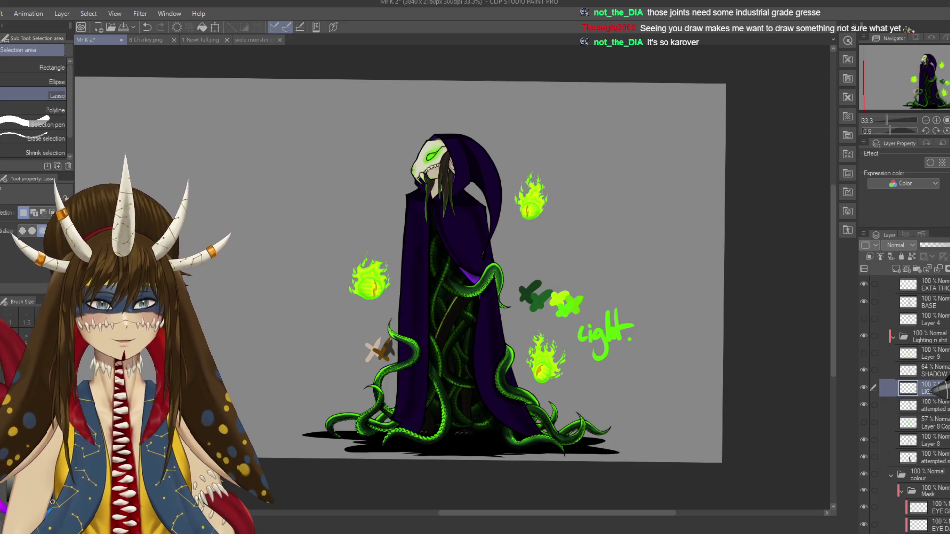
{"action": "scroll", "coordinate": [340, 316], "scroll_direction": "up", "scroll_amount": 1}
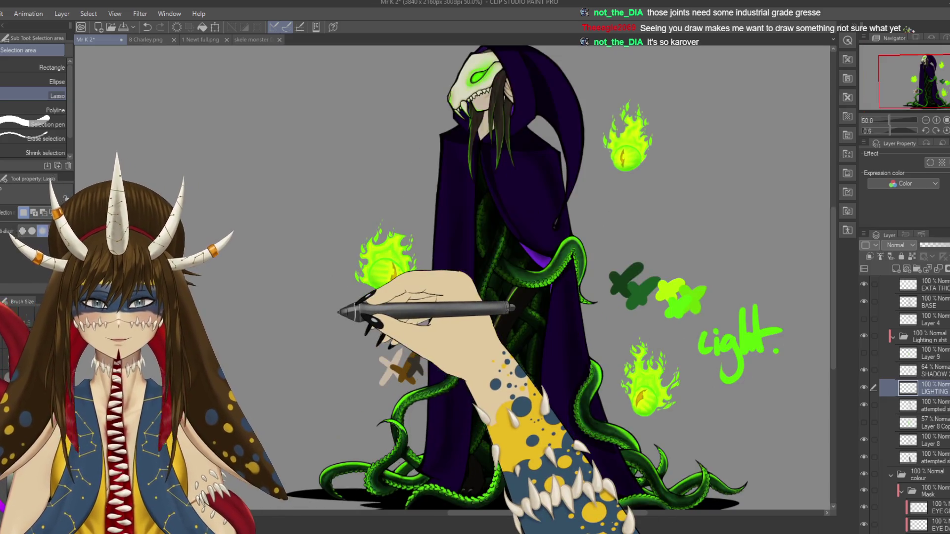
- Finish the handwritten 'light.' note with the Rough wash brush
{"action": "scroll", "coordinate": [352, 233], "scroll_direction": "up", "scroll_amount": 1}
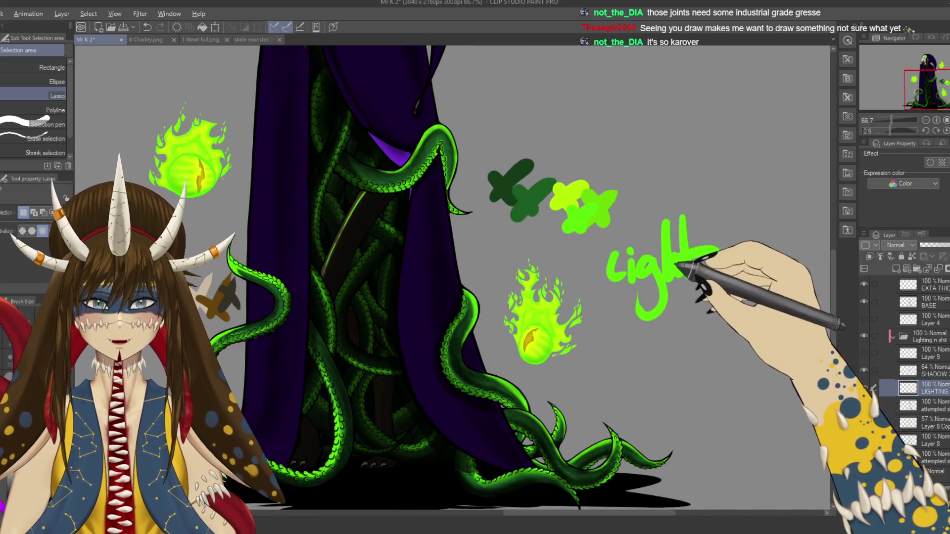
{"action": "left_click", "coordinate": [13, 81]}
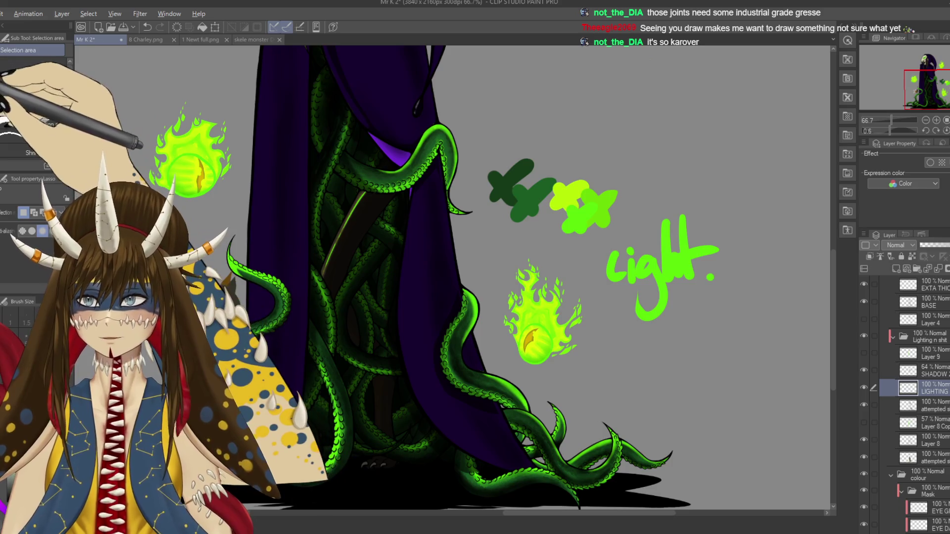
{"action": "left_click_drag", "start_coordinate": [684, 269], "coordinate": [693, 294]}
{"action": "left_click_drag", "start_coordinate": [698, 233], "coordinate": [695, 294]}
{"action": "left_click_drag", "start_coordinate": [674, 255], "coordinate": [718, 249]}
{"action": "left_click", "coordinate": [711, 278]}
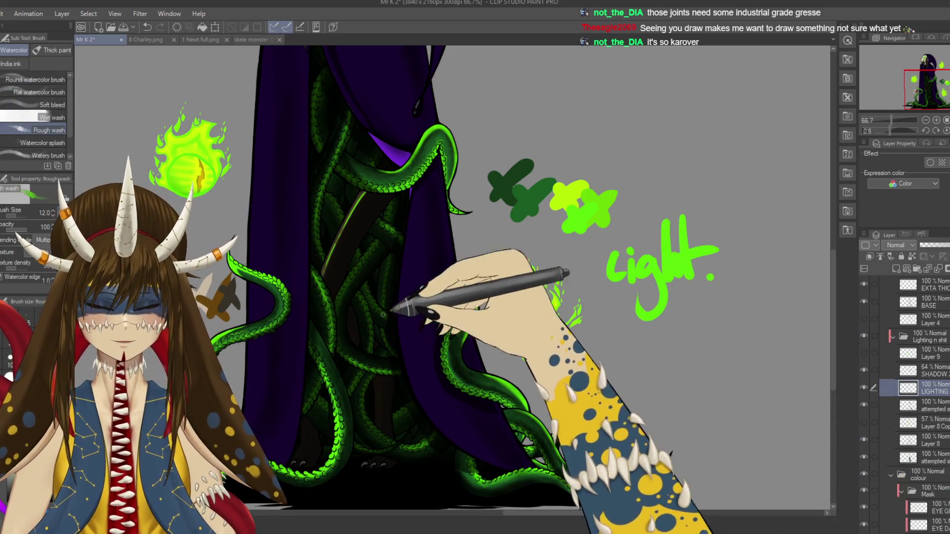
- Spray soft green glow along the hood's right edge with Airbrush Soft
{"action": "key", "text": "b"}
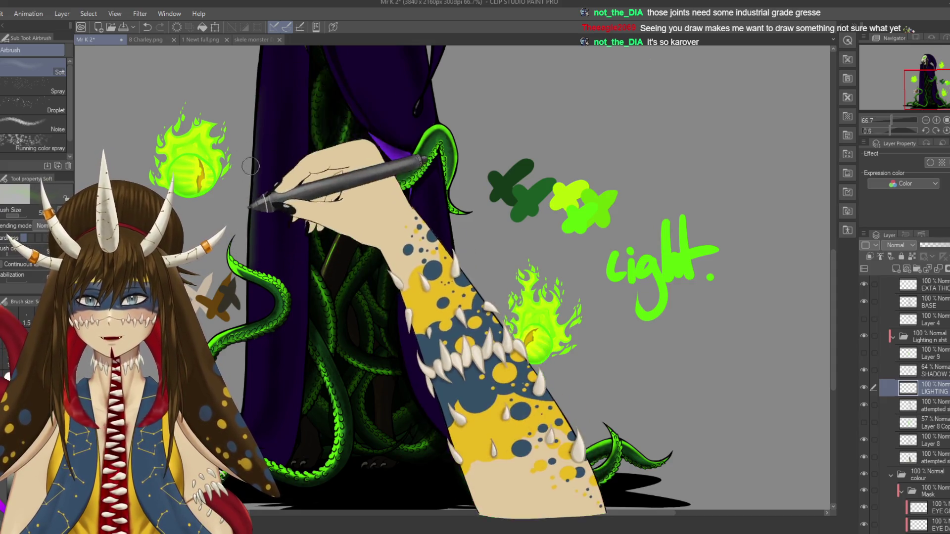
{"action": "scroll", "coordinate": [250, 166], "scroll_direction": "up", "scroll_amount": 3}
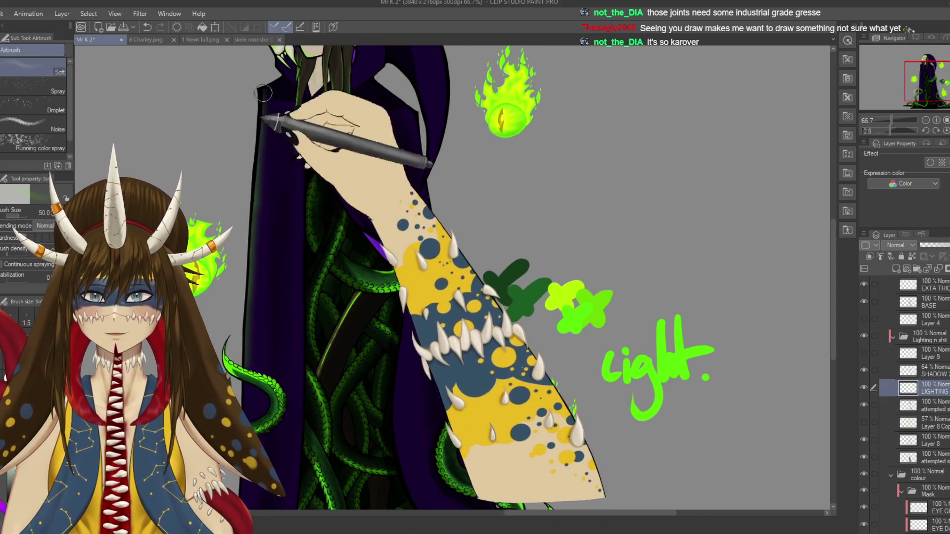
{"action": "scroll", "coordinate": [247, 352], "scroll_direction": "down", "scroll_amount": 3}
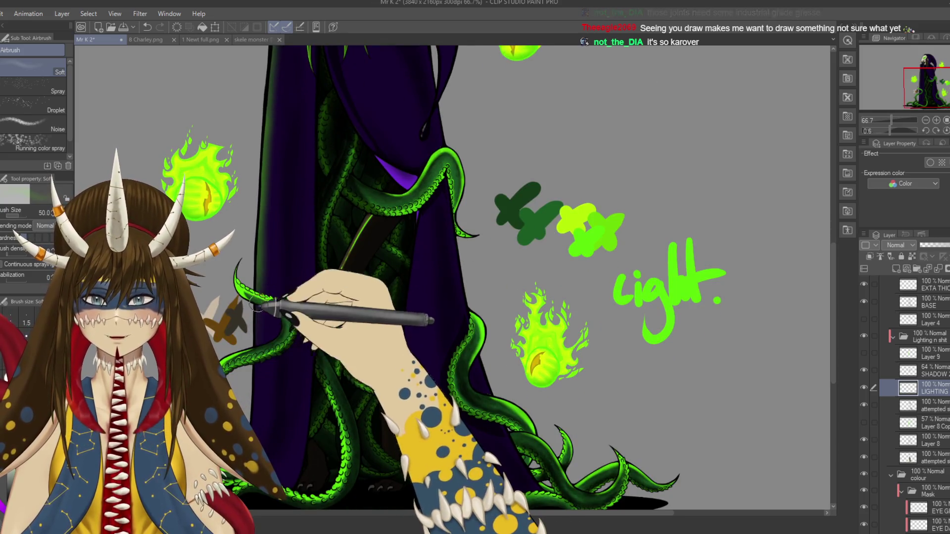
{"action": "scroll", "coordinate": [256, 311], "scroll_direction": "down", "scroll_amount": 3}
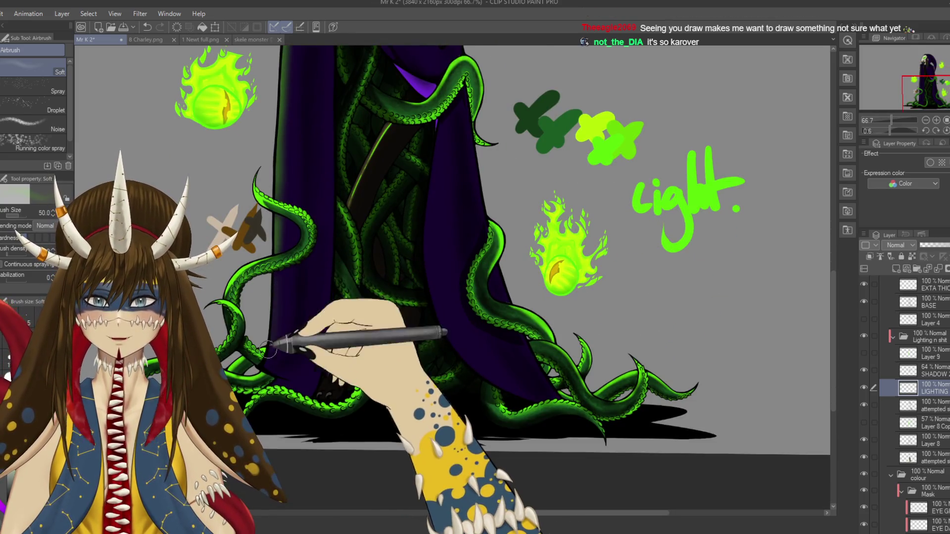
{"action": "scroll", "coordinate": [258, 367], "scroll_direction": "up", "scroll_amount": 3}
{"action": "scroll", "coordinate": [297, 247], "scroll_direction": "up", "scroll_amount": 3}
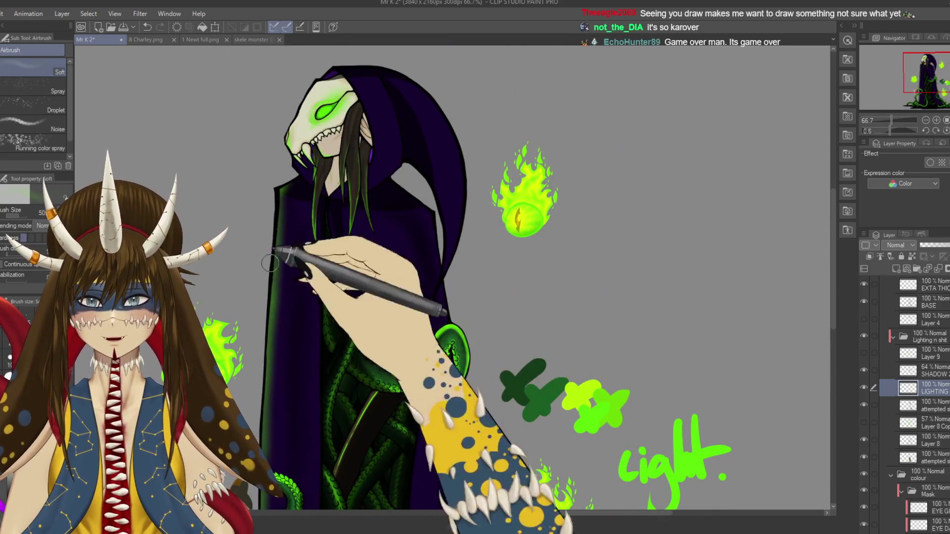
{"action": "scroll", "coordinate": [319, 316], "scroll_direction": "down", "scroll_amount": 3}
{"action": "scroll", "coordinate": [314, 317], "scroll_direction": "up", "scroll_amount": 2}
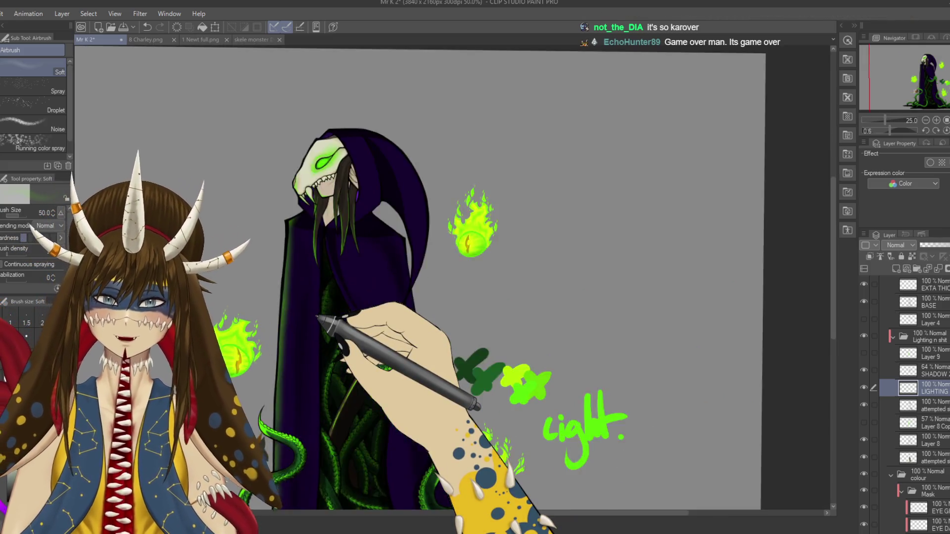
{"action": "scroll", "coordinate": [317, 317], "scroll_direction": "up", "scroll_amount": 1}
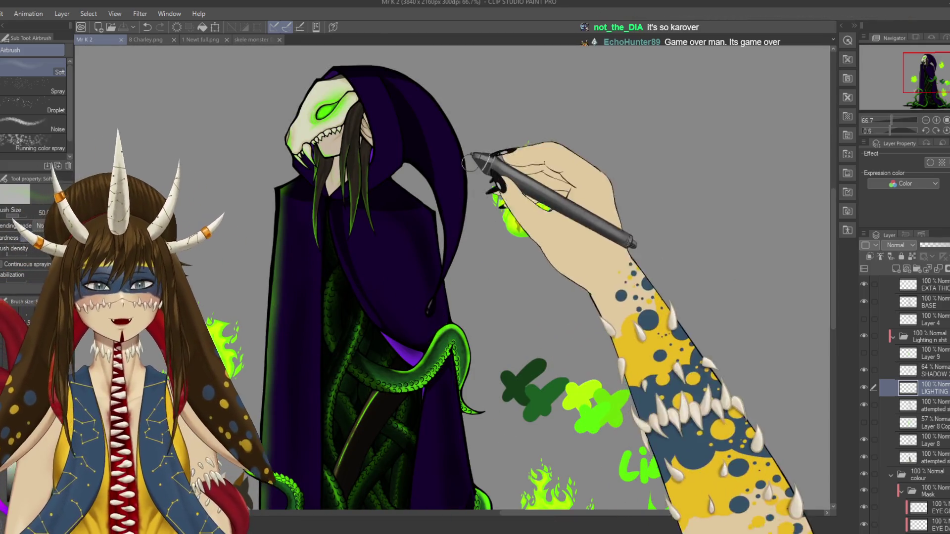
{"action": "left_click_drag", "start_coordinate": [435, 66], "coordinate": [452, 147]}
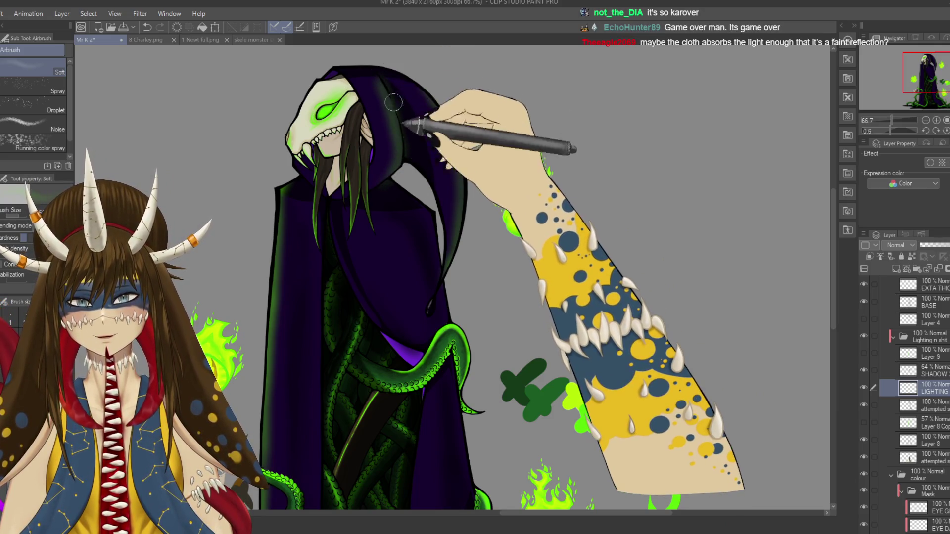
- Touch up the glow with the soft eraser, then bring the tentacles and light note into view
{"action": "key", "text": "e"}
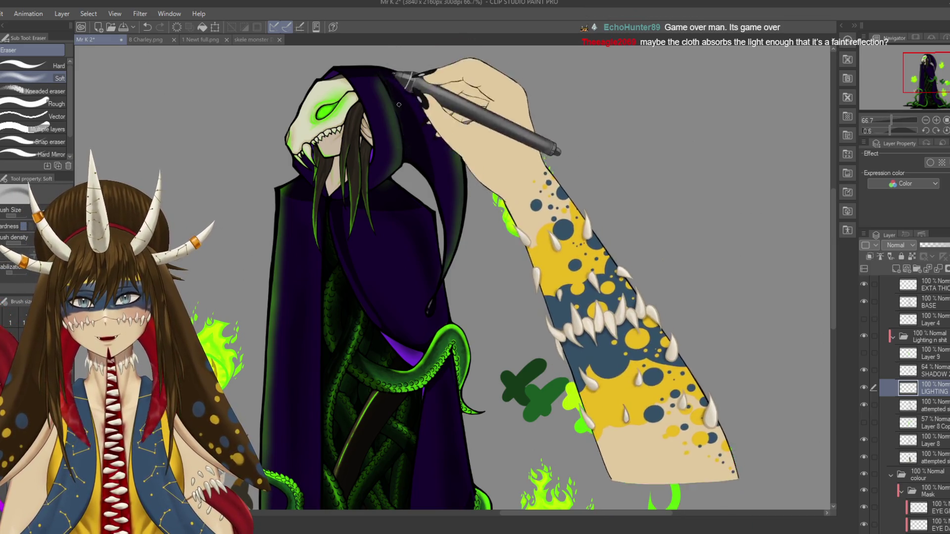
{"action": "key", "text": "b"}
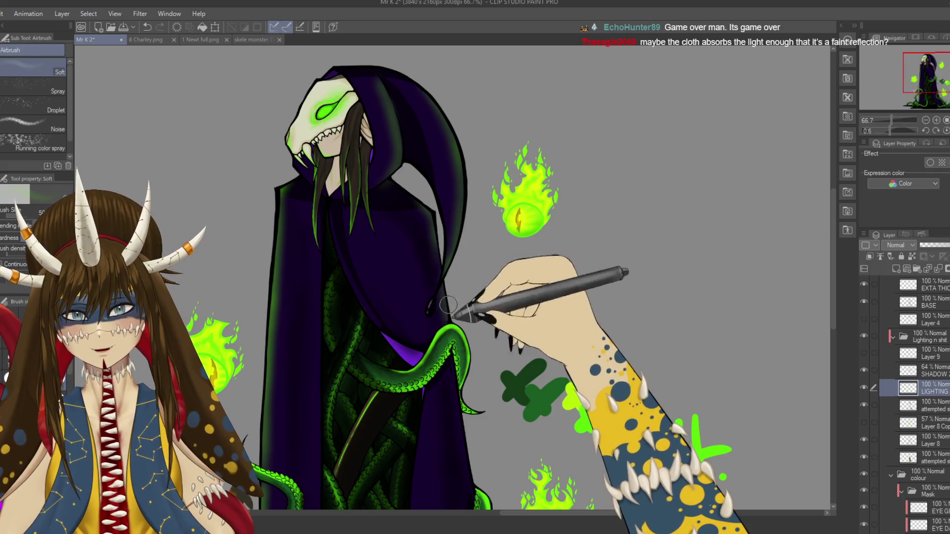
{"action": "left_click_drag", "start_coordinate": [448, 305], "coordinate": [458, 97]}
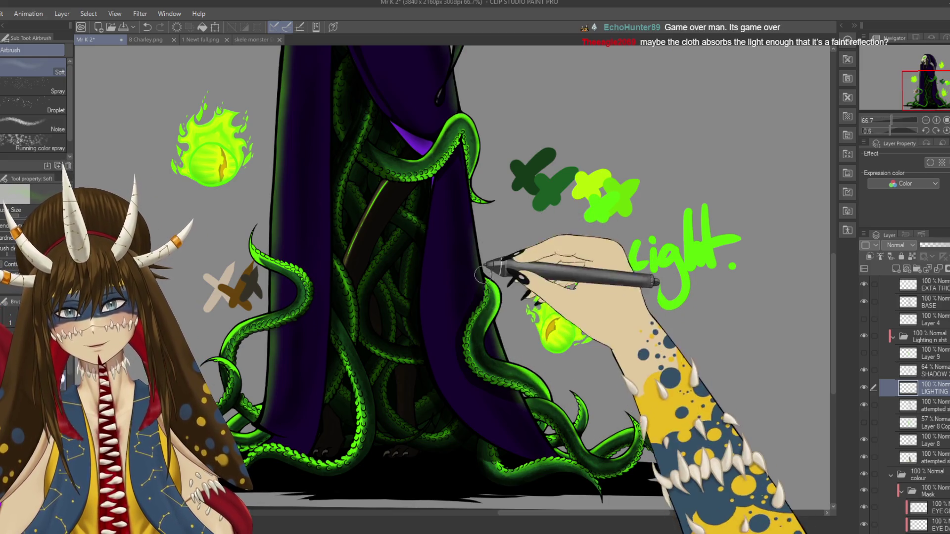
{"action": "scroll", "coordinate": [488, 193], "scroll_direction": "down", "scroll_amount": 3}
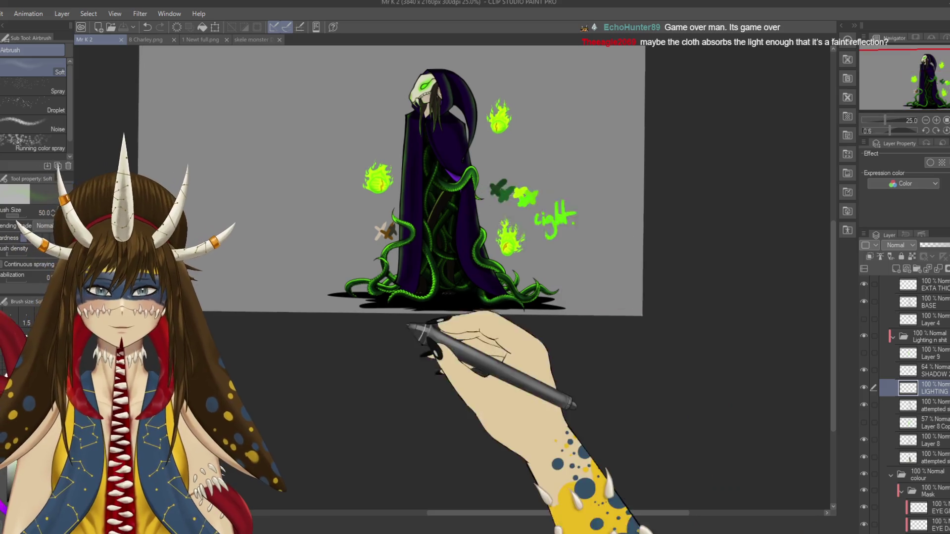
{"action": "left_click_drag", "start_coordinate": [425, 333], "coordinate": [400, 404]}
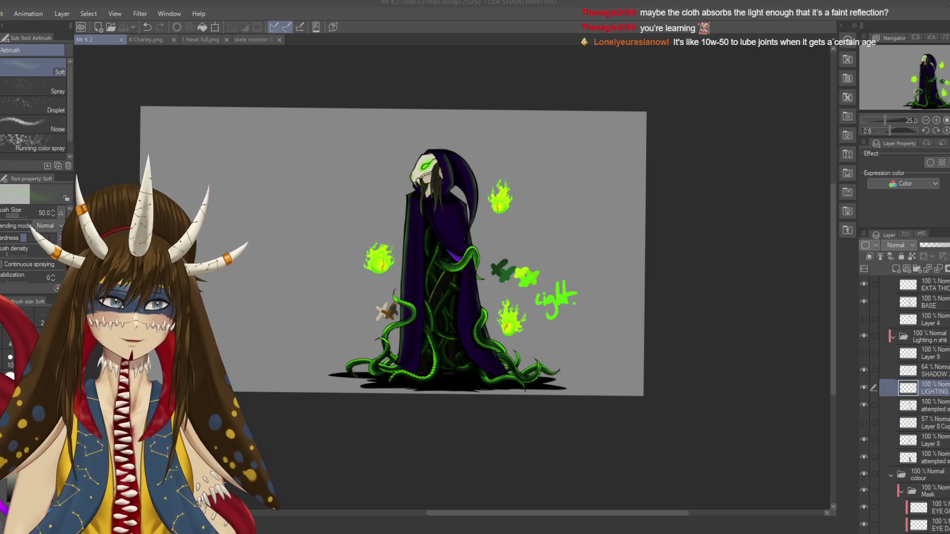
{"action": "scroll", "coordinate": [582, 202], "scroll_direction": "up", "scroll_amount": 2}
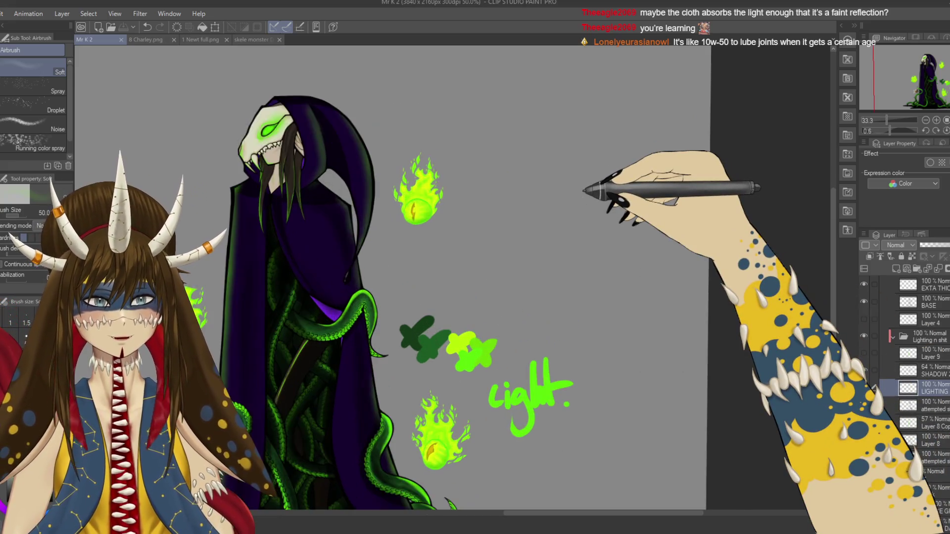
- Zoom in on the skull and hood and pick the Hard eraser sub-tool
{"action": "left_click_drag", "start_coordinate": [584, 191], "coordinate": [624, 158]}
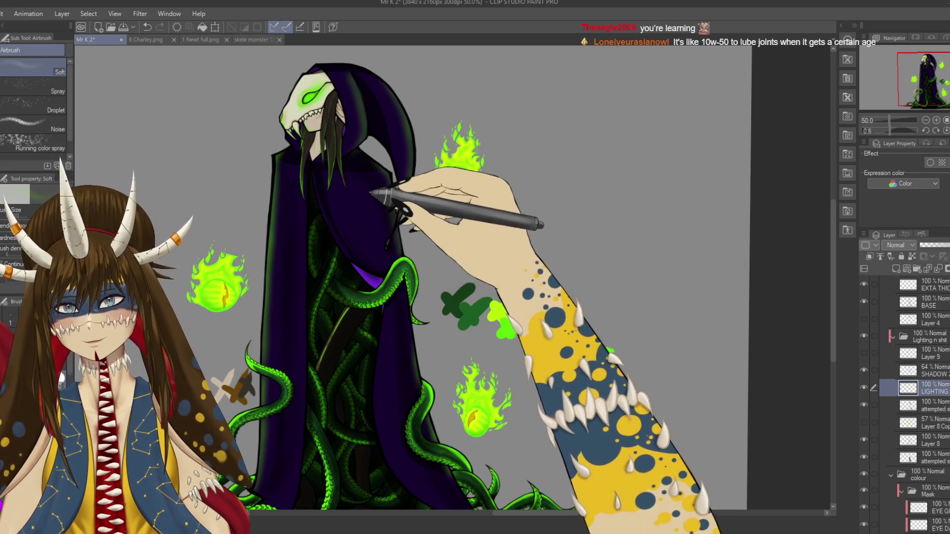
{"action": "scroll", "coordinate": [377, 195], "scroll_direction": "up", "scroll_amount": 1}
{"action": "scroll", "coordinate": [418, 218], "scroll_direction": "up", "scroll_amount": 1}
{"action": "scroll", "coordinate": [424, 218], "scroll_direction": "up", "scroll_amount": 1}
{"action": "left_click_drag", "start_coordinate": [351, 186], "coordinate": [426, 235]}
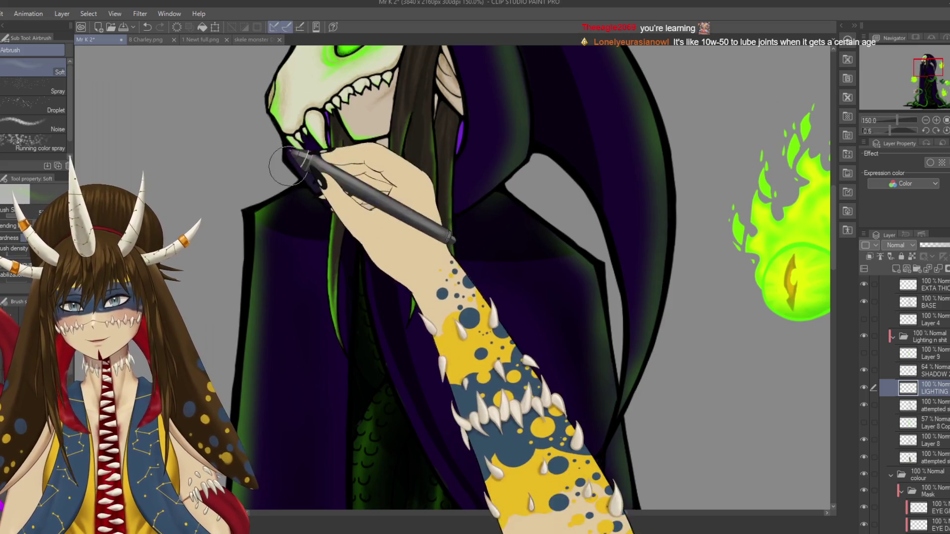
{"action": "key", "text": "e"}
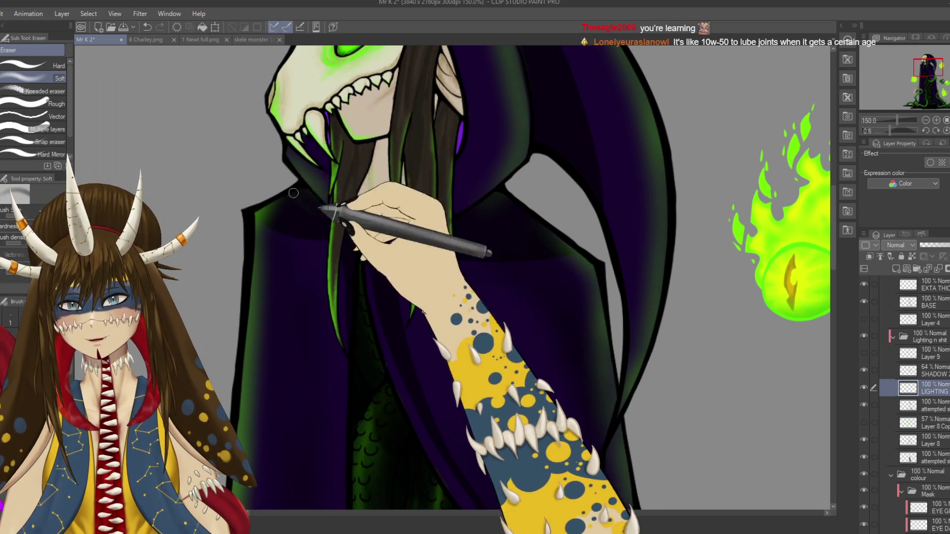
{"action": "left_click", "coordinate": [35, 65]}
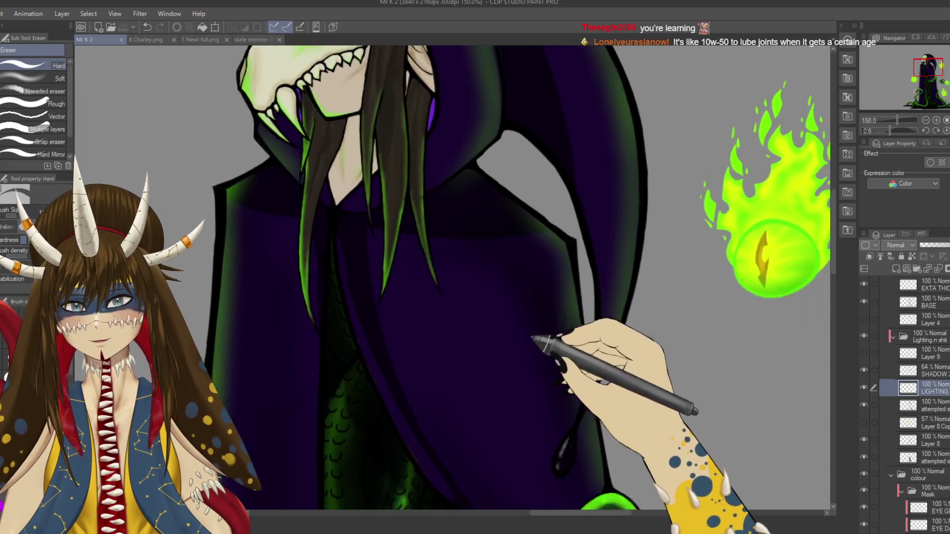
- Trim the collar glow, zoom out to the full figure, then zoom back in on the tentacles
{"action": "scroll", "coordinate": [540, 339], "scroll_direction": "up", "scroll_amount": 5}
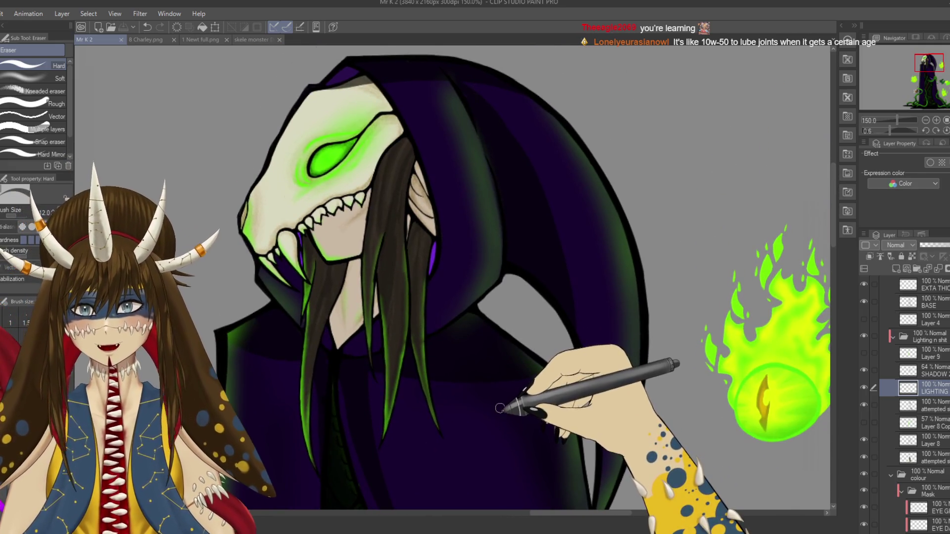
{"action": "key", "text": "ctrl+minus"}
{"action": "key", "text": "ctrl+minus"}
{"action": "key", "text": "ctrl+minus"}
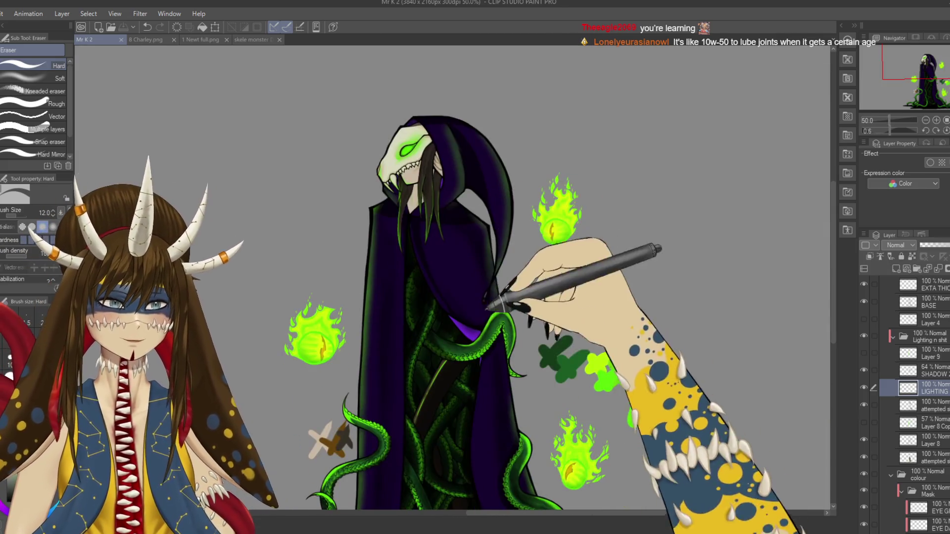
{"action": "scroll", "coordinate": [532, 346], "scroll_direction": "down", "scroll_amount": 5}
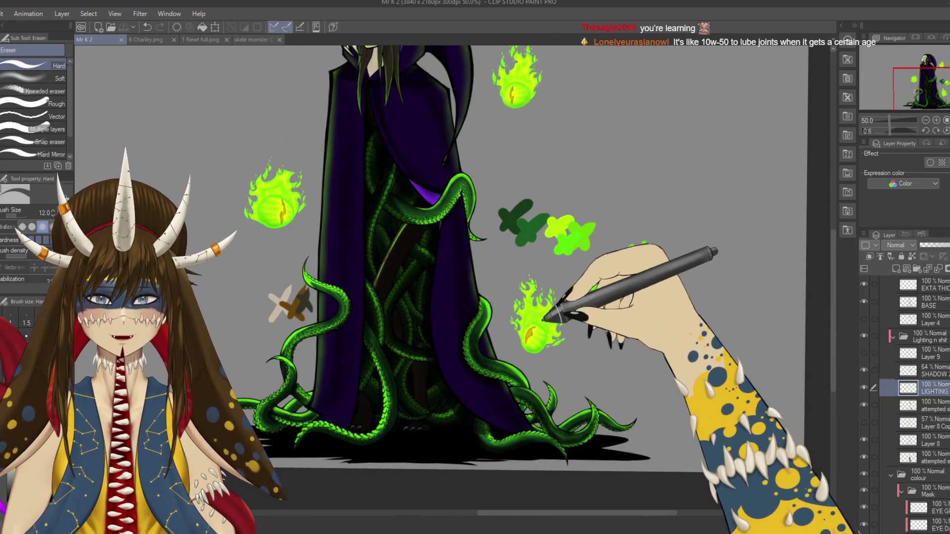
{"action": "key", "text": "b"}
{"action": "key", "text": "ctrl+plus"}
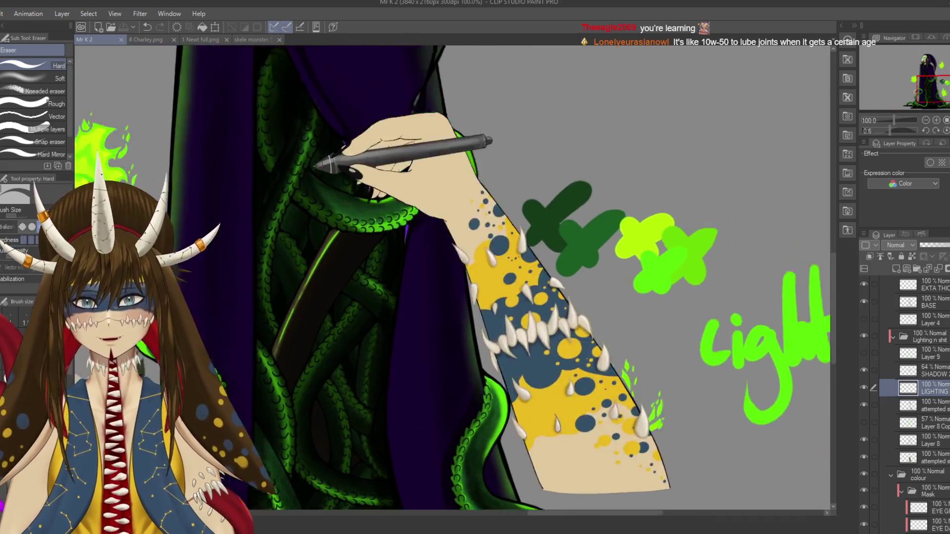
- Airbrush soft green light along the cloak's edge near the tentacles
{"action": "key", "text": "ctrl+plus"}
{"action": "key", "text": "b"}
{"action": "mouse_move", "coordinate": [328, 71]}
{"action": "left_mouse_down"}
{"action": "mouse_move", "coordinate": [378, 120]}
{"action": "mouse_move", "coordinate": [398, 214]}
{"action": "left_mouse_up"}
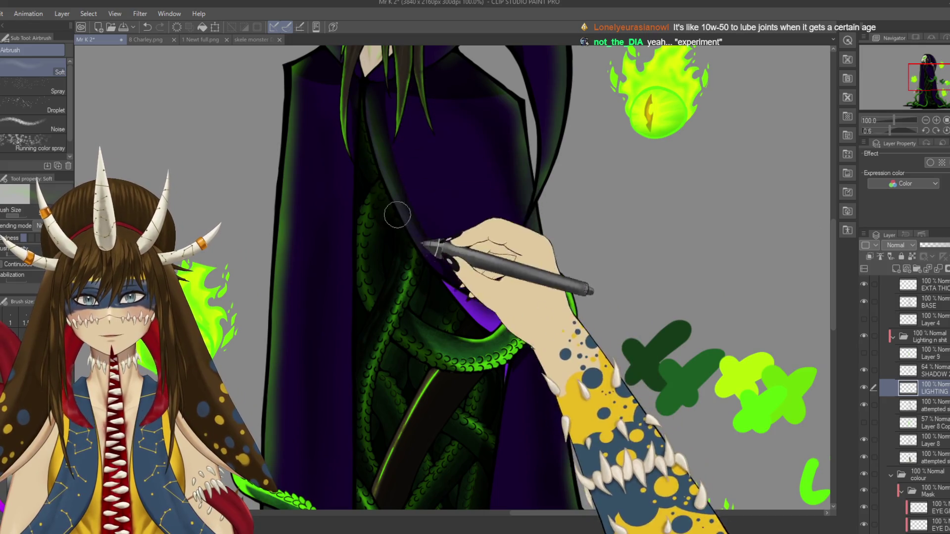
{"action": "mouse_move", "coordinate": [442, 275]}
{"action": "left_mouse_down"}
{"action": "mouse_move", "coordinate": [456, 303]}
{"action": "mouse_move", "coordinate": [495, 238]}
{"action": "left_mouse_up"}
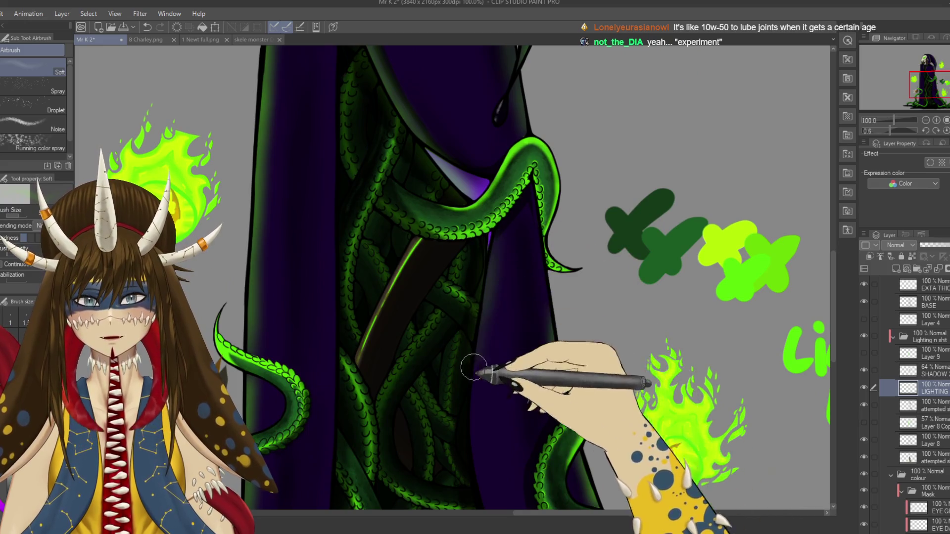
{"action": "left_click_drag", "start_coordinate": [474, 380], "coordinate": [476, 256]}
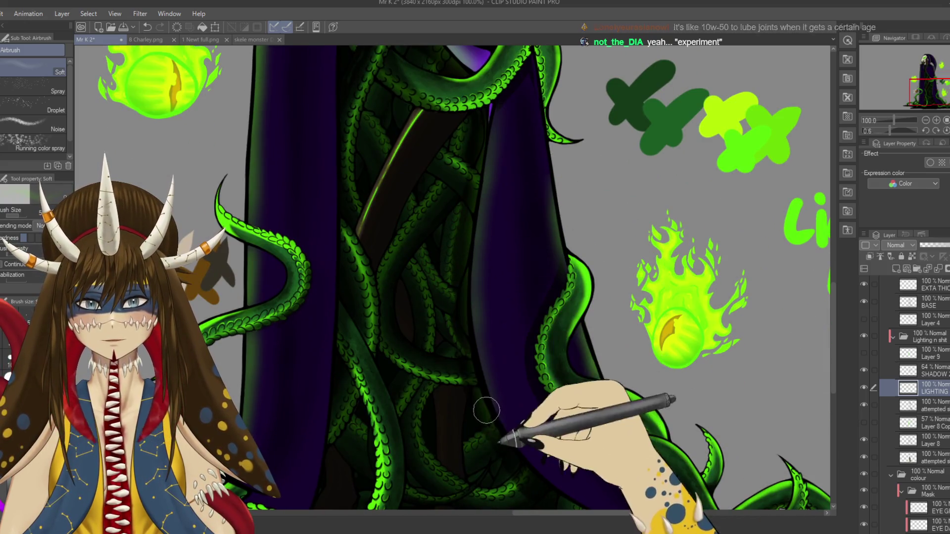
- Switch to the hard eraser and zoom in on the upper tentacles
{"action": "key", "text": "e"}
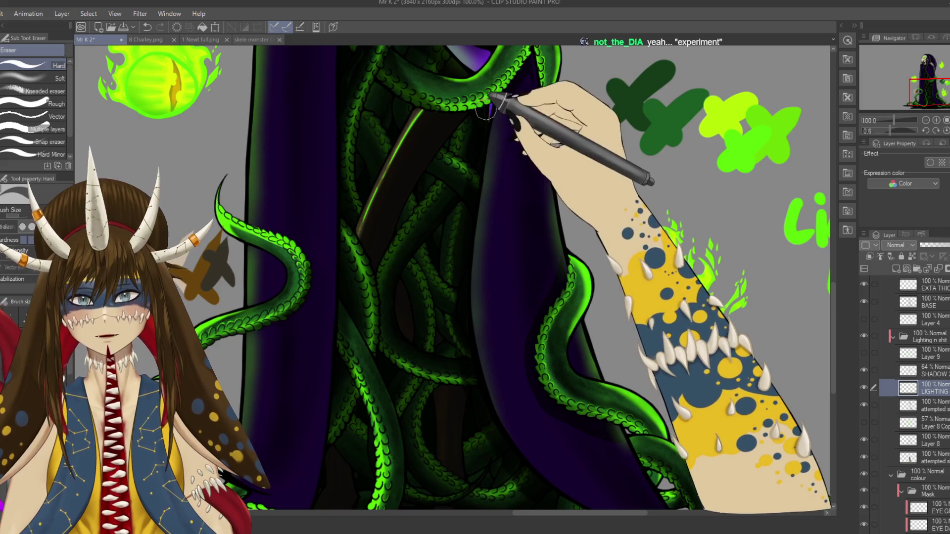
{"action": "scroll", "coordinate": [443, 163], "scroll_direction": "up", "scroll_amount": 3}
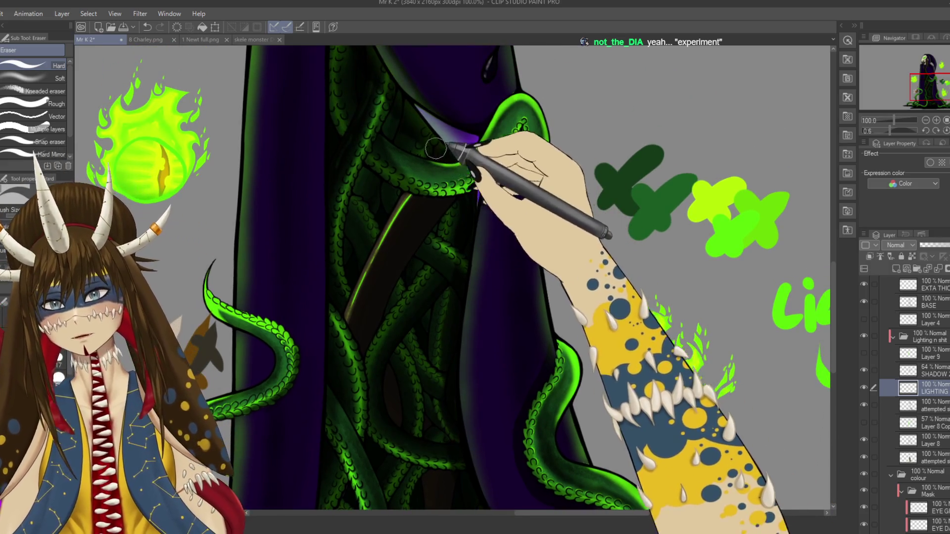
{"action": "left_click_drag", "start_coordinate": [423, 135], "coordinate": [458, 179]}
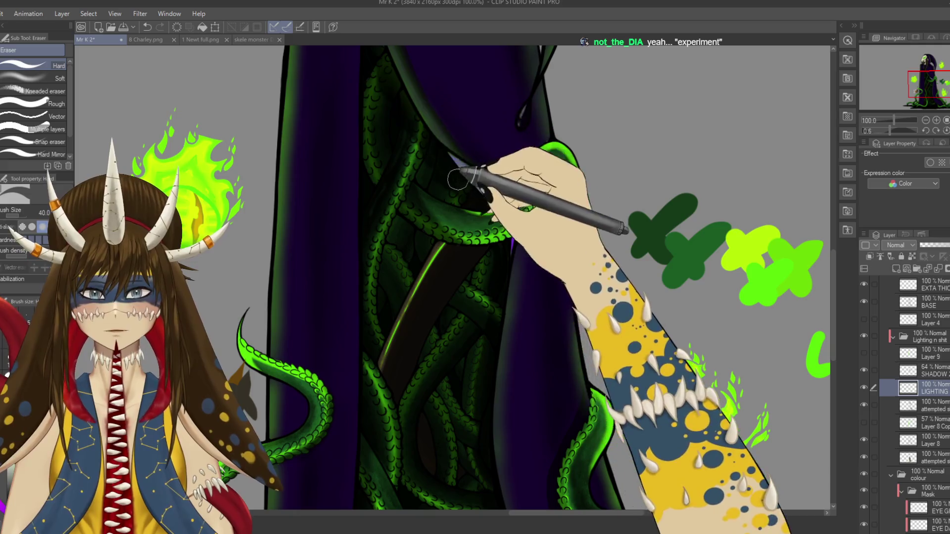
{"action": "scroll", "coordinate": [420, 149], "scroll_direction": "up", "scroll_amount": 3}
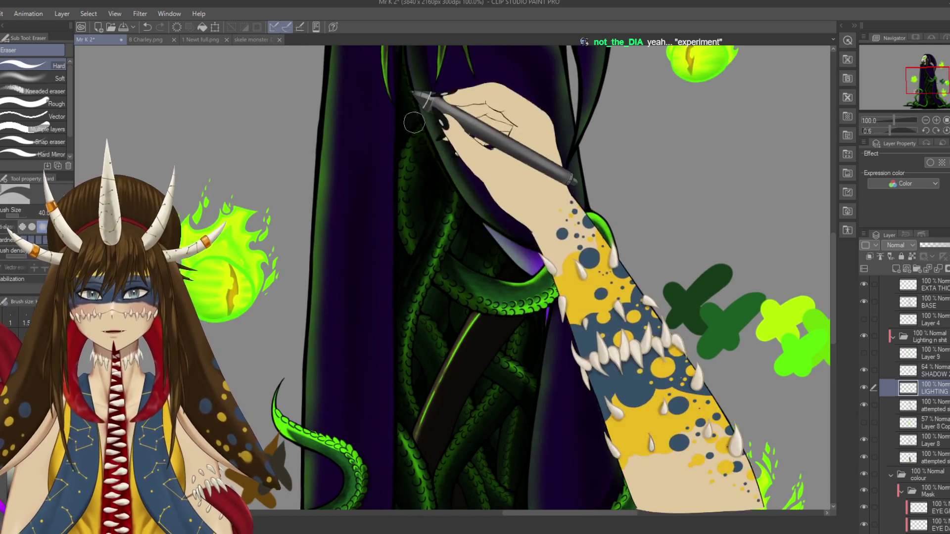
{"action": "scroll", "coordinate": [421, 116], "scroll_direction": "up", "scroll_amount": 3}
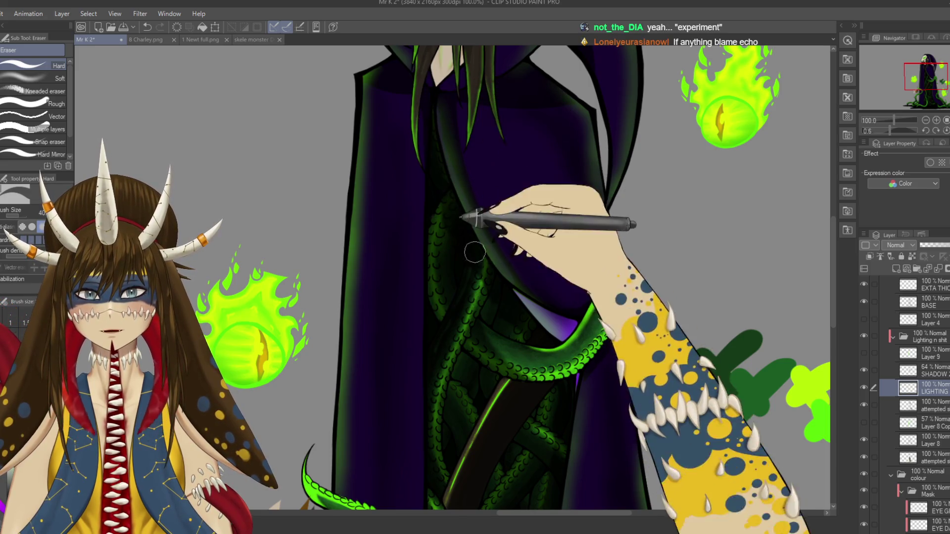
{"action": "scroll", "coordinate": [523, 345], "scroll_direction": "down", "scroll_amount": 1}
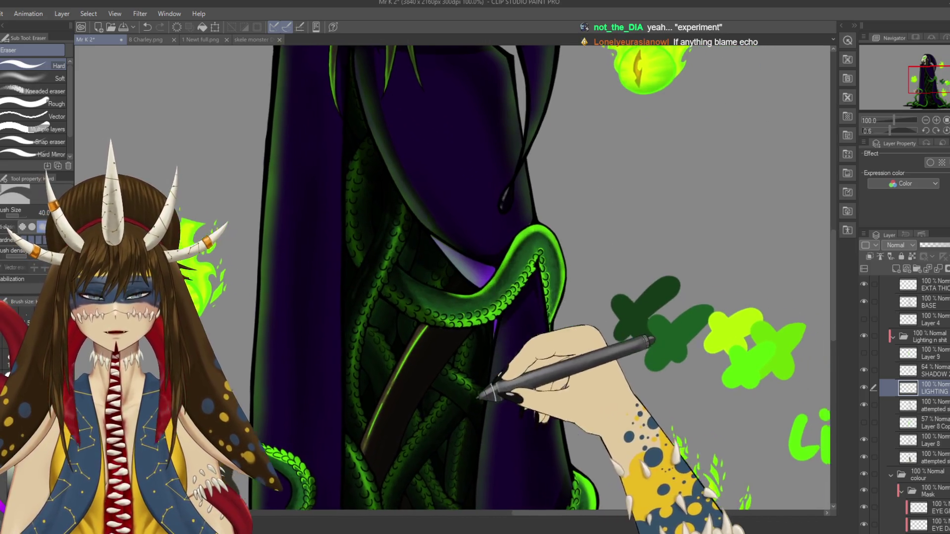
{"action": "scroll", "coordinate": [467, 243], "scroll_direction": "down", "scroll_amount": 2}
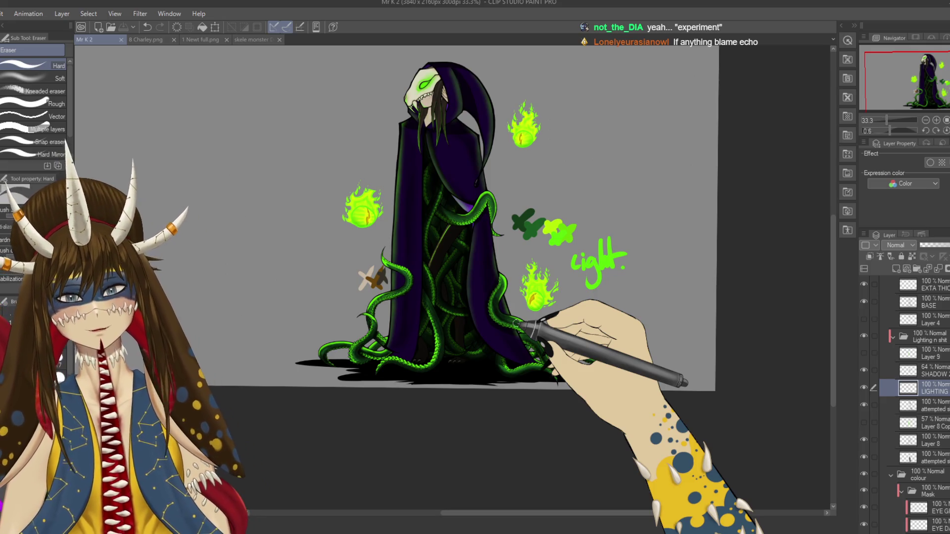
{"action": "scroll", "coordinate": [525, 321], "scroll_direction": "up", "scroll_amount": 1}
{"action": "scroll", "coordinate": [554, 317], "scroll_direction": "up", "scroll_amount": 1}
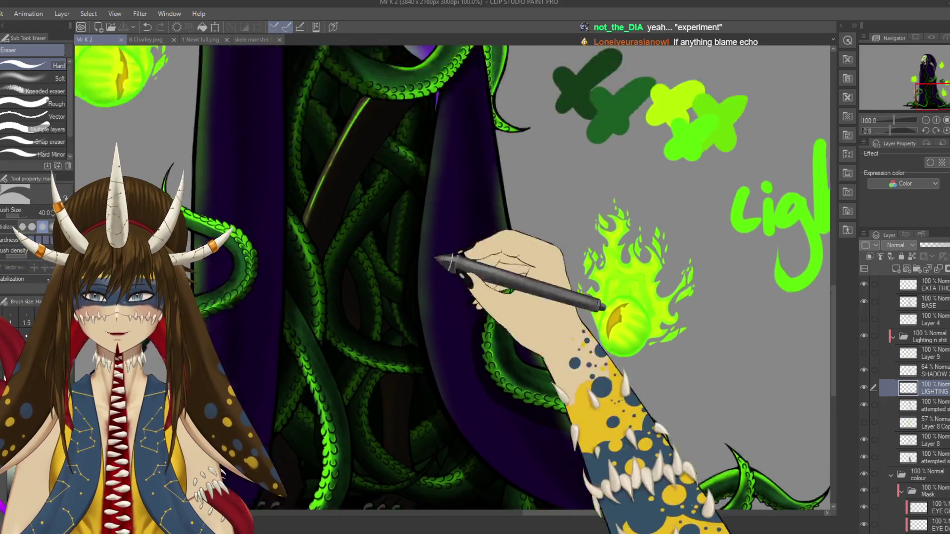
{"action": "scroll", "coordinate": [495, 297], "scroll_direction": "up", "scroll_amount": 1}
{"action": "scroll", "coordinate": [517, 331], "scroll_direction": "up", "scroll_amount": 2}
{"action": "scroll", "coordinate": [520, 302], "scroll_direction": "up", "scroll_amount": 3}
{"action": "scroll", "coordinate": [470, 208], "scroll_direction": "up", "scroll_amount": 3}
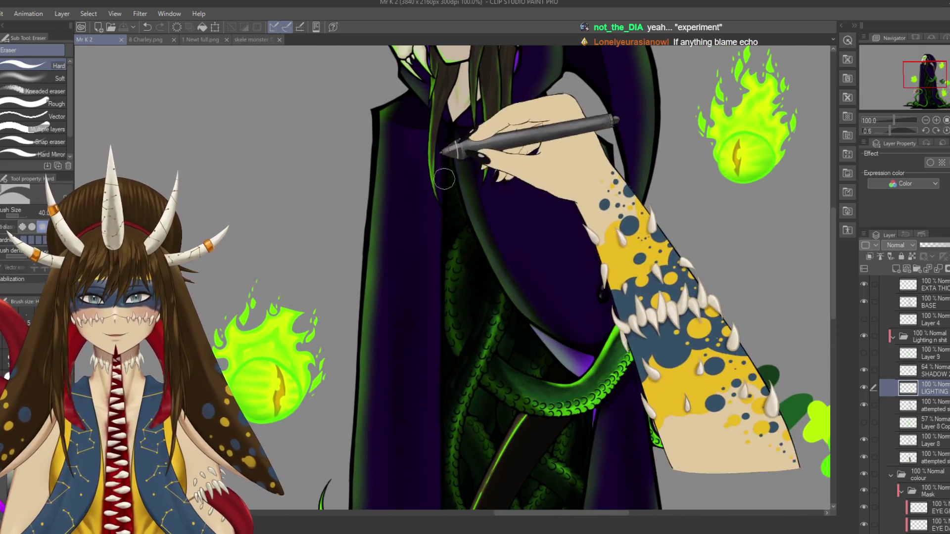
{"action": "scroll", "coordinate": [441, 172], "scroll_direction": "up", "scroll_amount": 2}
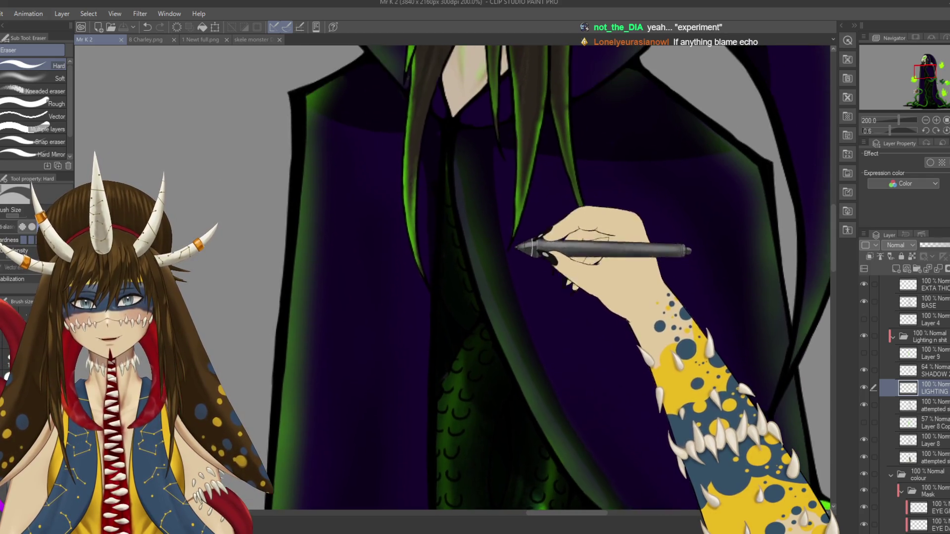
- On the layer below LIGHTING, undo a trial erase and ink a robe fold with the G-pen
{"action": "key", "text": "alt+bracketleft"}
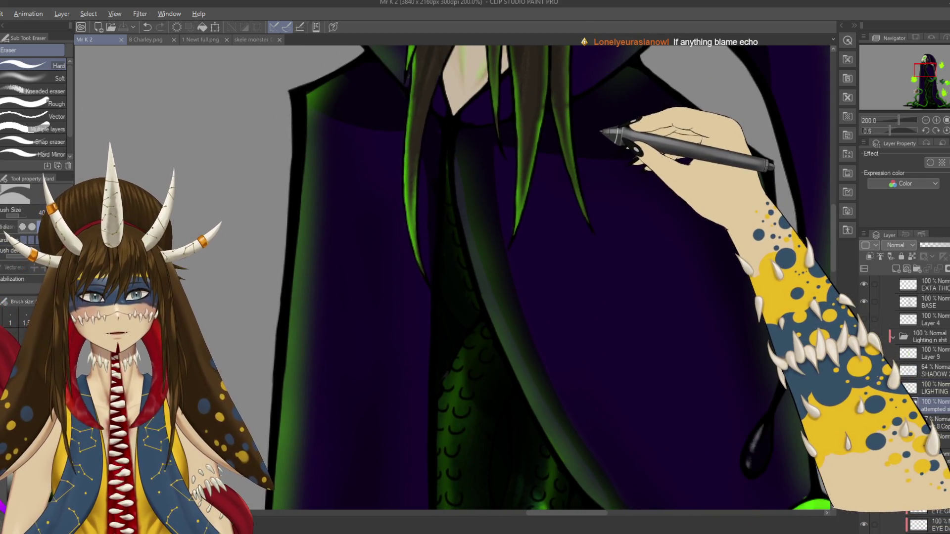
{"action": "left_click_drag", "start_coordinate": [456, 238], "coordinate": [452, 169]}
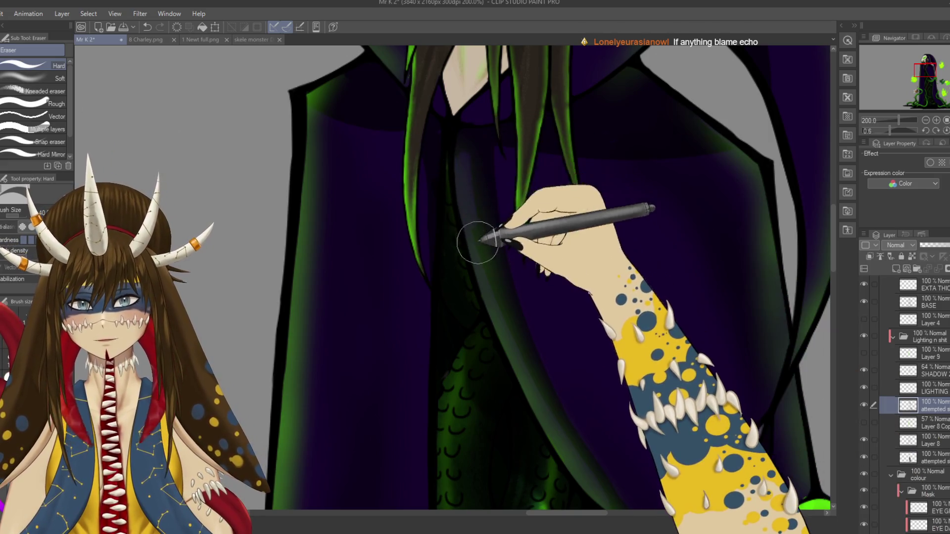
{"action": "key", "text": "ctrl+z"}
{"action": "key", "text": "p"}
{"action": "mouse_move", "coordinate": [474, 244]}
{"action": "left_mouse_down"}
{"action": "mouse_move", "coordinate": [570, 450]}
{"action": "mouse_move", "coordinate": [540, 363]}
{"action": "left_mouse_up"}
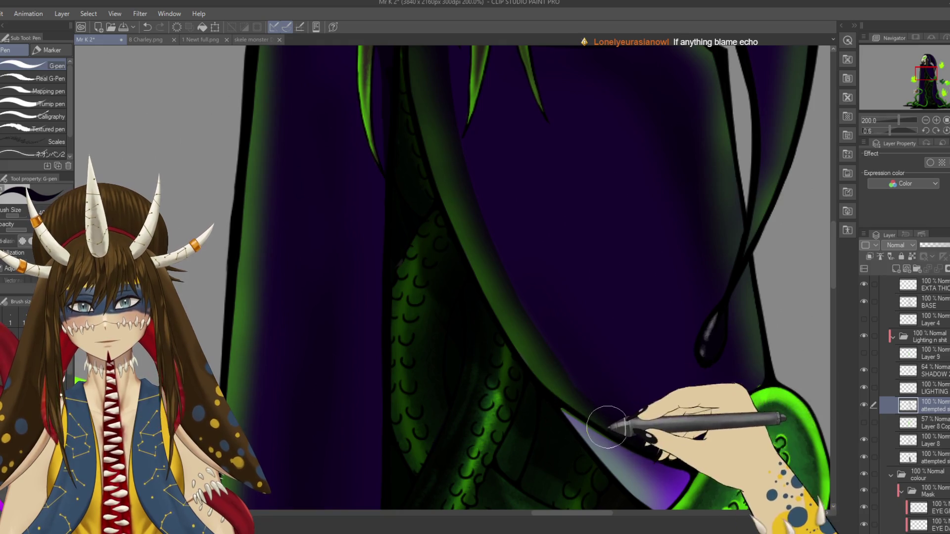
{"action": "left_click_drag", "start_coordinate": [607, 427], "coordinate": [578, 356]}
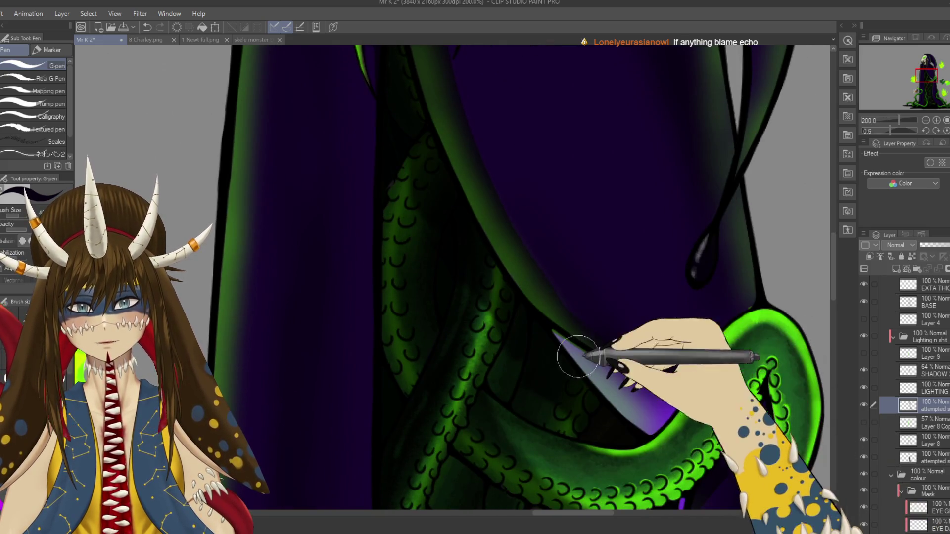
{"action": "key", "text": "e"}
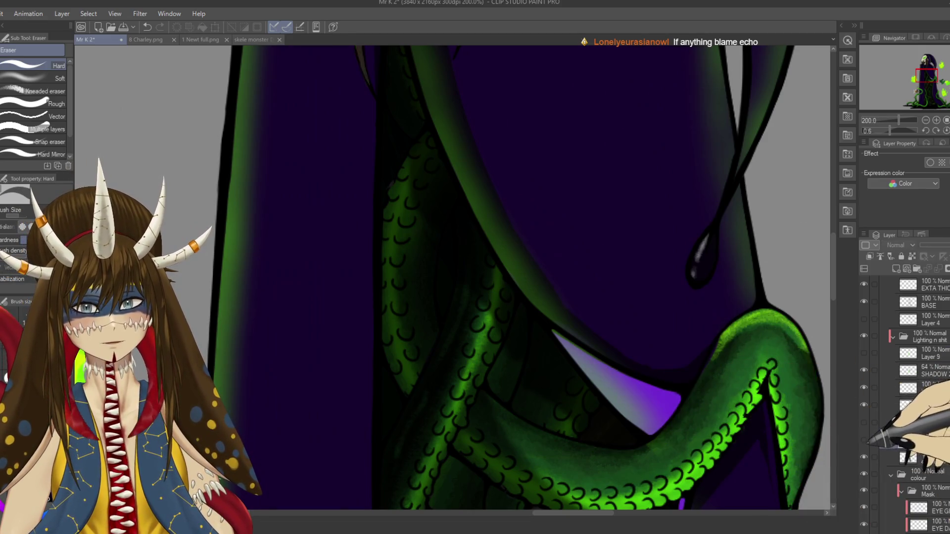
- Toggle the tentacle lighting layers, including Layer 8 Copy, to compare the glow
{"action": "left_click", "coordinate": [864, 440]}
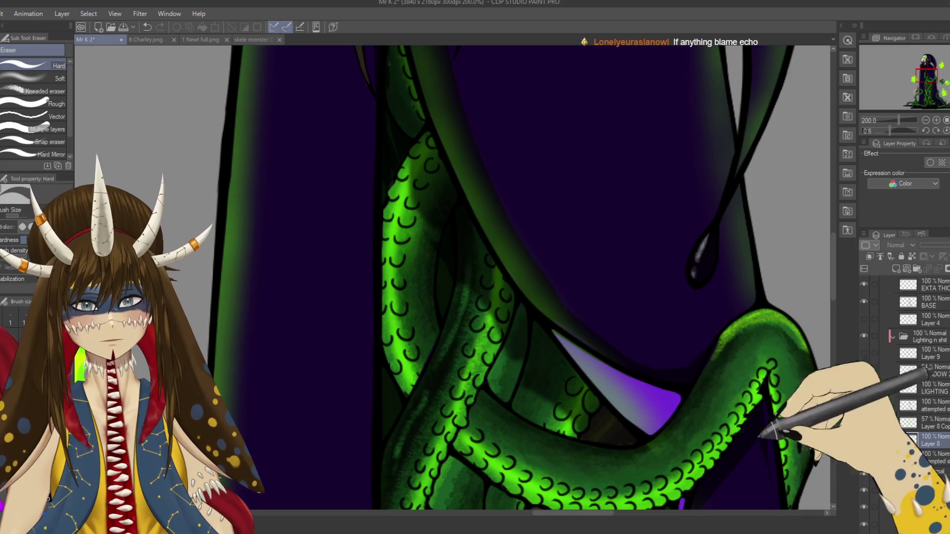
{"action": "left_click", "coordinate": [863, 422]}
{"action": "left_click", "coordinate": [864, 405]}
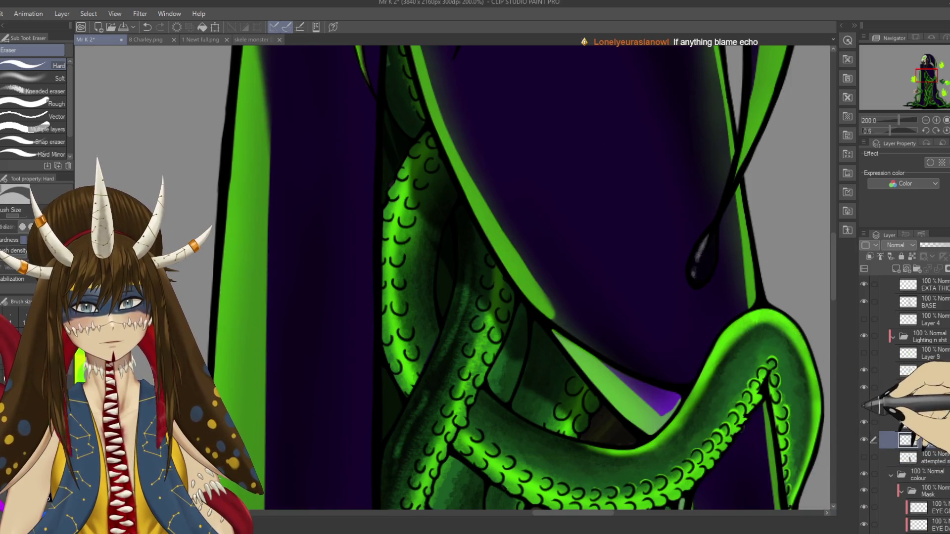
{"action": "left_click", "coordinate": [864, 405]}
{"action": "left_click", "coordinate": [864, 422]}
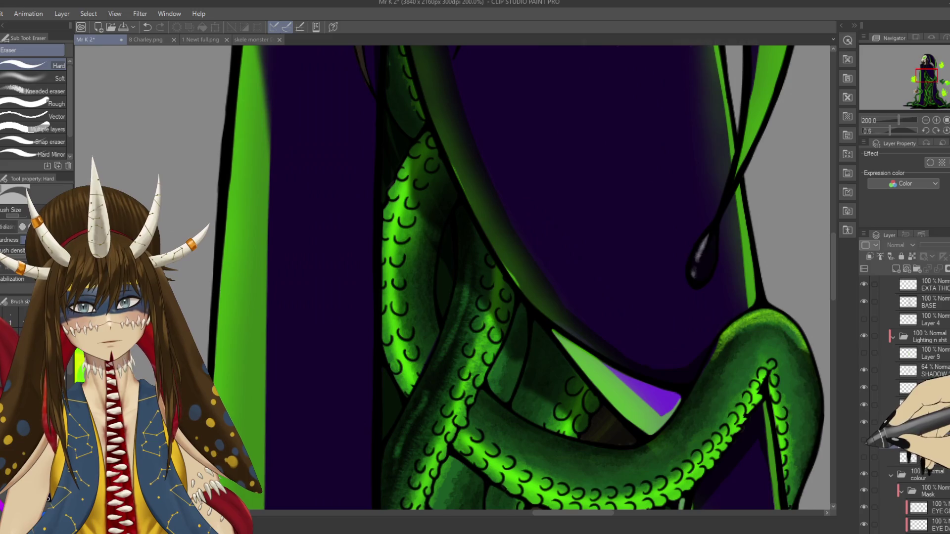
{"action": "left_click", "coordinate": [864, 440]}
{"action": "left_click", "coordinate": [864, 422]}
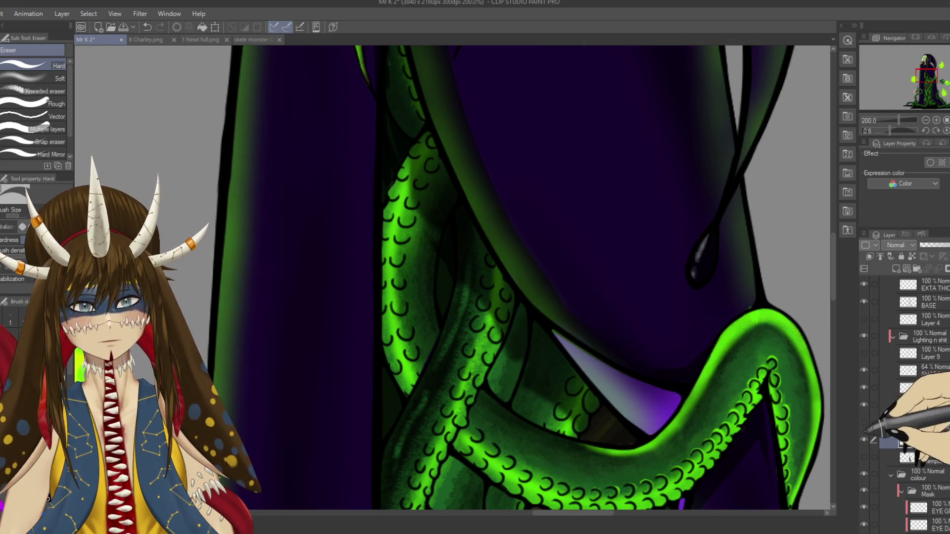
{"action": "scroll", "coordinate": [641, 434], "scroll_direction": "up", "scroll_amount": 5}
{"action": "scroll", "coordinate": [601, 340], "scroll_direction": "up", "scroll_amount": 5}
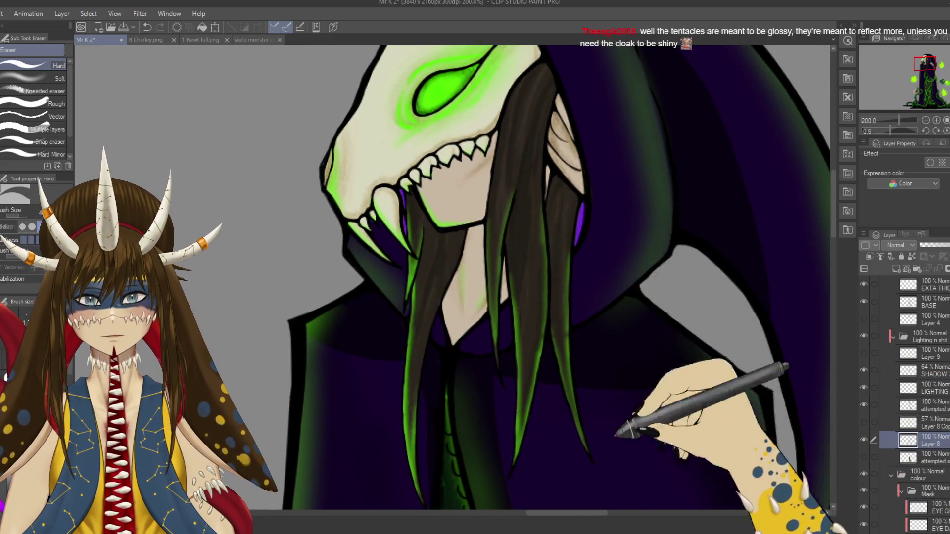
- Bring the green tentacles into view with the G-pen and adjust the zoom on them
{"action": "left_click_drag", "start_coordinate": [616, 436], "coordinate": [636, 186]}
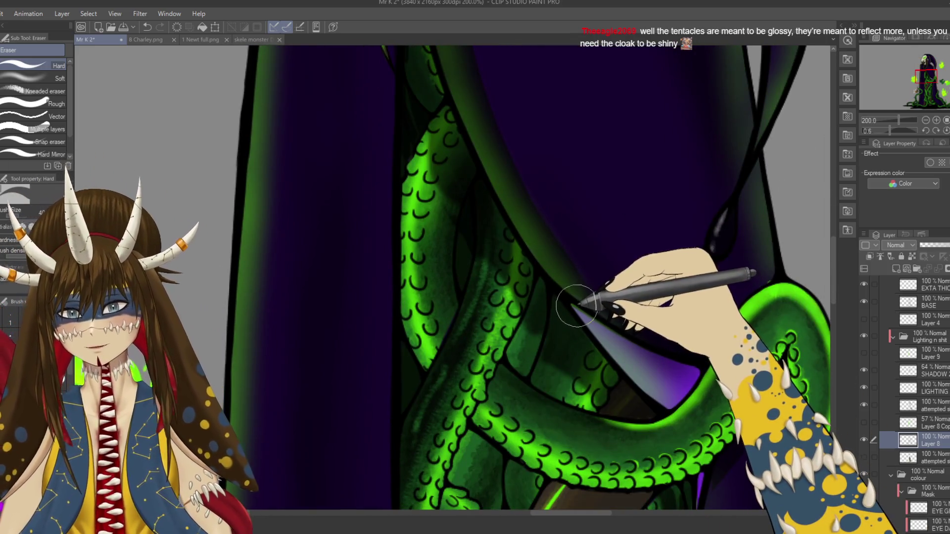
{"action": "key", "text": "p"}
{"action": "scroll", "coordinate": [905, 405], "scroll_direction": "down", "scroll_amount": 5}
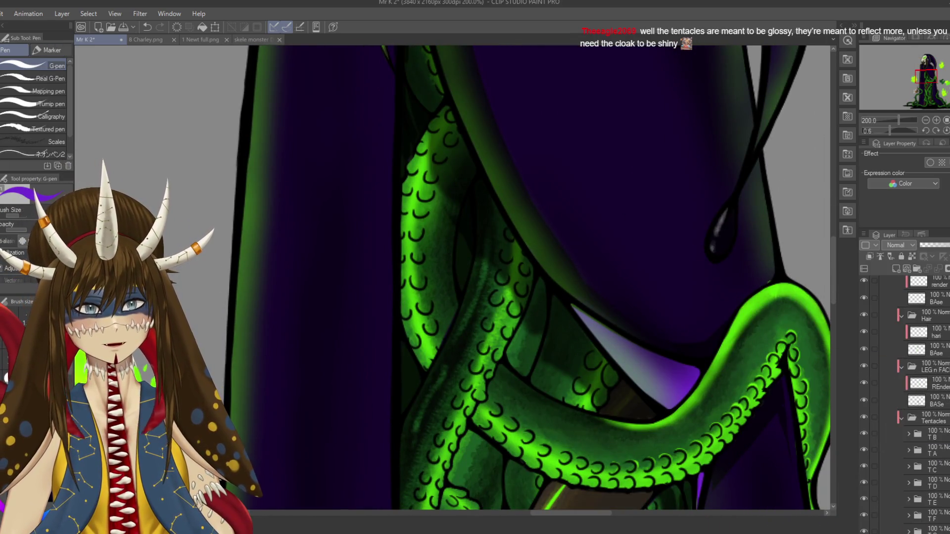
{"action": "scroll", "coordinate": [905, 406], "scroll_direction": "up", "scroll_amount": 3}
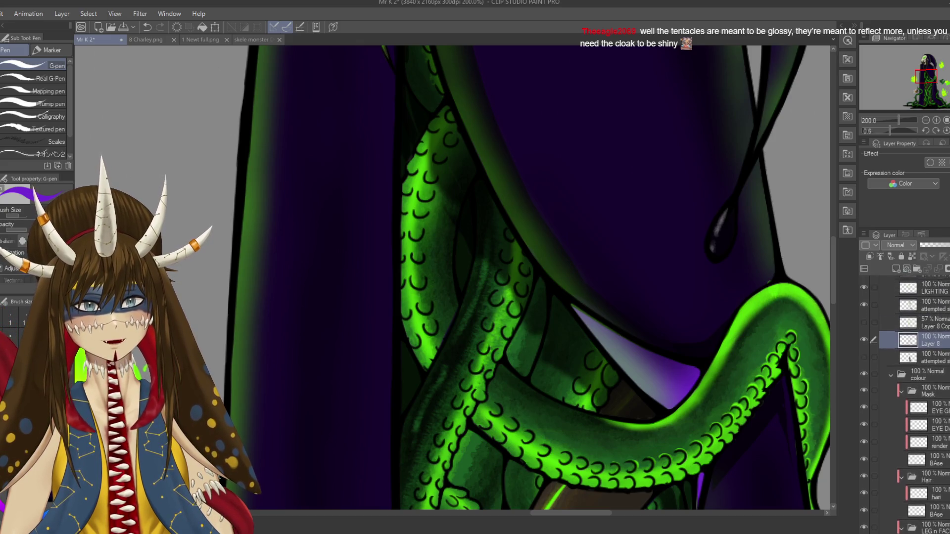
{"action": "scroll", "coordinate": [942, 361], "scroll_direction": "up", "scroll_amount": 1}
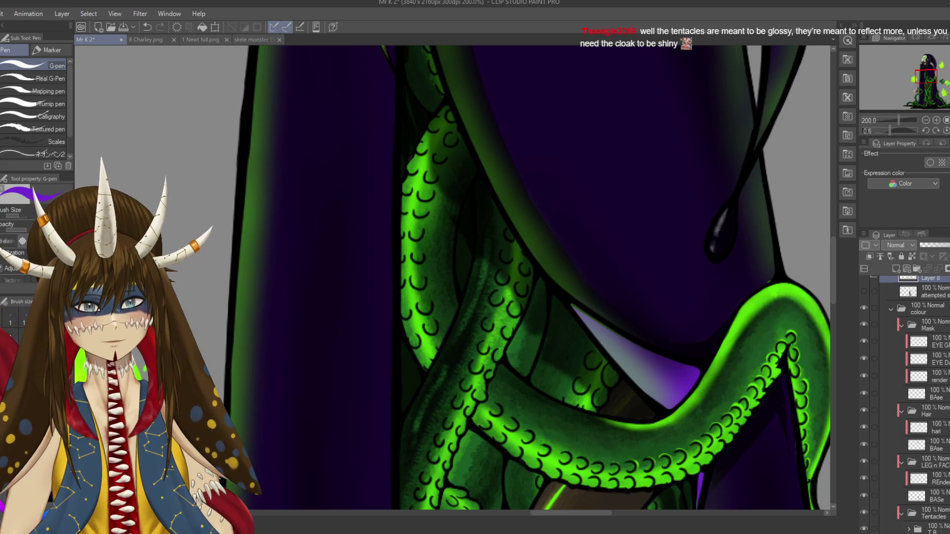
{"action": "scroll", "coordinate": [910, 292], "scroll_direction": "down", "scroll_amount": 4}
{"action": "scroll", "coordinate": [910, 292], "scroll_direction": "down", "scroll_amount": 4}
{"action": "scroll", "coordinate": [909, 292], "scroll_direction": "down", "scroll_amount": 4}
{"action": "scroll", "coordinate": [910, 292], "scroll_direction": "down", "scroll_amount": 4}
{"action": "scroll", "coordinate": [920, 396], "scroll_direction": "down", "scroll_amount": 2}
{"action": "scroll", "coordinate": [920, 396], "scroll_direction": "down", "scroll_amount": 1}
{"action": "scroll", "coordinate": [921, 396], "scroll_direction": "down", "scroll_amount": 2}
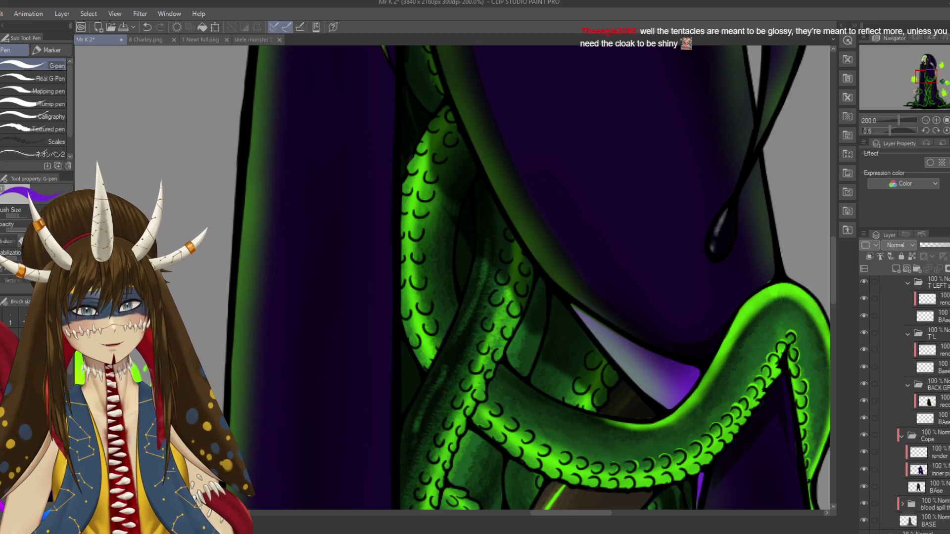
- On the cloak's inner lining layer, fill the tentacle gap with a pale lavender G-pen stroke
{"action": "left_click", "coordinate": [920, 470]}
{"action": "key", "text": "e"}
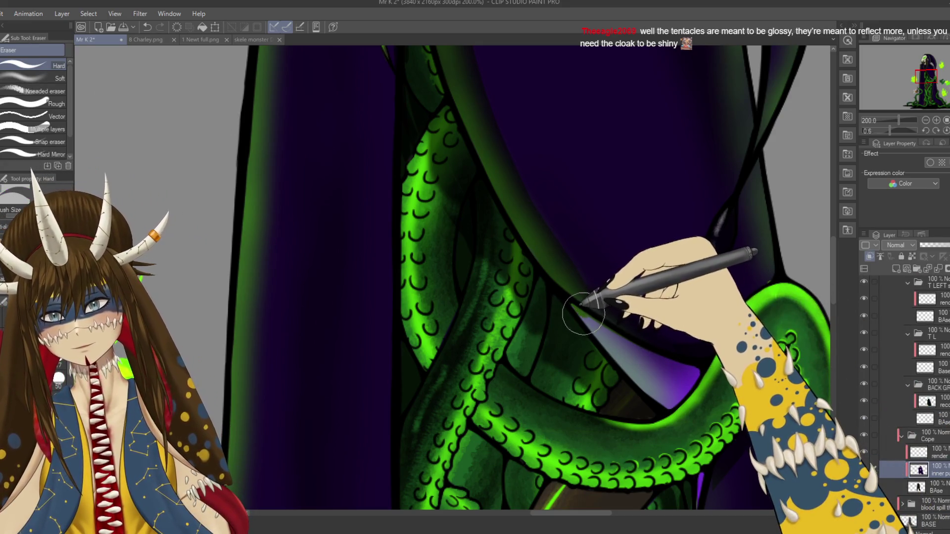
{"action": "key", "text": "p"}
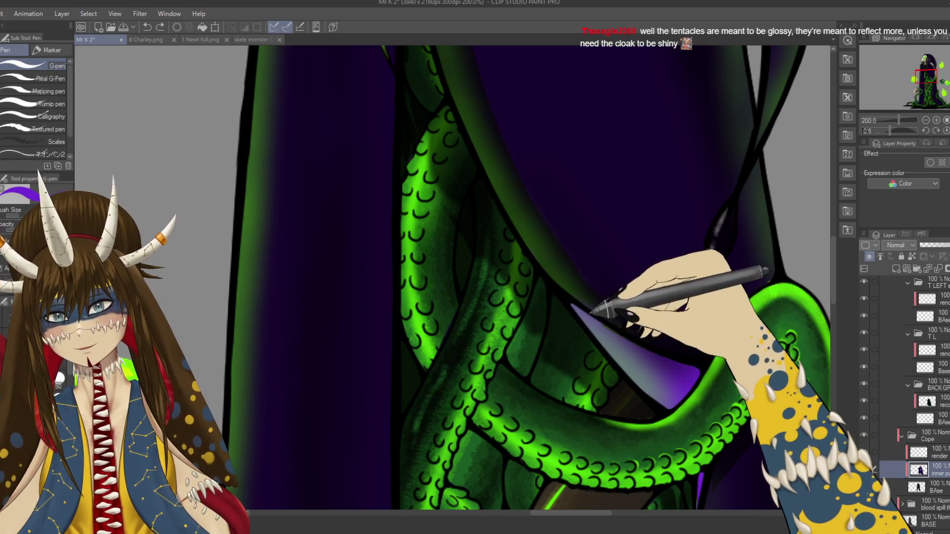
{"action": "left_click_drag", "start_coordinate": [602, 326], "coordinate": [611, 337]}
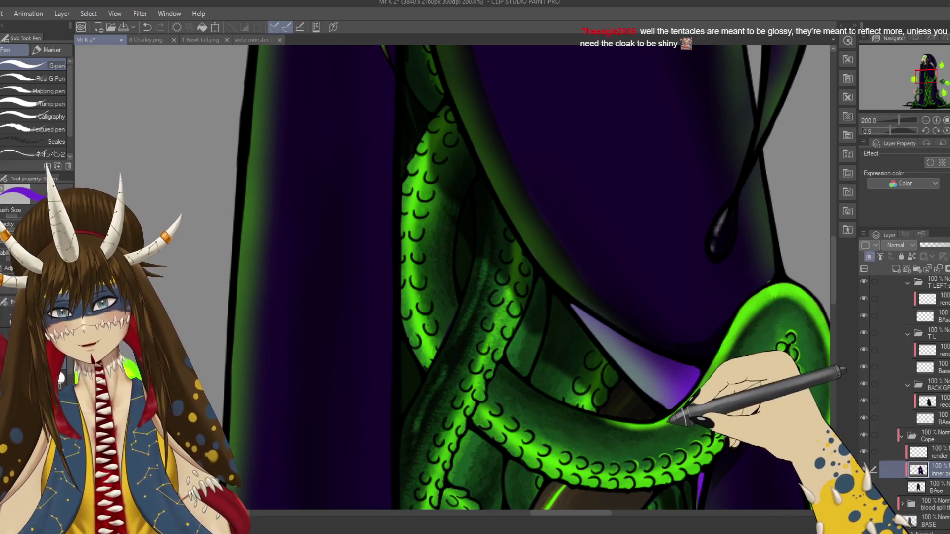
{"action": "scroll", "coordinate": [495, 277], "scroll_direction": "right", "scroll_amount": 3}
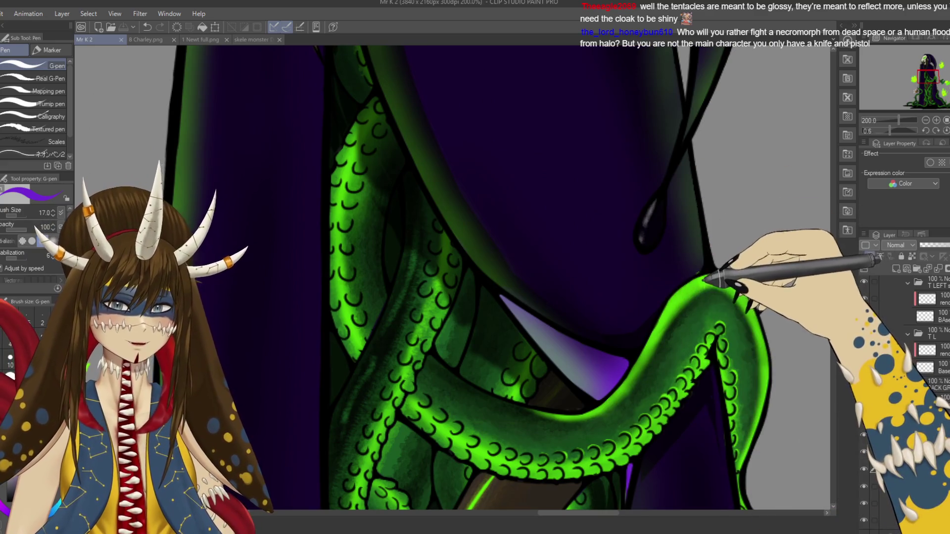
- Switch to the hard eraser, save the drawing, and zoom out to 50% on the whole creature
{"action": "key", "text": "e"}
{"action": "key", "text": "ctrl+shift+n"}
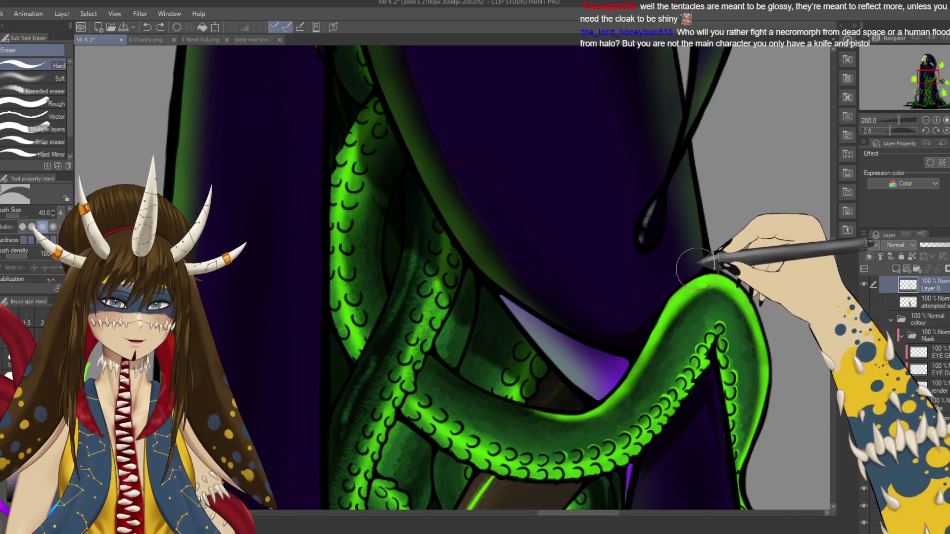
{"action": "key", "text": "ctrl+s"}
{"action": "key", "text": "ctrl+minus"}
{"action": "key", "text": "ctrl+minus"}
{"action": "key", "text": "ctrl+minus"}
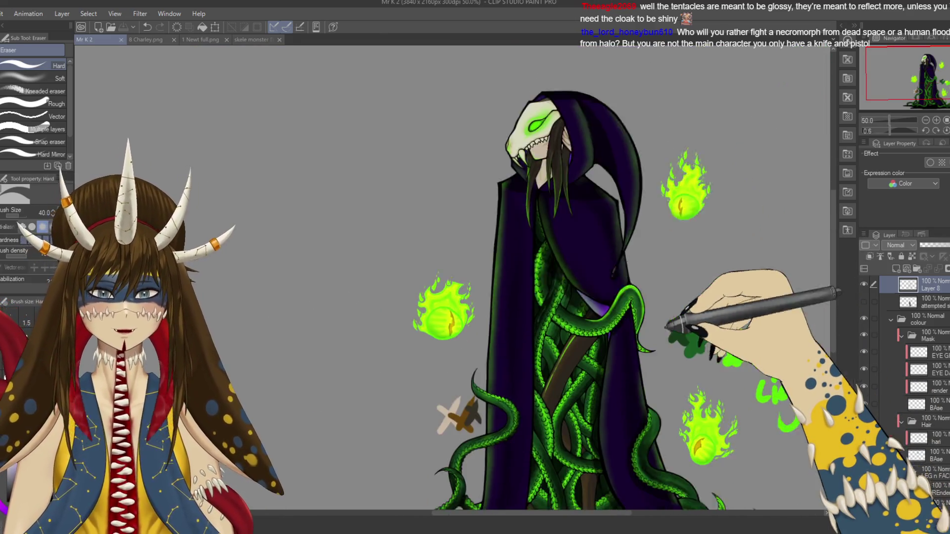
{"action": "key", "text": "ctrl+minus"}
{"action": "key", "text": "ctrl+minus"}
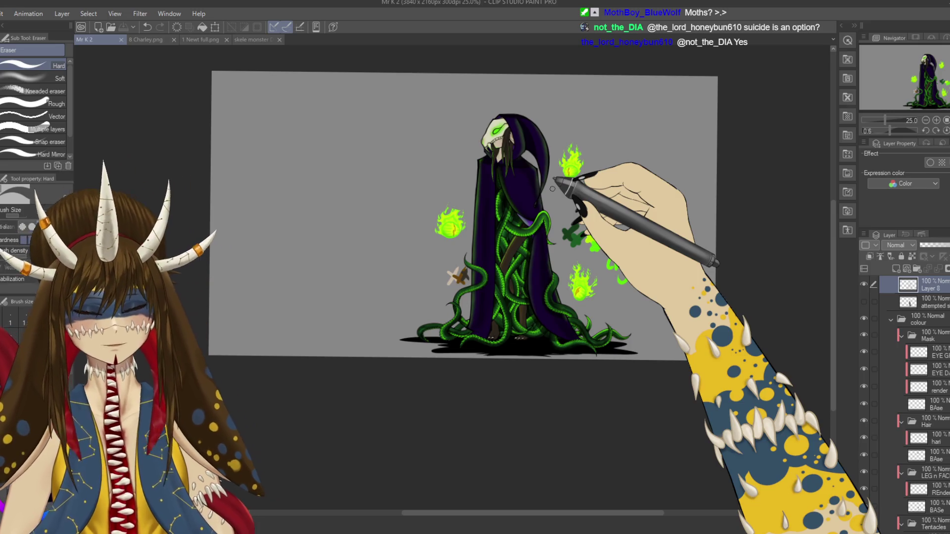
- Switch the brush to the soft airbrush for painting
{"action": "scroll", "coordinate": [552, 188], "scroll_direction": "up", "scroll_amount": 3}
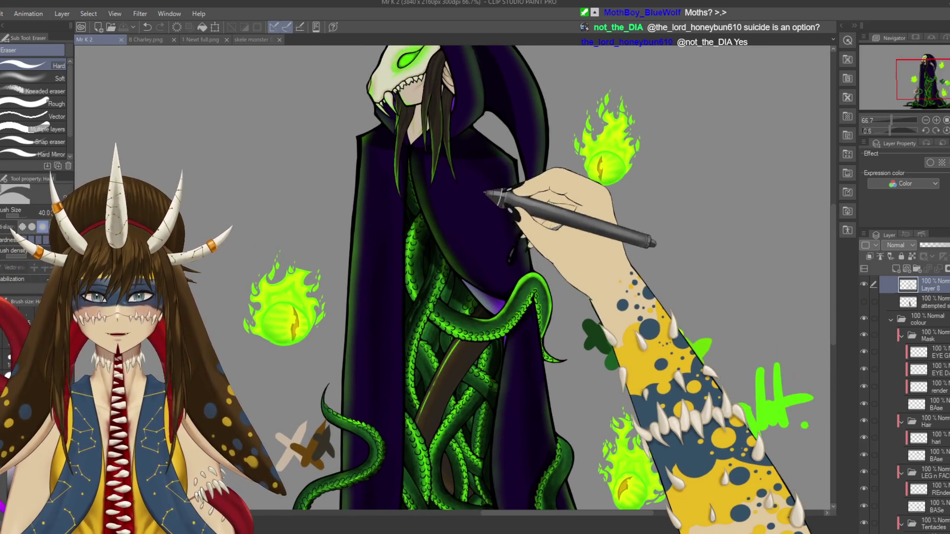
{"action": "key", "text": "b"}
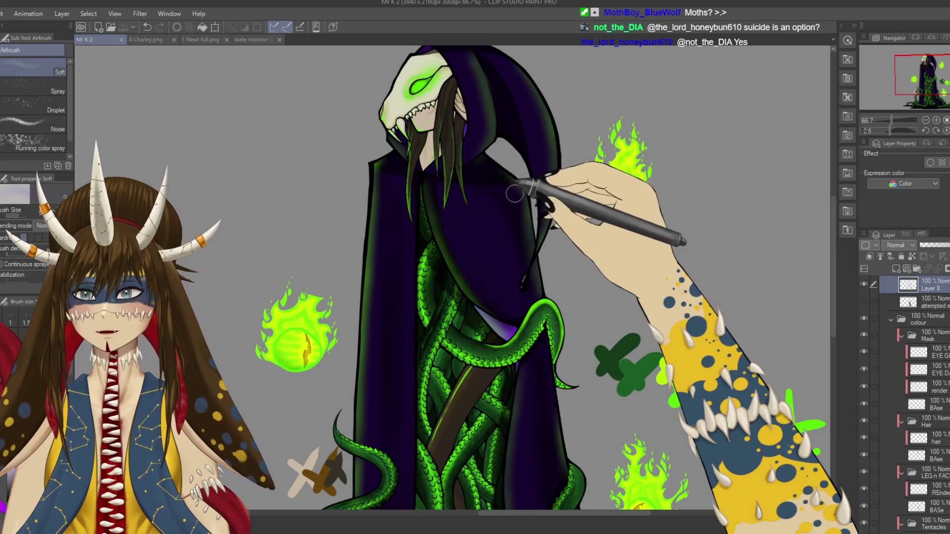
{"action": "left_click_drag", "start_coordinate": [554, 297], "coordinate": [514, 208]}
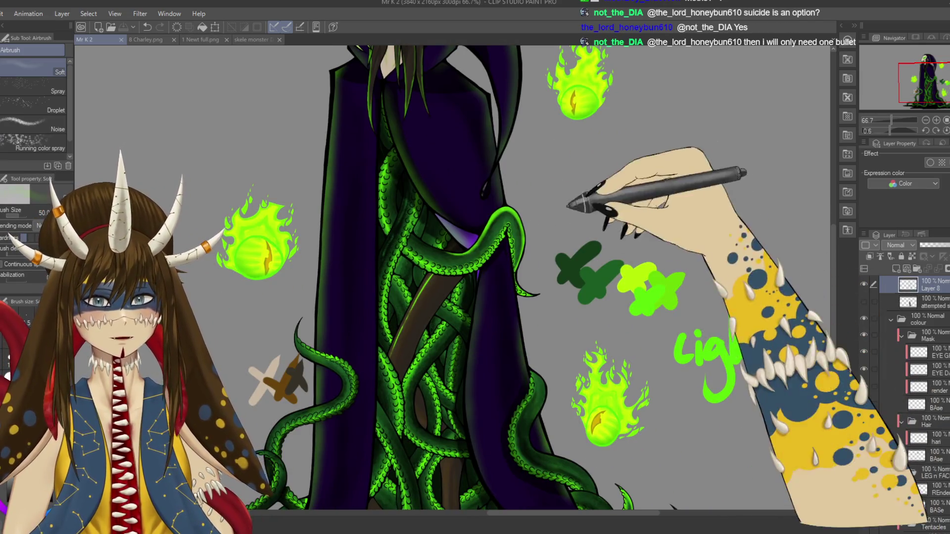
- Pan down the figure from the skull past the fireball to the tentacle base and floor shadow
{"action": "left_click_drag", "start_coordinate": [484, 108], "coordinate": [503, 159]}
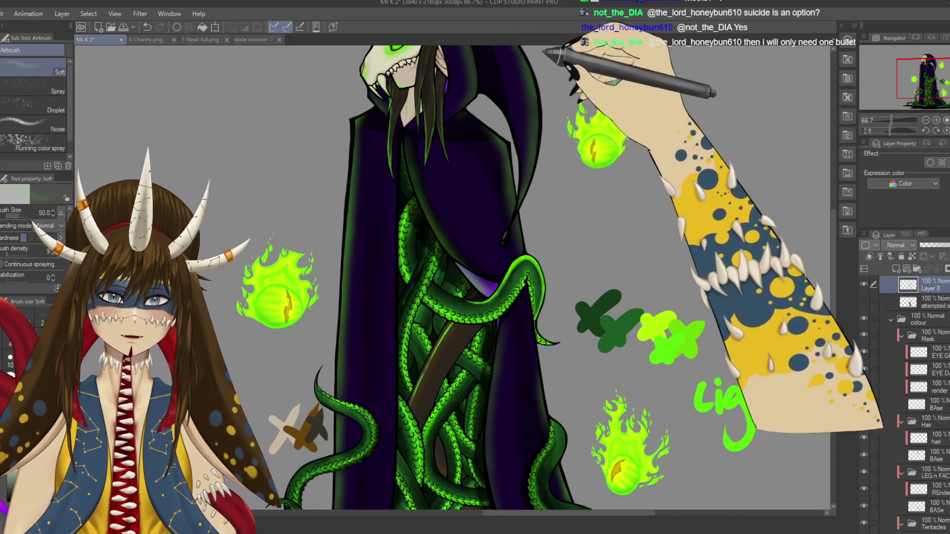
{"action": "left_click_drag", "start_coordinate": [545, 51], "coordinate": [553, 147]}
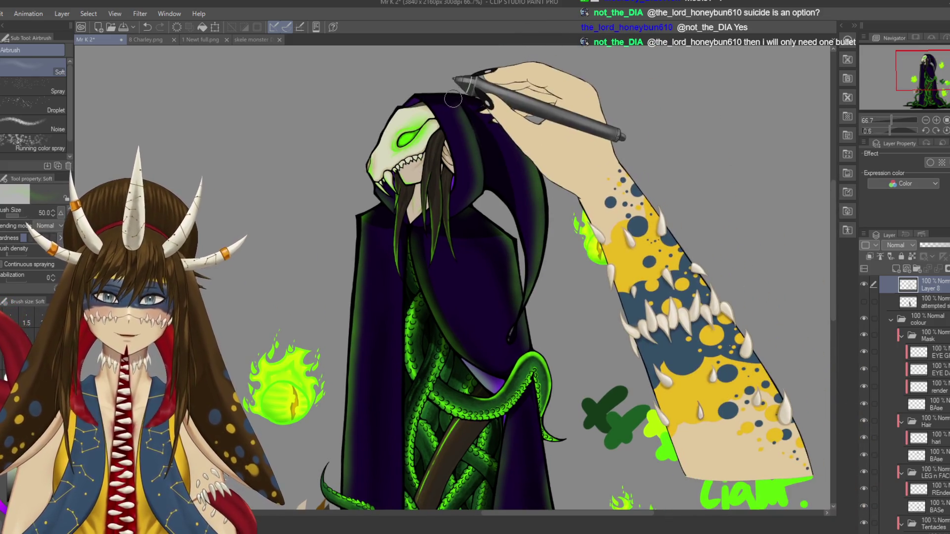
{"action": "left_click_drag", "start_coordinate": [426, 163], "coordinate": [456, 109]}
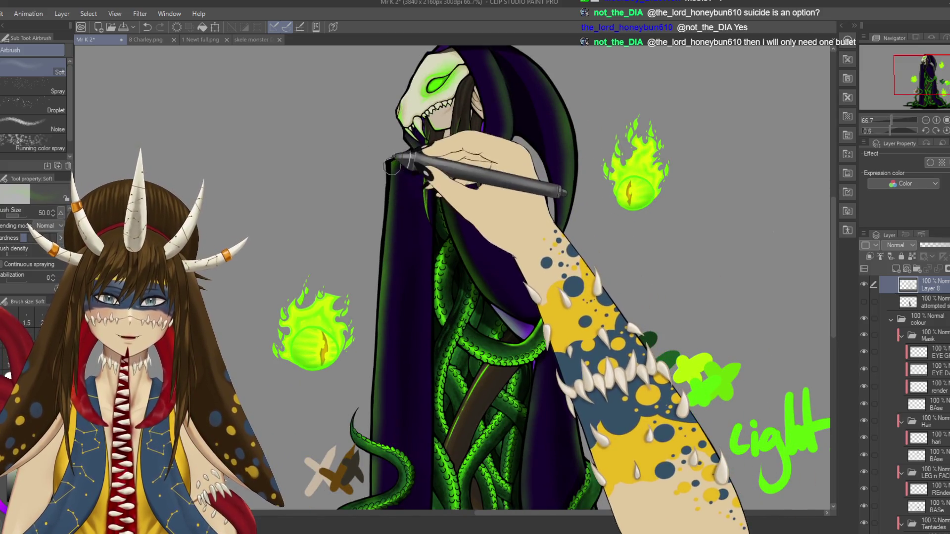
{"action": "left_click_drag", "start_coordinate": [391, 165], "coordinate": [391, 156]}
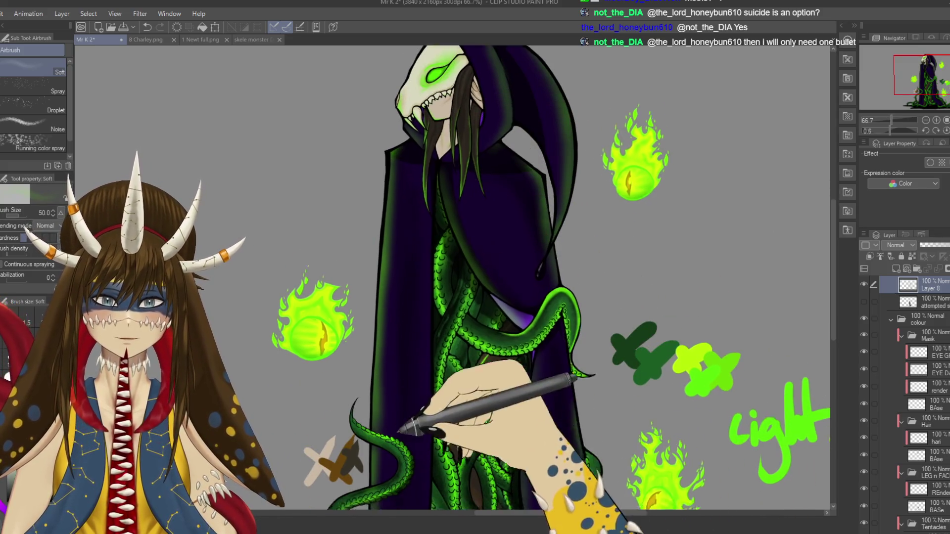
{"action": "left_click_drag", "start_coordinate": [395, 465], "coordinate": [401, 344]}
{"action": "left_click_drag", "start_coordinate": [381, 458], "coordinate": [396, 363]}
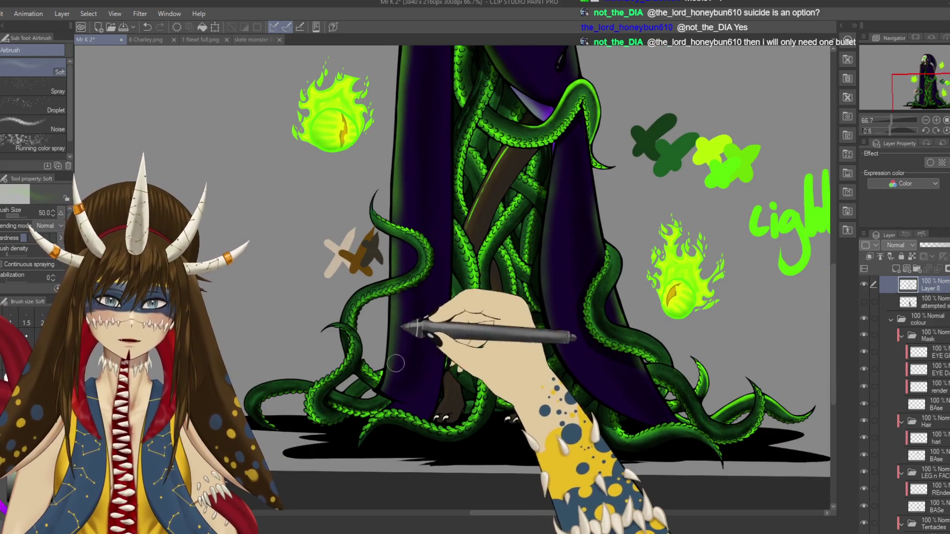
{"action": "left_click_drag", "start_coordinate": [640, 386], "coordinate": [611, 394]}
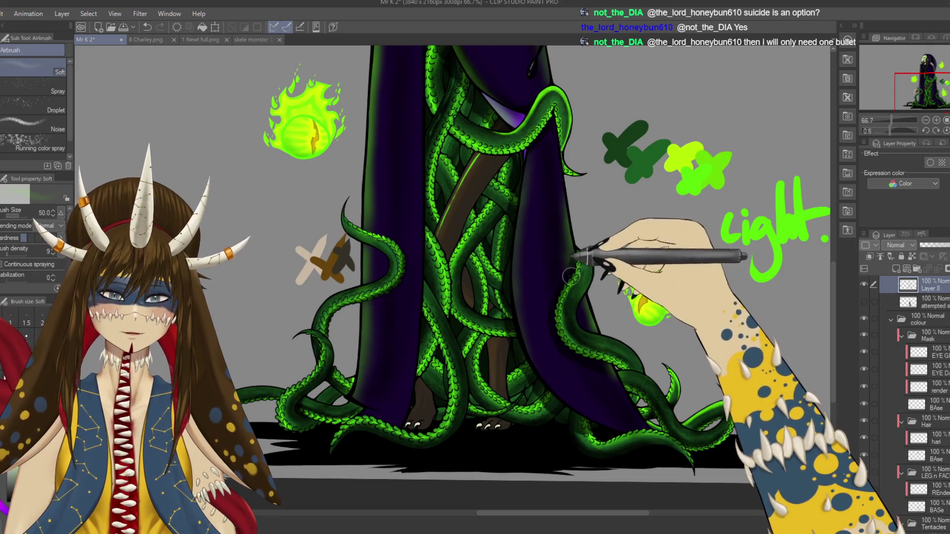
{"action": "scroll", "coordinate": [569, 274], "scroll_direction": "up", "scroll_amount": 4}
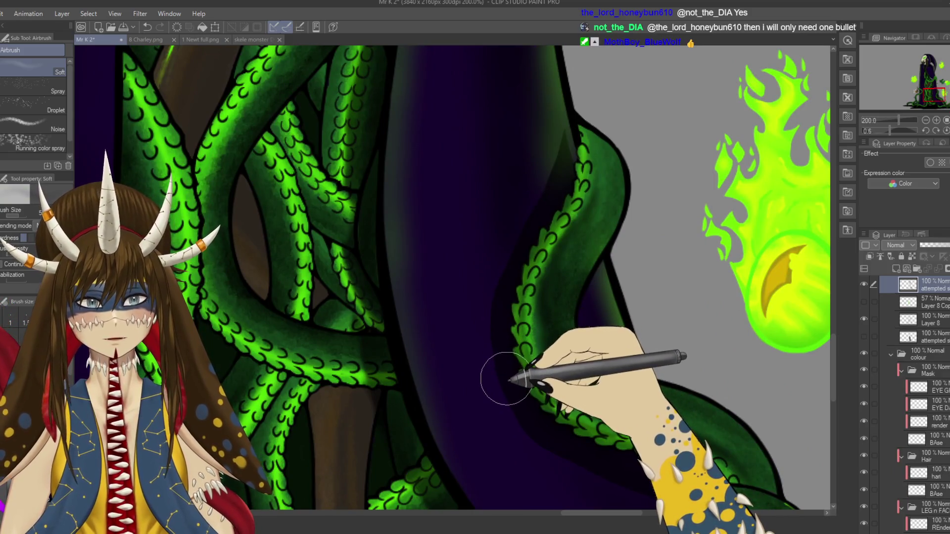
- Zoom in on the tentacle edge, switch to the G-pen and save the drawing
{"action": "scroll", "coordinate": [519, 276], "scroll_direction": "up", "scroll_amount": 2}
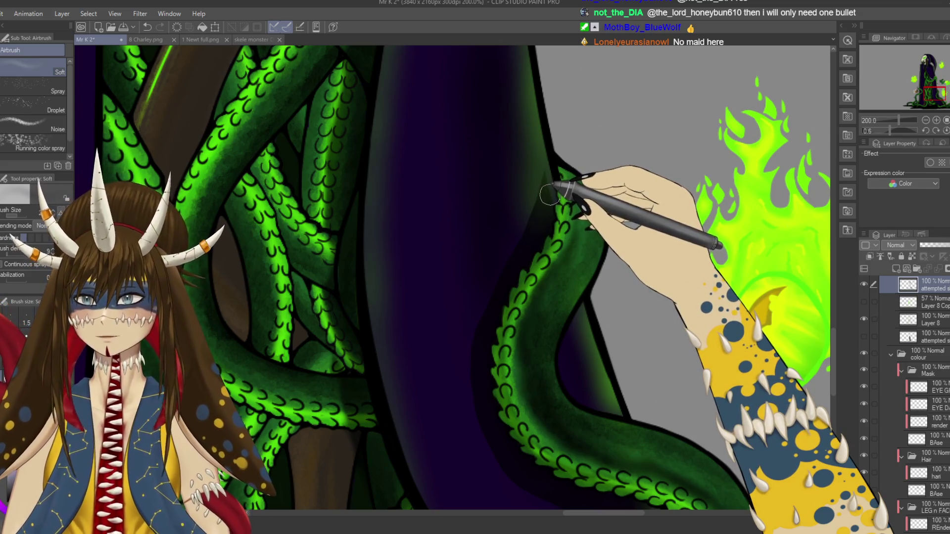
{"action": "key", "text": "p"}
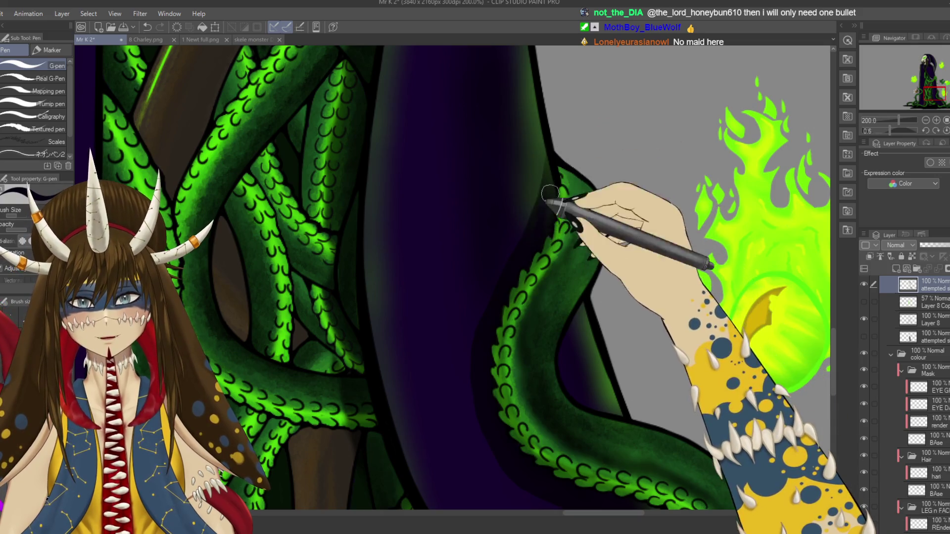
{"action": "key", "text": "ctrl+s"}
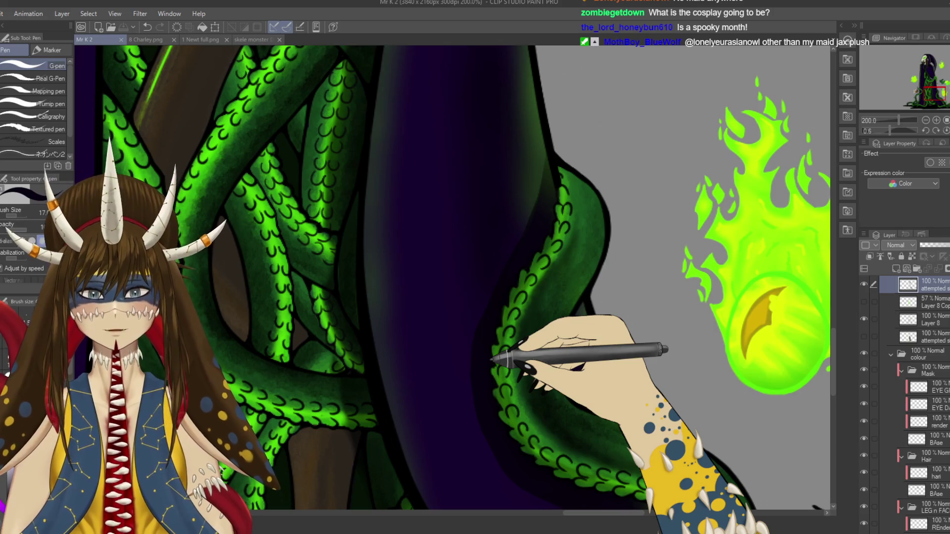
- Pan across the tentacle and fireball close-up, then zoom back out to 50%
{"action": "left_click_drag", "start_coordinate": [489, 306], "coordinate": [442, 296]}
{"action": "left_click_drag", "start_coordinate": [507, 268], "coordinate": [445, 223]}
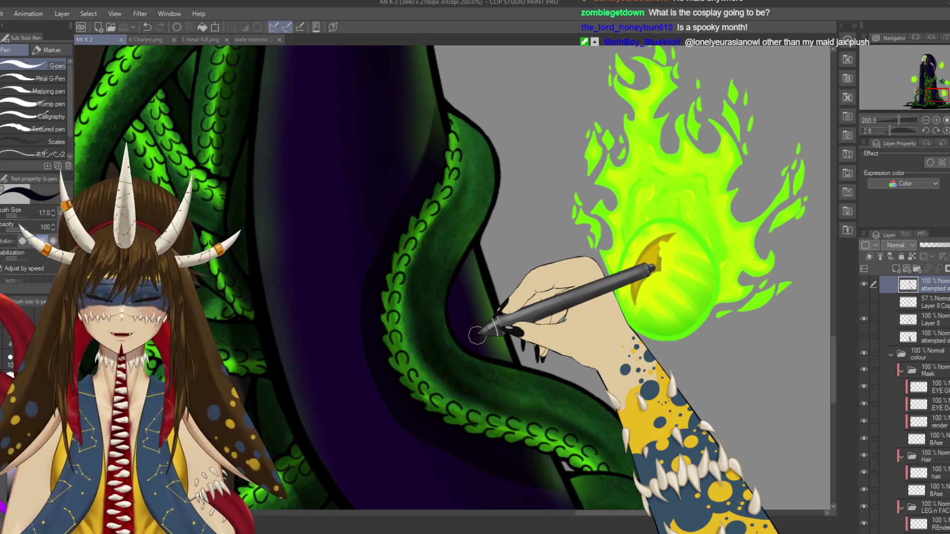
{"action": "scroll", "coordinate": [478, 335], "scroll_direction": "down", "scroll_amount": 1}
{"action": "scroll", "coordinate": [478, 336], "scroll_direction": "down", "scroll_amount": 2}
{"action": "scroll", "coordinate": [480, 334], "scroll_direction": "down", "scroll_amount": 1}
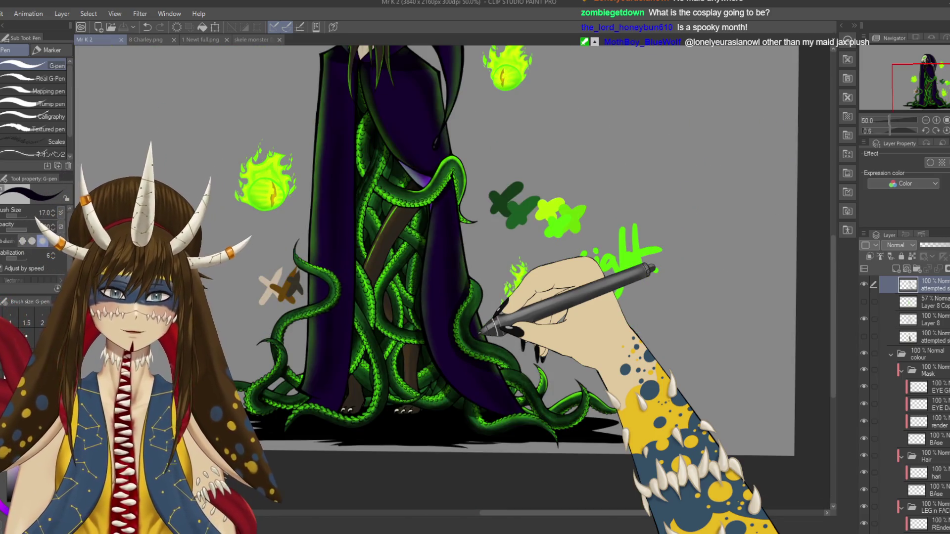
- Toggle the tentacle lighting layer on and off to compare, then save
{"action": "left_click_drag", "start_coordinate": [482, 334], "coordinate": [536, 364]}
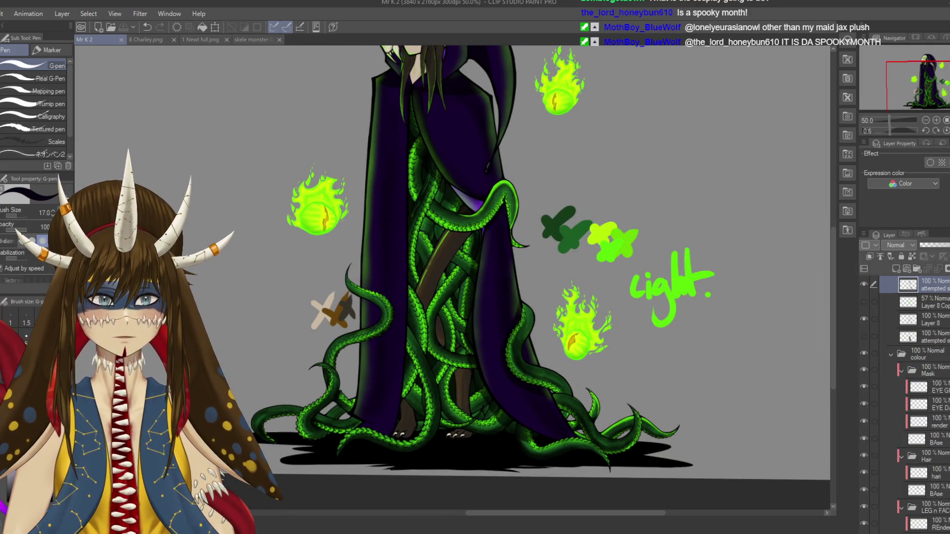
{"action": "scroll", "coordinate": [905, 347], "scroll_direction": "up", "scroll_amount": 3}
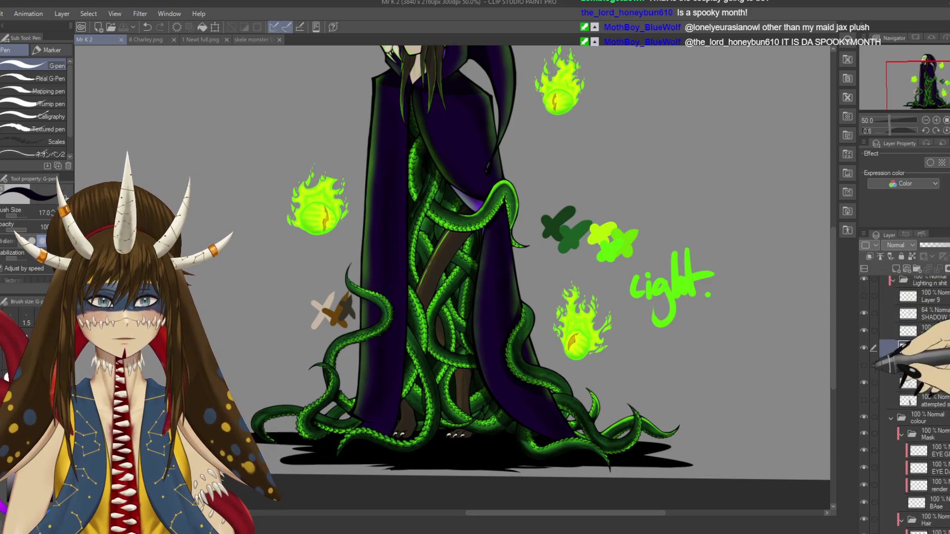
{"action": "left_click", "coordinate": [863, 365]}
{"action": "left_click", "coordinate": [863, 365]}
{"action": "left_click", "coordinate": [864, 365]}
{"action": "left_click", "coordinate": [864, 365]}
{"action": "left_click", "coordinate": [863, 366]}
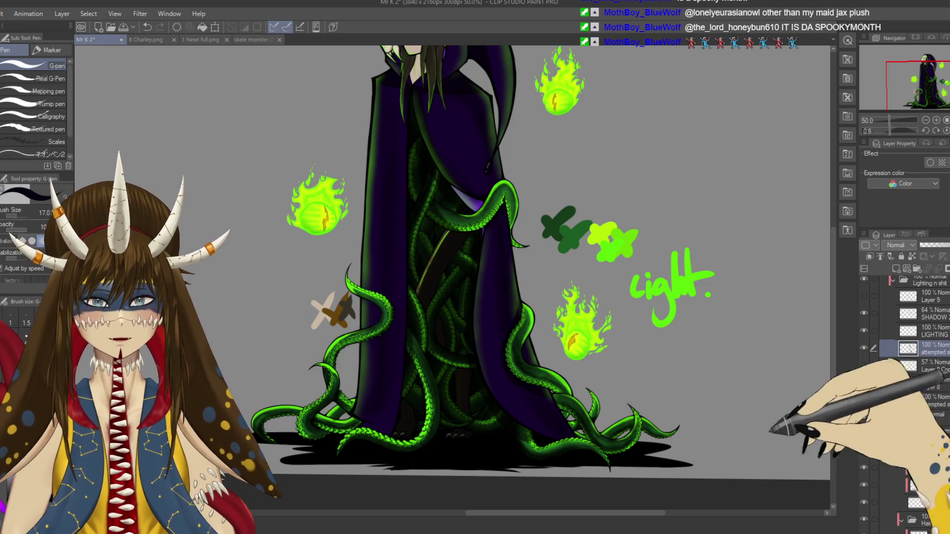
{"action": "key", "text": "ctrl+s"}
- Switch to the eraser and make the lower tentacle layer under the large green tentacle active
{"action": "scroll", "coordinate": [544, 289], "scroll_direction": "down", "scroll_amount": 1}
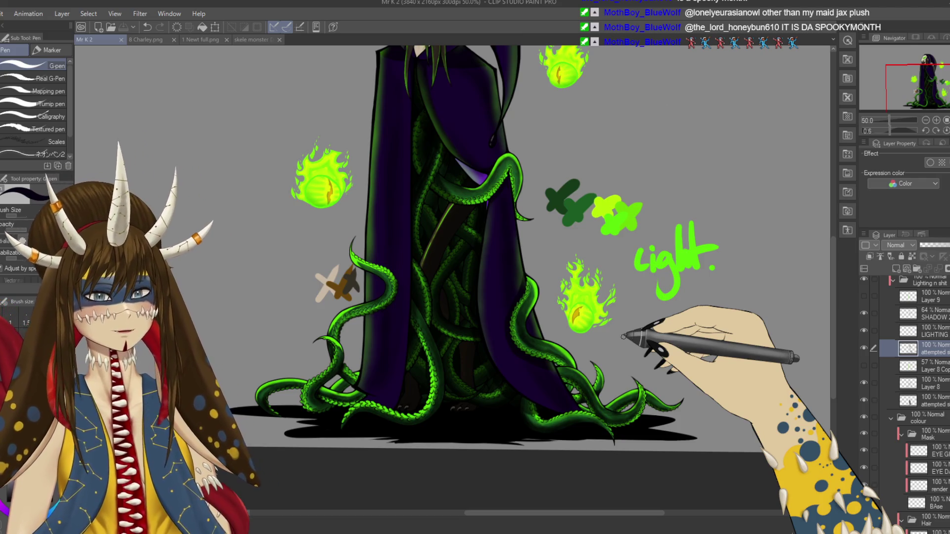
{"action": "key", "text": "ctrl+0"}
{"action": "scroll", "coordinate": [436, 287], "scroll_direction": "up", "scroll_amount": 5}
{"action": "key", "text": "e"}
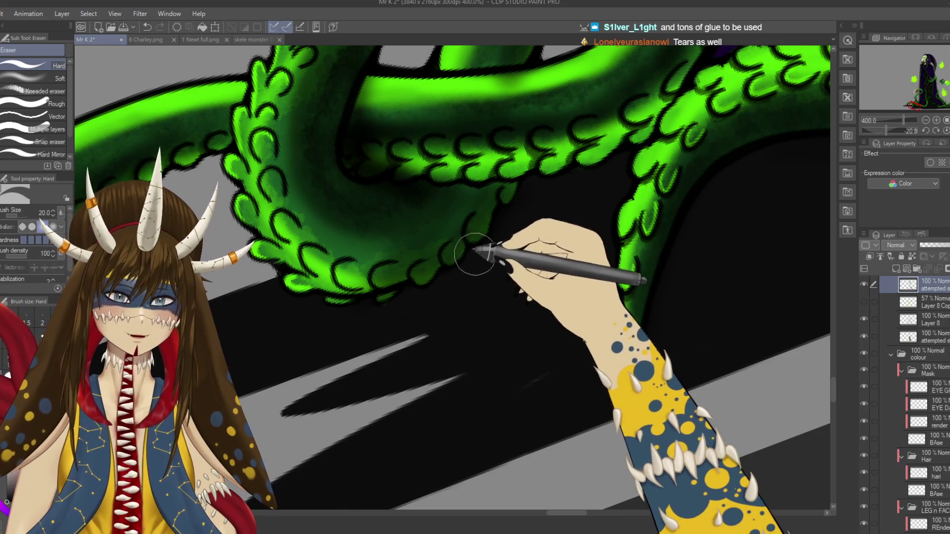
{"action": "left_click_drag", "start_coordinate": [520, 244], "coordinate": [497, 278]}
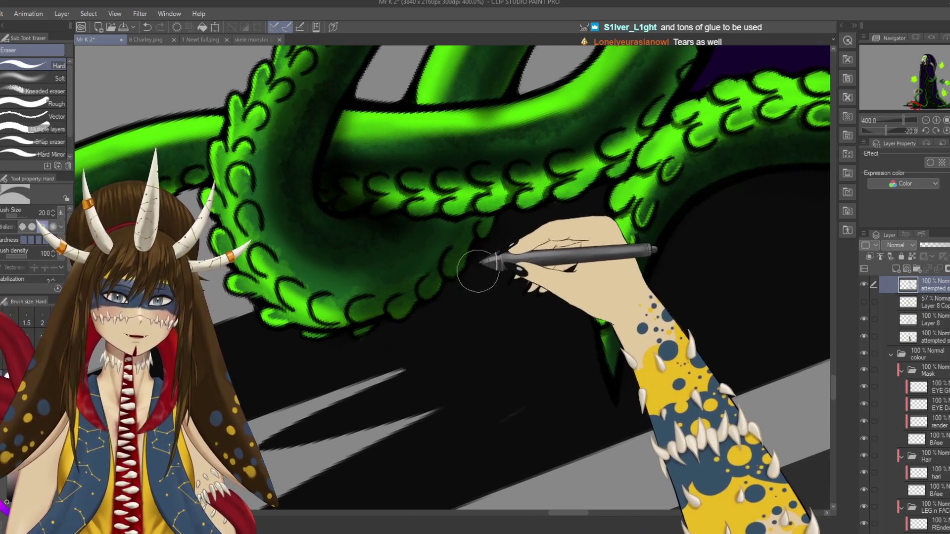
{"action": "left_click_drag", "start_coordinate": [505, 356], "coordinate": [577, 271]}
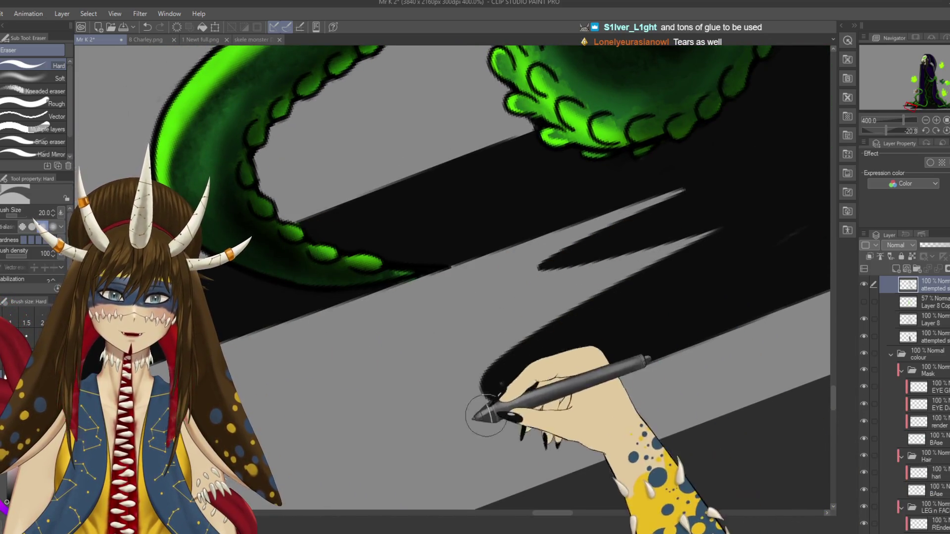
{"action": "mouse_move", "coordinate": [520, 399]}
{"action": "left_mouse_down"}
{"action": "mouse_move", "coordinate": [433, 485]}
{"action": "mouse_move", "coordinate": [569, 371]}
{"action": "mouse_move", "coordinate": [509, 297]}
{"action": "mouse_move", "coordinate": [509, 270]}
{"action": "mouse_move", "coordinate": [426, 312]}
{"action": "mouse_move", "coordinate": [711, 198]}
{"action": "mouse_move", "coordinate": [689, 312]}
{"action": "mouse_move", "coordinate": [498, 269]}
{"action": "mouse_move", "coordinate": [577, 216]}
{"action": "left_mouse_up"}
{"action": "left_click", "coordinate": [578, 216], "text": "ctrl+shift"}
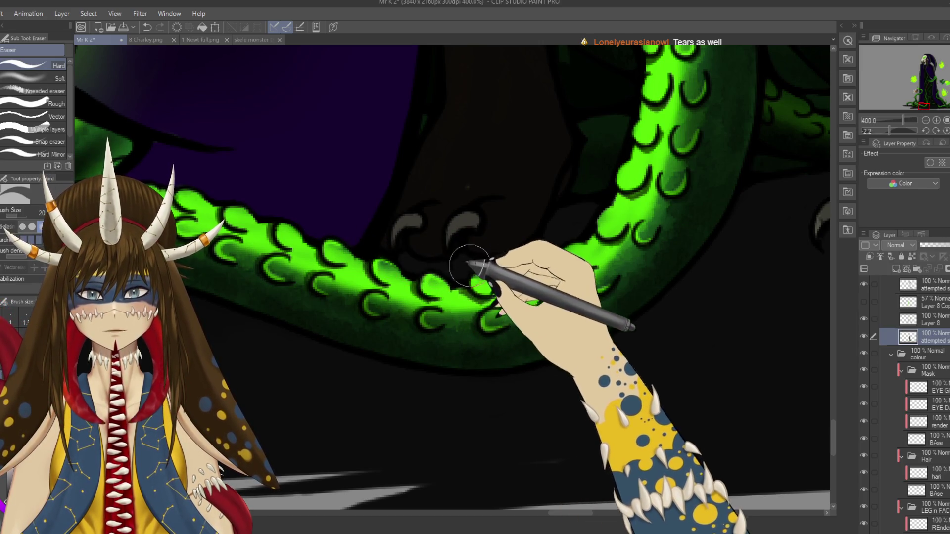
- Save the drawing and choose a soft-edged eraser
{"action": "scroll", "coordinate": [489, 261], "scroll_direction": "down", "scroll_amount": 8}
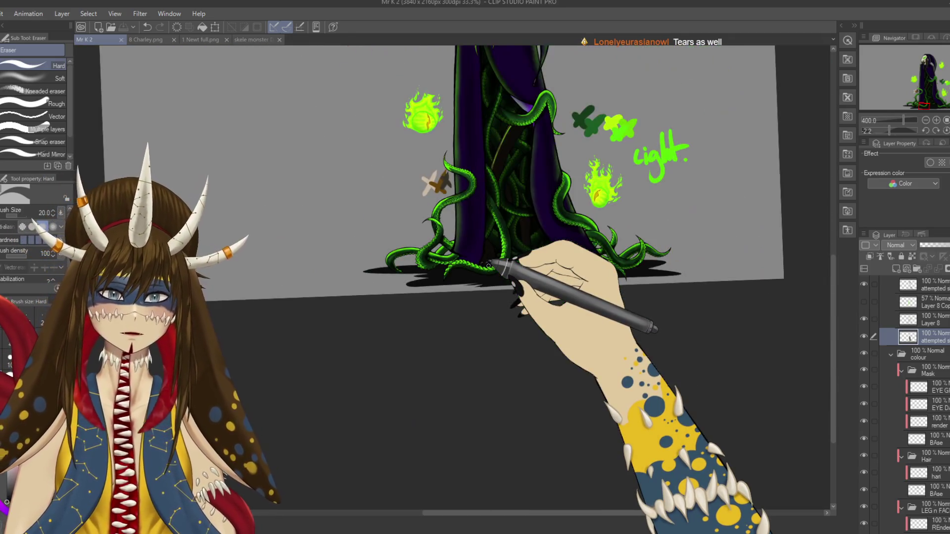
{"action": "key", "text": "ctrl+s"}
{"action": "scroll", "coordinate": [599, 286], "scroll_direction": "up", "scroll_amount": 2}
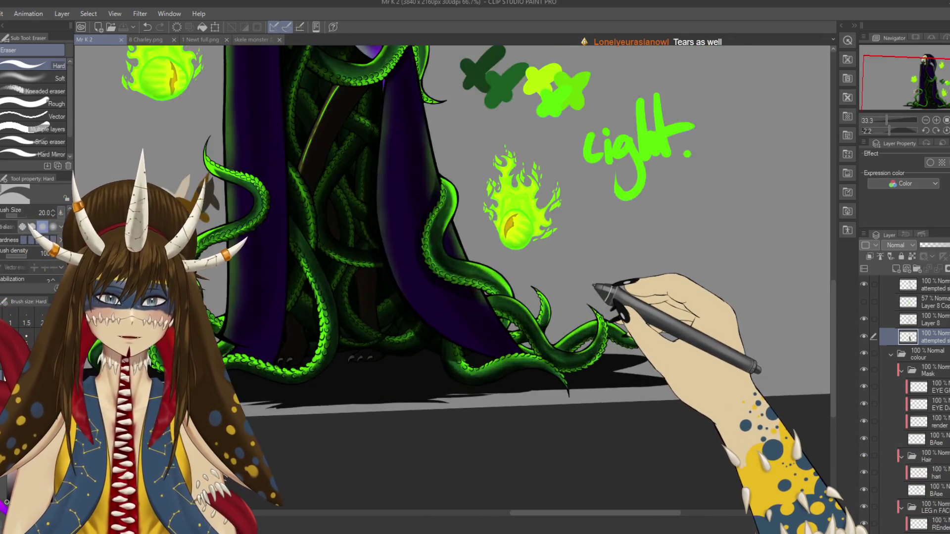
{"action": "scroll", "coordinate": [598, 287], "scroll_direction": "up", "scroll_amount": 2}
{"action": "scroll", "coordinate": [602, 145], "scroll_direction": "up", "scroll_amount": 2}
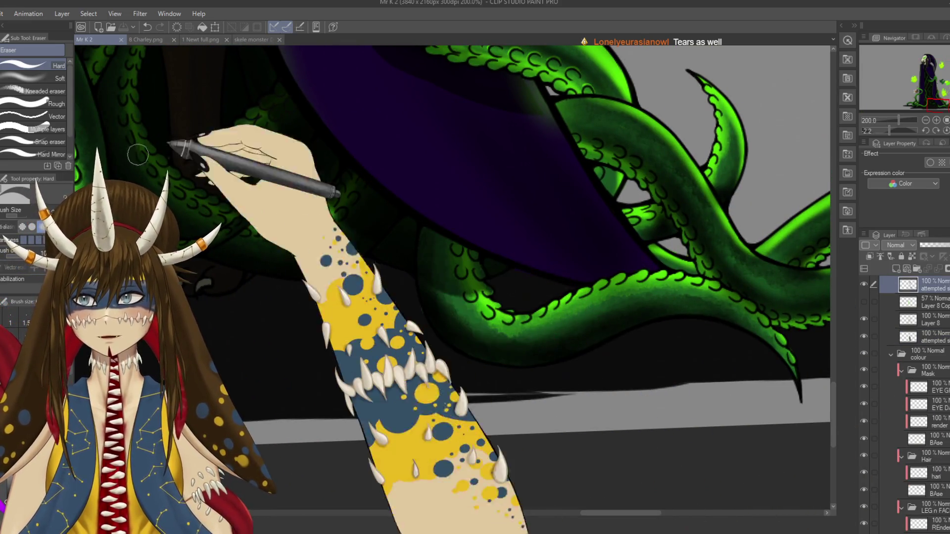
{"action": "left_click", "coordinate": [49, 79]}
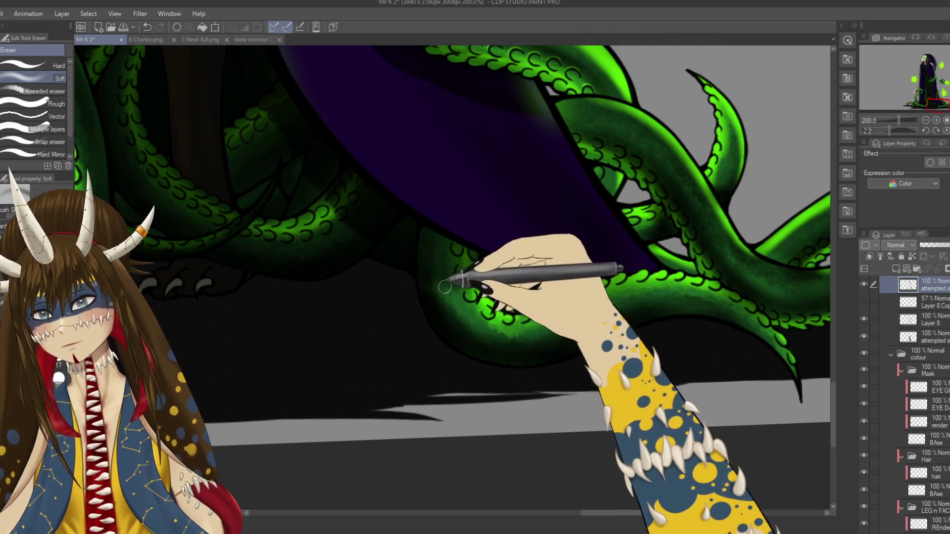
- Save again and zoom out to view the whole monster
{"action": "key", "text": "ctrl+s"}
{"action": "key", "text": "ctrl+minus"}
{"action": "key", "text": "ctrl+minus"}
{"action": "key", "text": "ctrl+minus"}
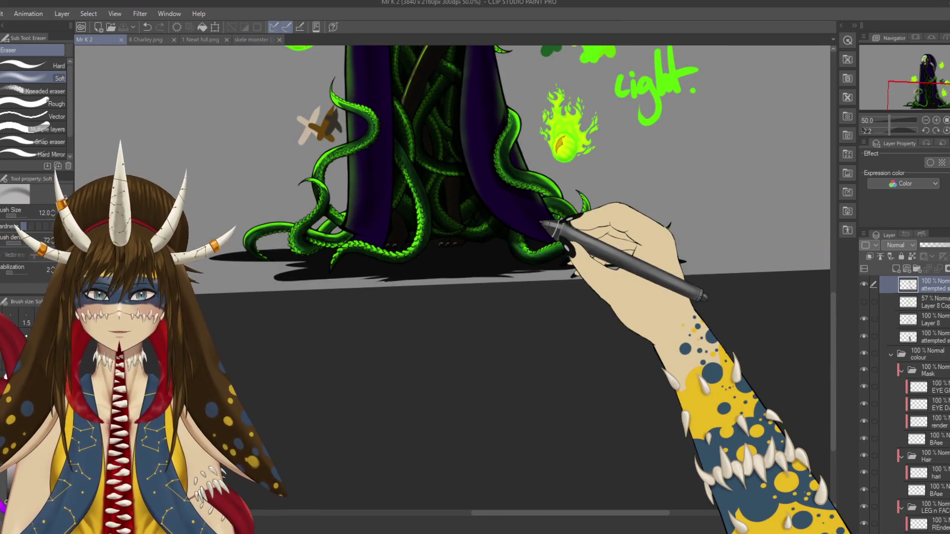
{"action": "key", "text": "ctrl+minus"}
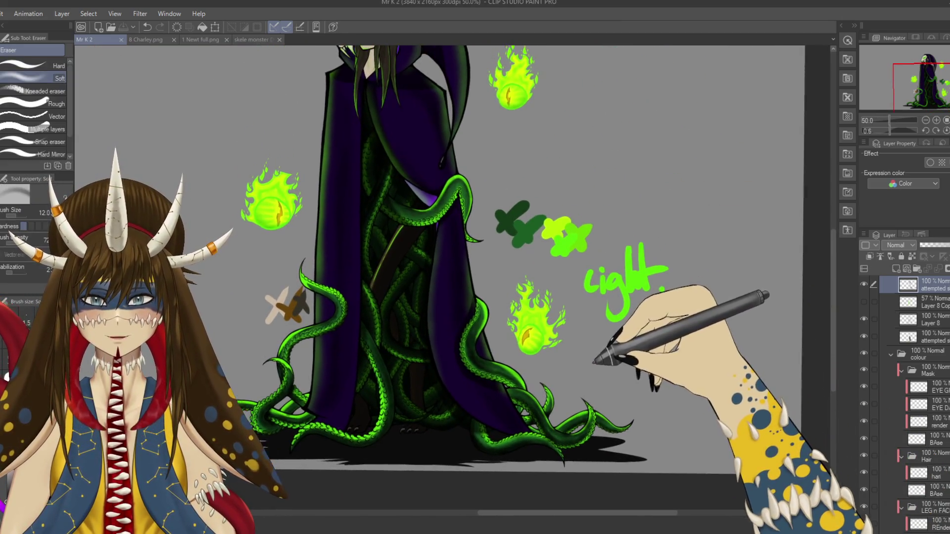
{"action": "key", "text": "ctrl+minus"}
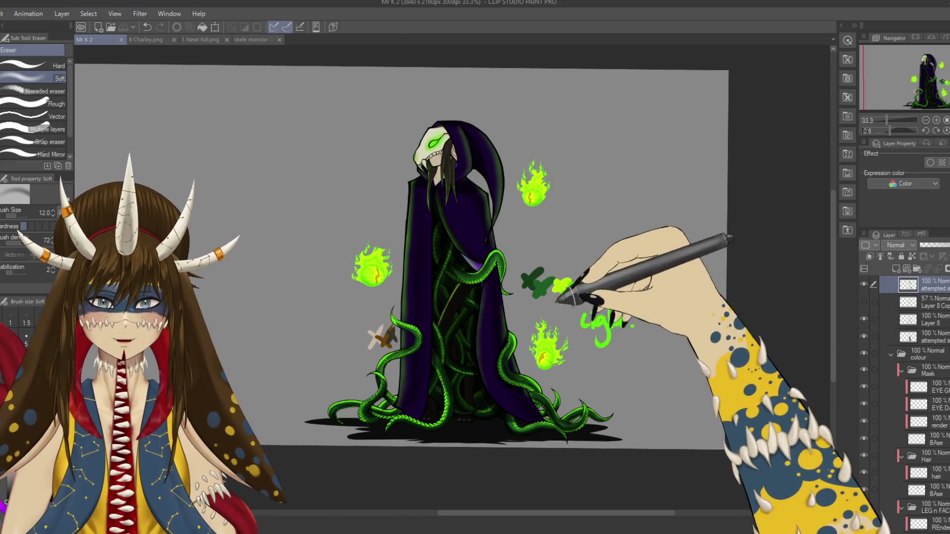
{"action": "scroll", "coordinate": [911, 371], "scroll_direction": "up", "scroll_amount": 5}
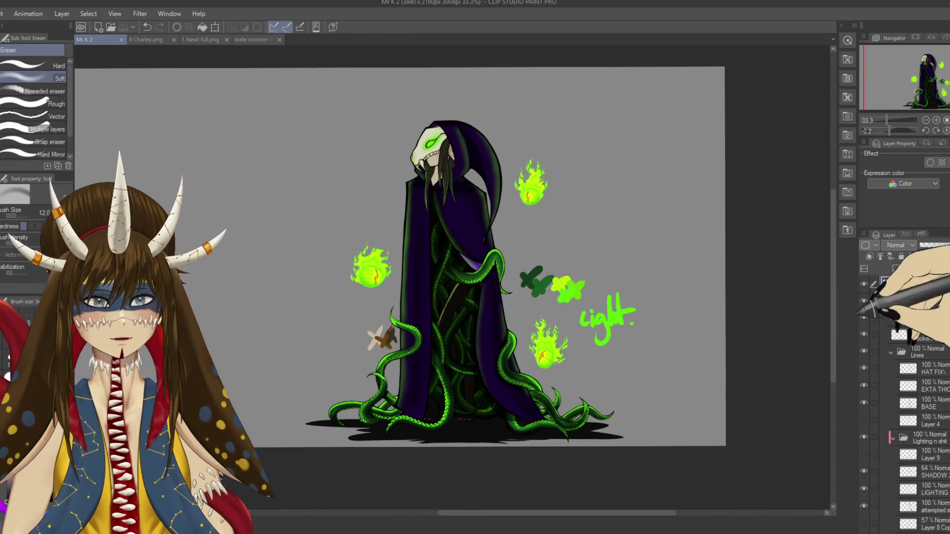
- Hide the colour swatches and note layer, save, and select the EYES layer
{"action": "left_click", "coordinate": [864, 285]}
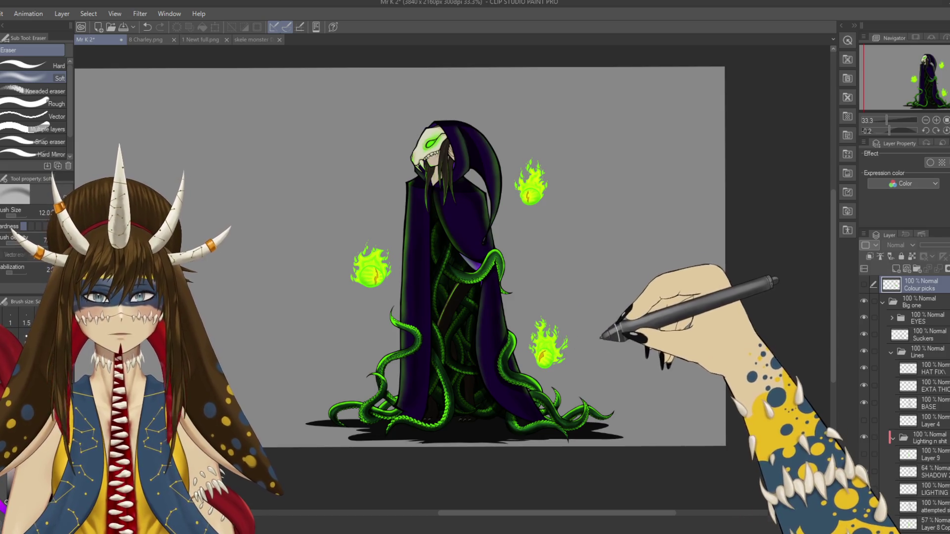
{"action": "key", "text": "ctrl+s"}
{"action": "left_click", "coordinate": [920, 318]}
{"action": "scroll", "coordinate": [905, 404], "scroll_direction": "up", "scroll_amount": 2}
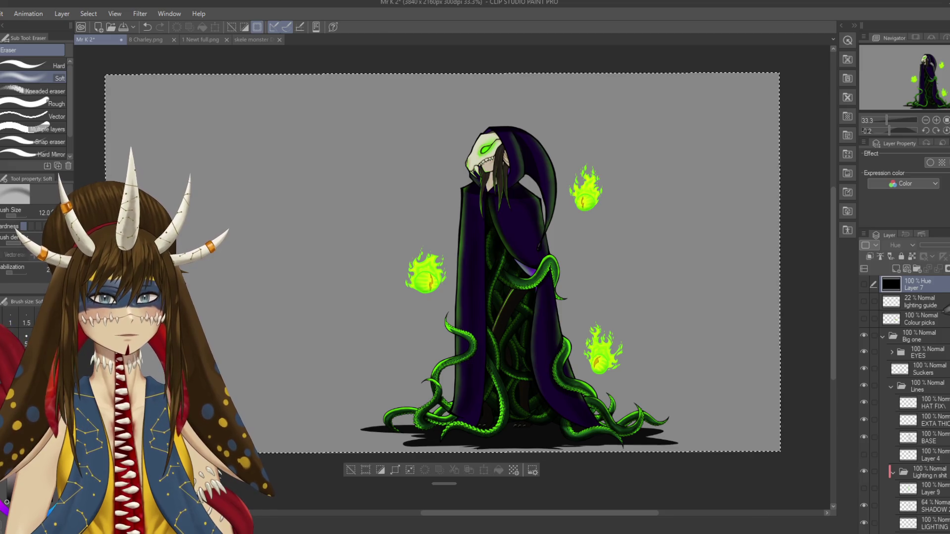
{"action": "scroll", "coordinate": [911, 401], "scroll_direction": "down", "scroll_amount": 5}
{"action": "scroll", "coordinate": [911, 401], "scroll_direction": "down", "scroll_amount": 5}
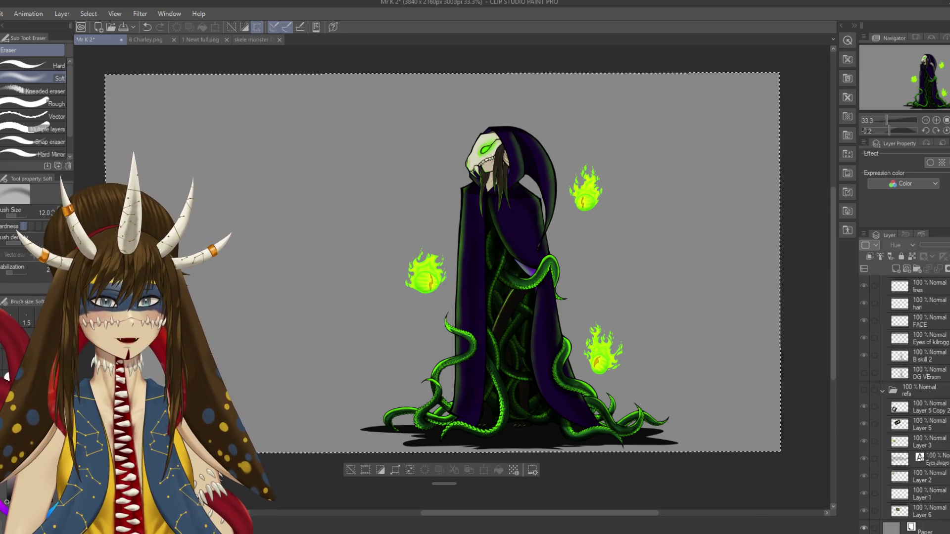
- Select all layers, move the whole artwork left with a transform, confirm, and deselect
{"action": "key", "text": "ctrl+alt+a"}
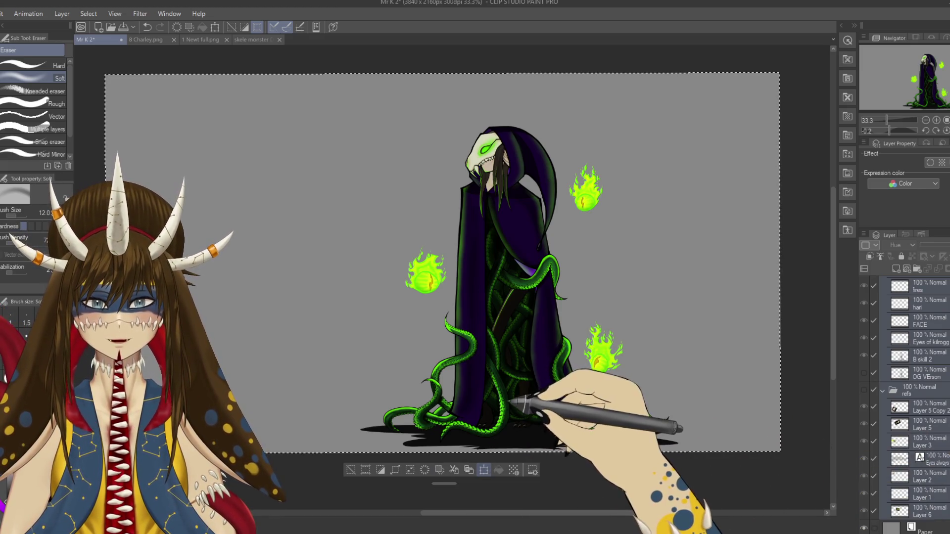
{"action": "key", "text": "ctrl+t"}
{"action": "mouse_move", "coordinate": [545, 365]}
{"action": "left_mouse_down"}
{"action": "mouse_move", "coordinate": [469, 365]}
{"action": "mouse_move", "coordinate": [476, 369]}
{"action": "left_mouse_up"}
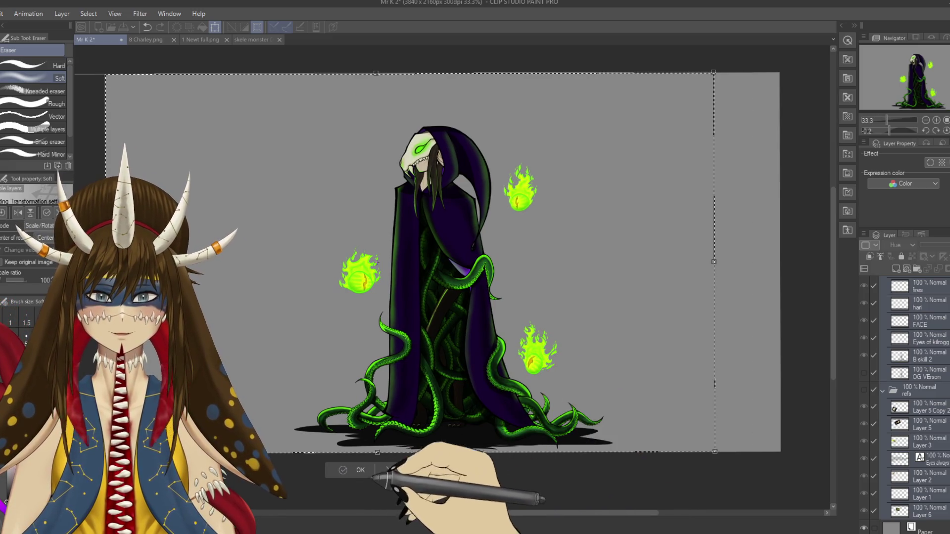
{"action": "left_click", "coordinate": [343, 470]}
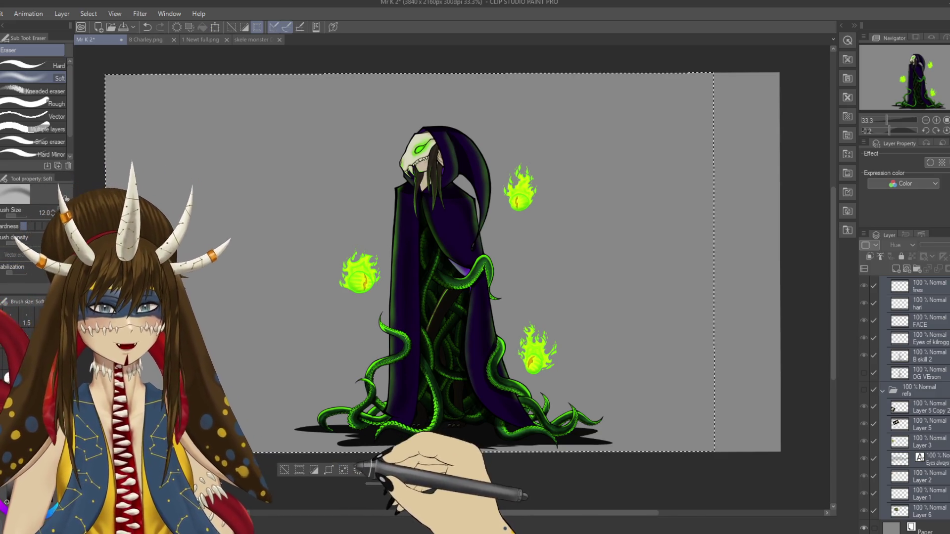
{"action": "key", "text": "ctrl+d"}
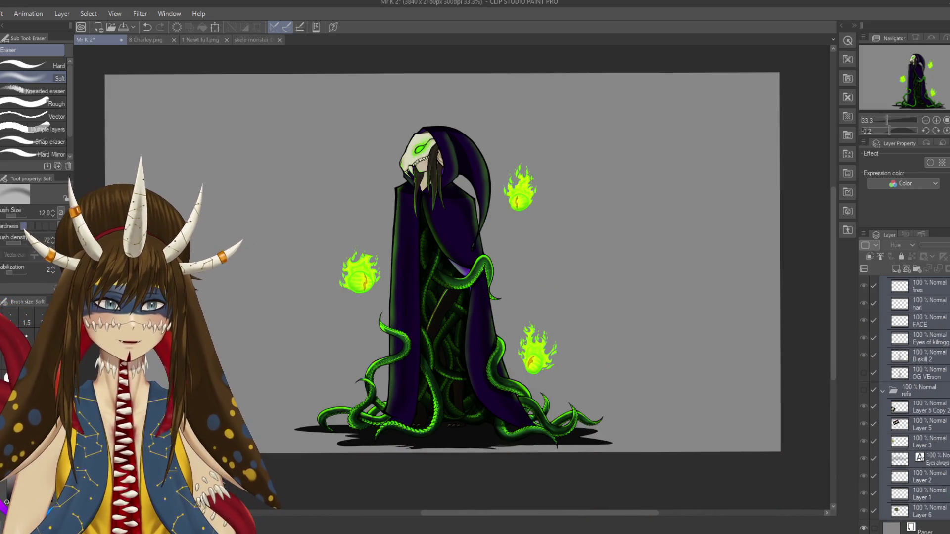
- Select the BASE layer and save the drawing
{"action": "scroll", "coordinate": [904, 404], "scroll_direction": "up", "scroll_amount": 10}
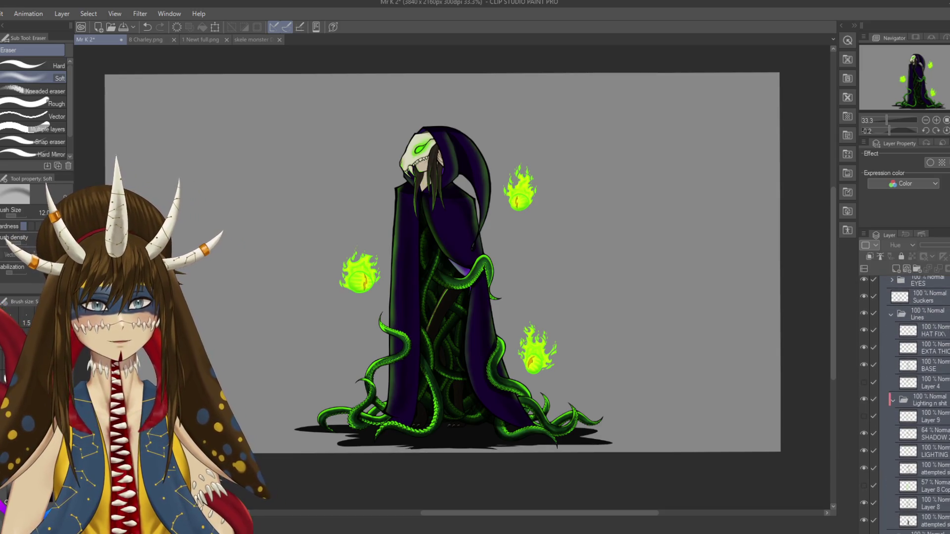
{"action": "scroll", "coordinate": [940, 356], "scroll_direction": "up", "scroll_amount": 1}
{"action": "left_click", "coordinate": [946, 370]}
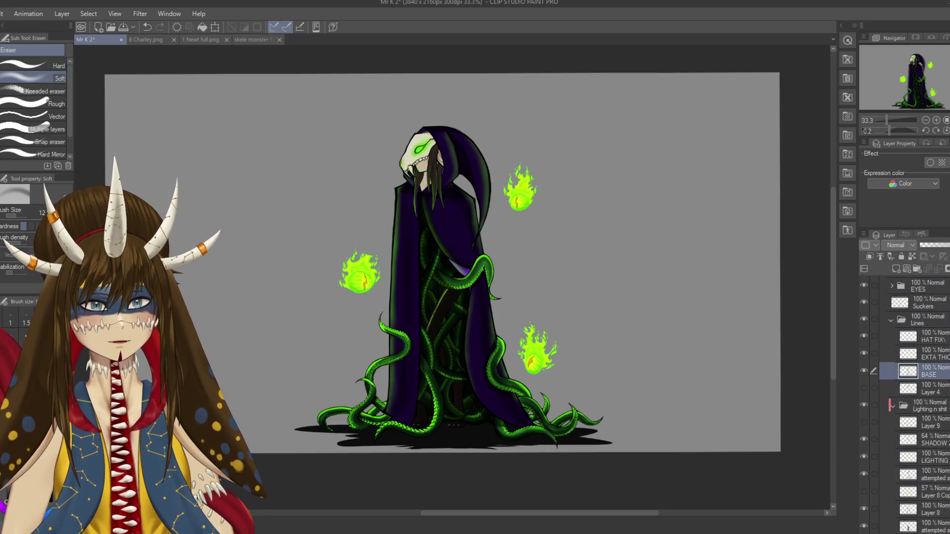
{"action": "scroll", "coordinate": [904, 404], "scroll_direction": "down", "scroll_amount": 3}
{"action": "scroll", "coordinate": [904, 403], "scroll_direction": "down", "scroll_amount": 3}
{"action": "scroll", "coordinate": [905, 404], "scroll_direction": "down", "scroll_amount": 2}
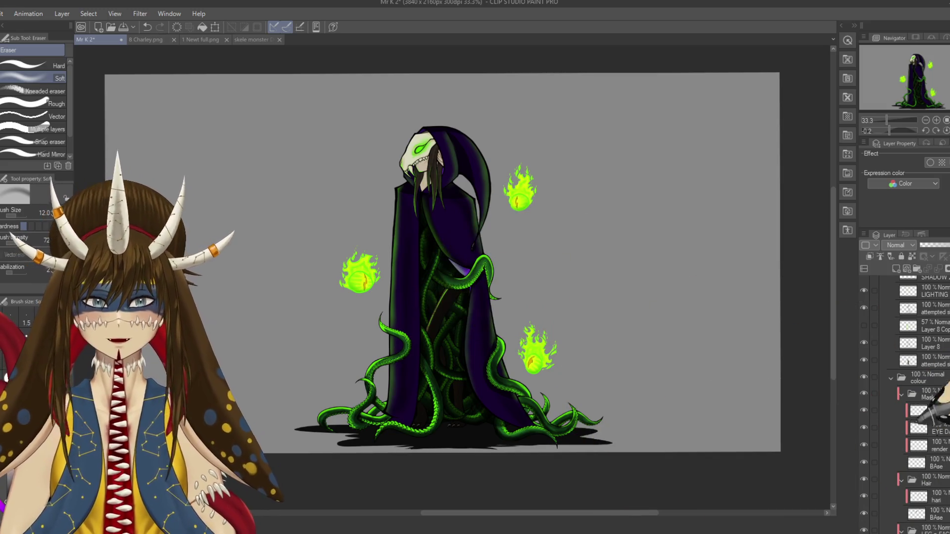
{"action": "key", "text": "ctrl+s"}
- Select the Paper layer and hide the paper background
{"action": "scroll", "coordinate": [910, 396], "scroll_direction": "down", "scroll_amount": 10}
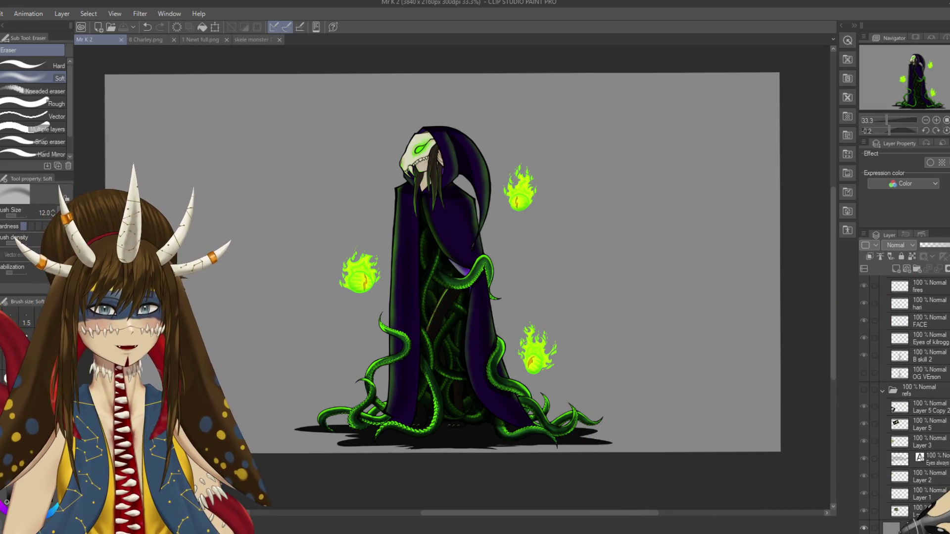
{"action": "left_click", "coordinate": [920, 529]}
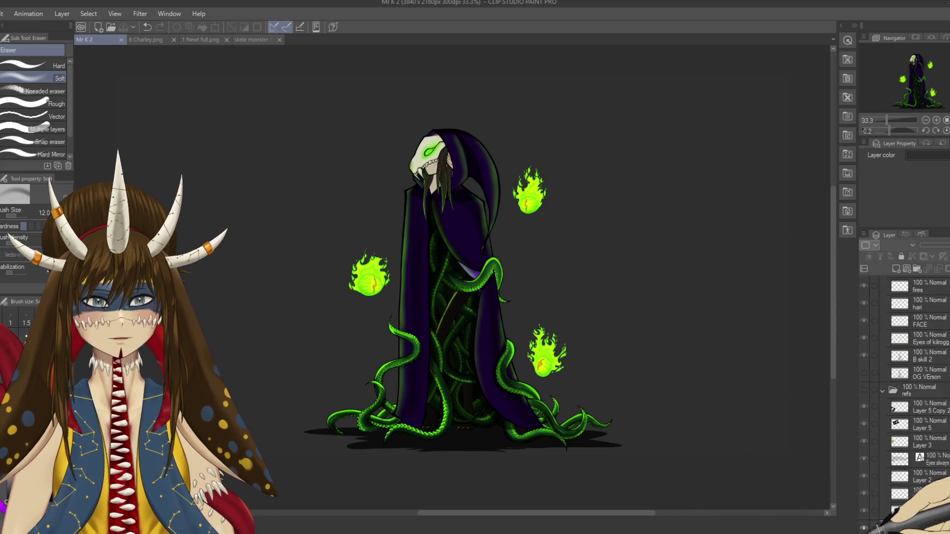
{"action": "left_click", "coordinate": [864, 528]}
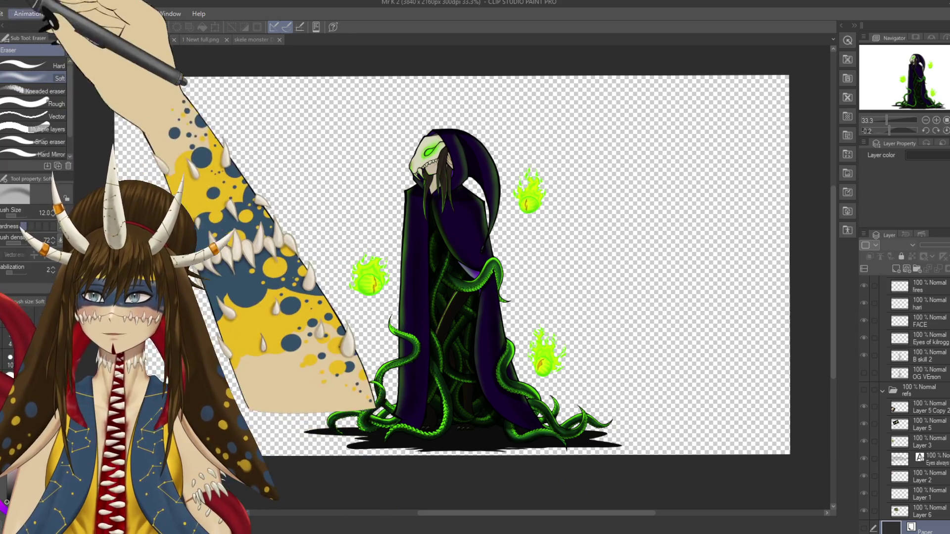
- Pull the canvas's right, top and left edges inward to crop it to about 1879 x 1885 px
{"action": "key", "text": "ctrl+t"}
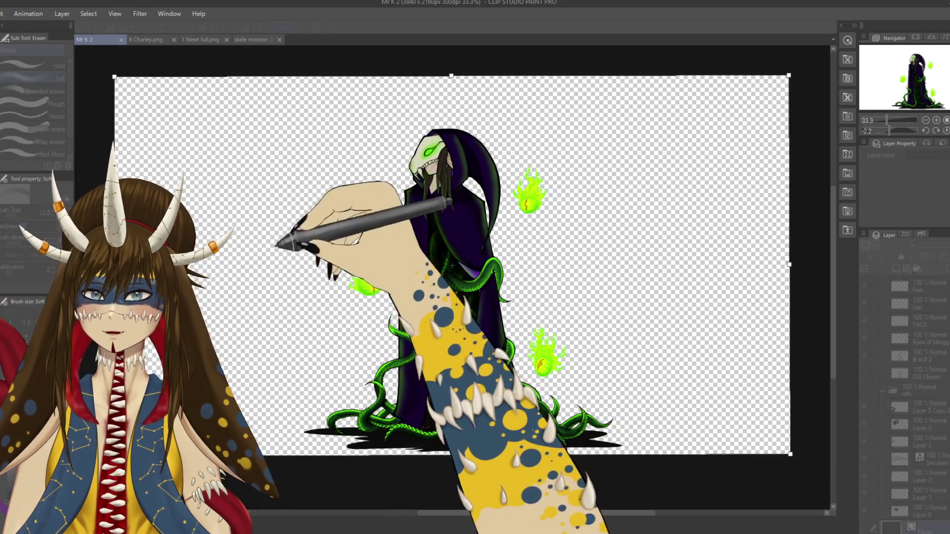
{"action": "left_click_drag", "start_coordinate": [789, 264], "coordinate": [628, 265]}
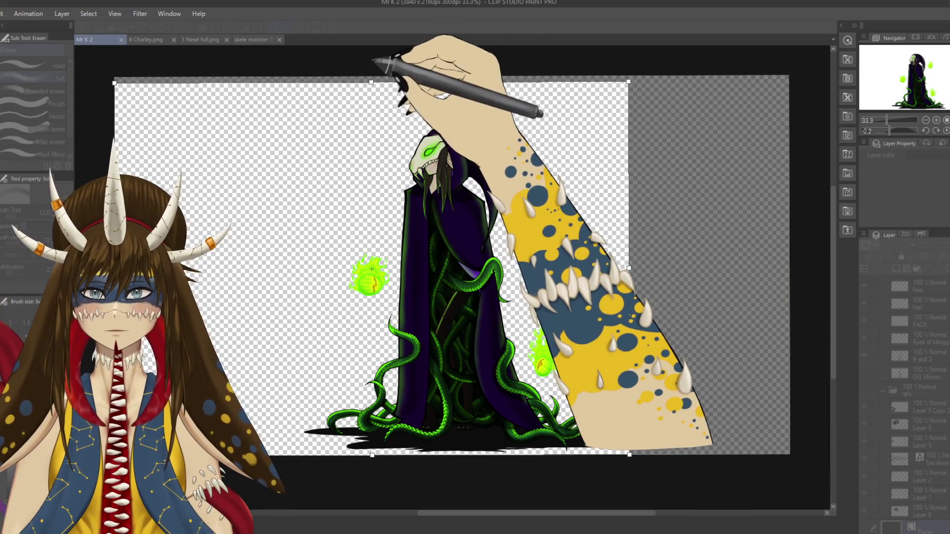
{"action": "left_click_drag", "start_coordinate": [371, 75], "coordinate": [371, 124]}
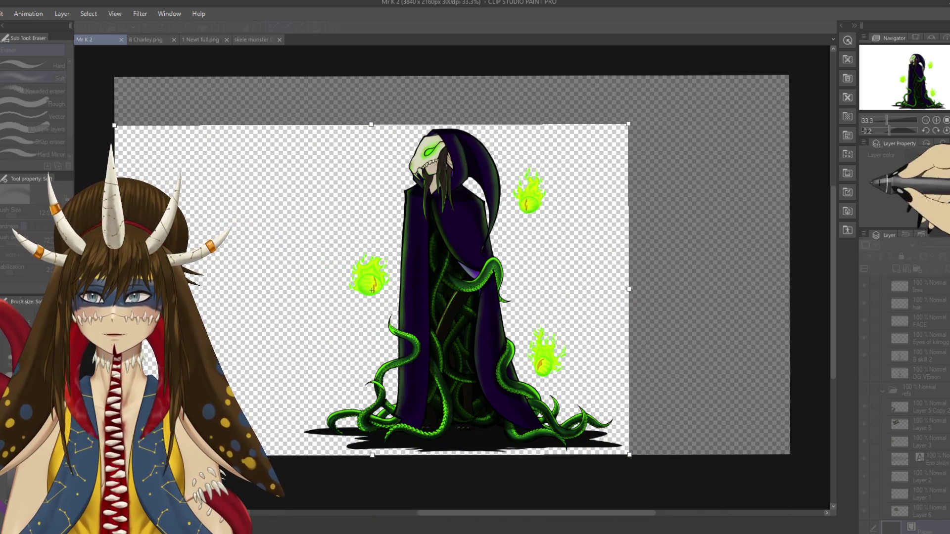
{"action": "left_click_drag", "start_coordinate": [114, 290], "coordinate": [298, 290]}
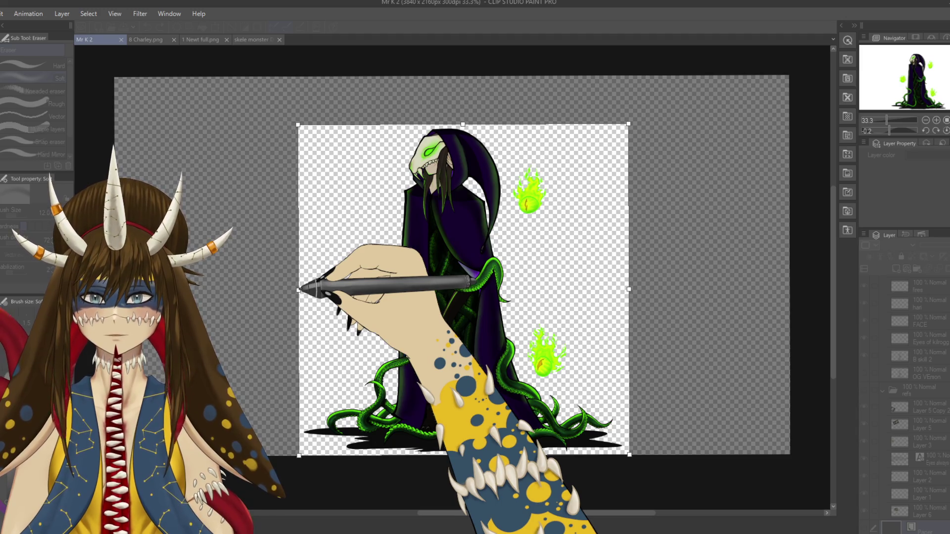
{"action": "key", "text": "Return"}
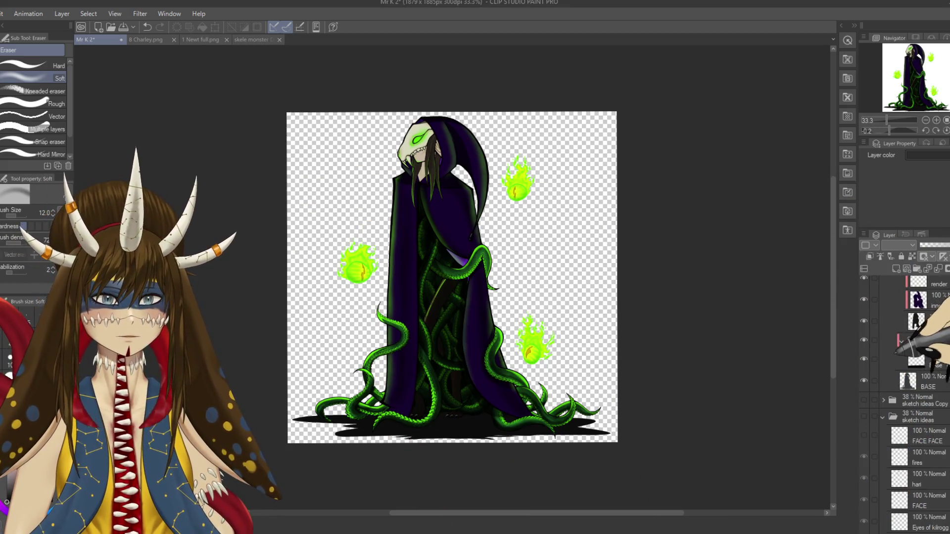
- Show the fireballs layer again and undo the crop, returning the canvas to 3840 x 2160
{"action": "scroll", "coordinate": [920, 396], "scroll_direction": "up", "scroll_amount": 10}
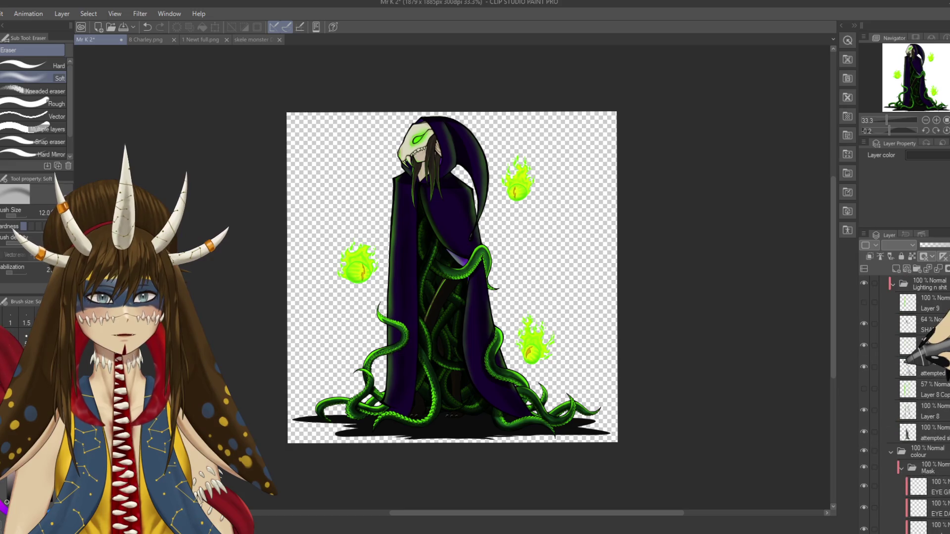
{"action": "scroll", "coordinate": [920, 396], "scroll_direction": "down", "scroll_amount": 3}
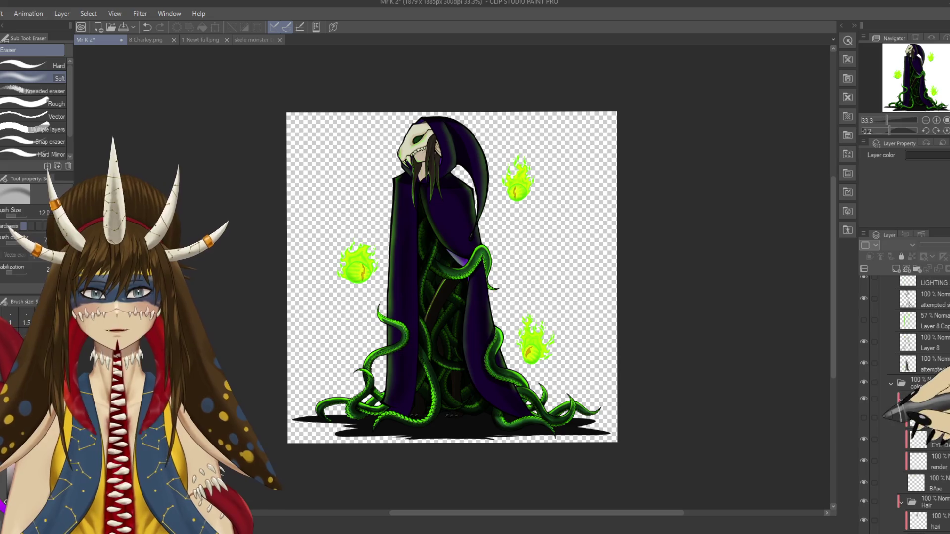
{"action": "scroll", "coordinate": [910, 396], "scroll_direction": "up", "scroll_amount": 5}
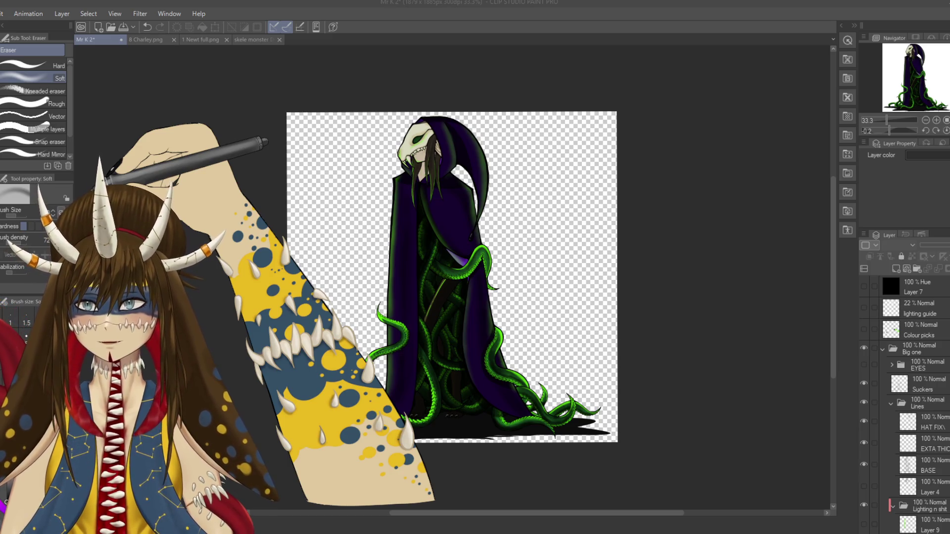
{"action": "left_click", "coordinate": [864, 364]}
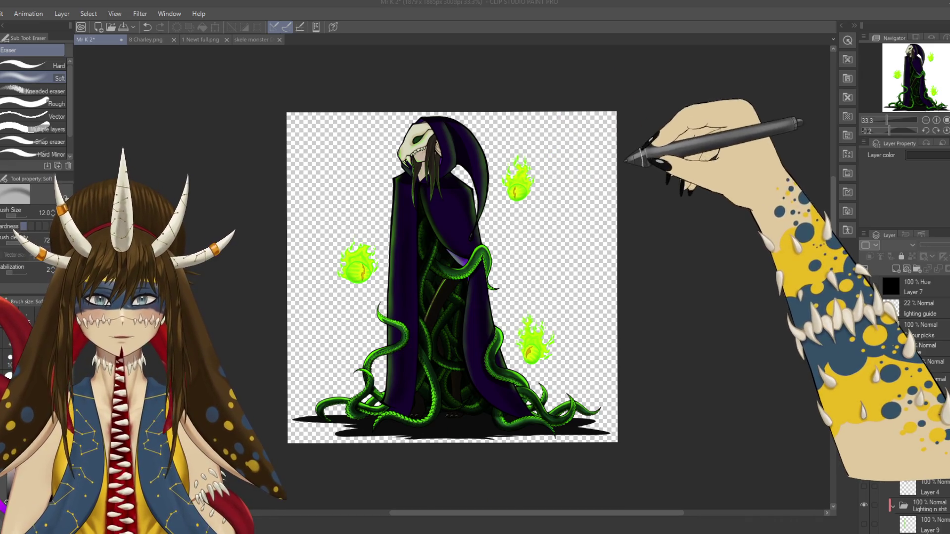
{"action": "key", "text": "ctrl+z"}
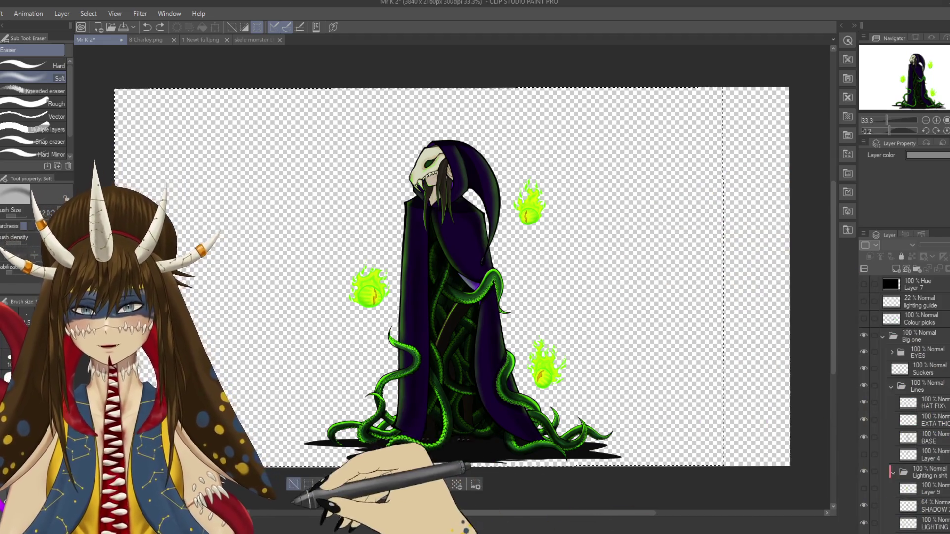
- Deselect, show the Paper layer again, save, and create a new blank 3840 x 2160 illustration
{"action": "key", "text": "ctrl+d"}
{"action": "scroll", "coordinate": [905, 395], "scroll_direction": "down", "scroll_amount": 5}
{"action": "scroll", "coordinate": [906, 396], "scroll_direction": "down", "scroll_amount": 5}
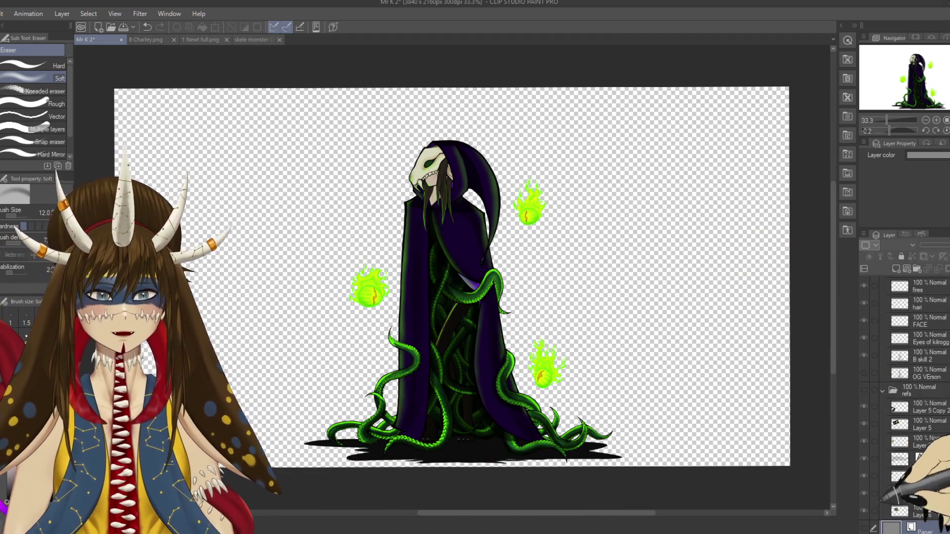
{"action": "left_click", "coordinate": [864, 528]}
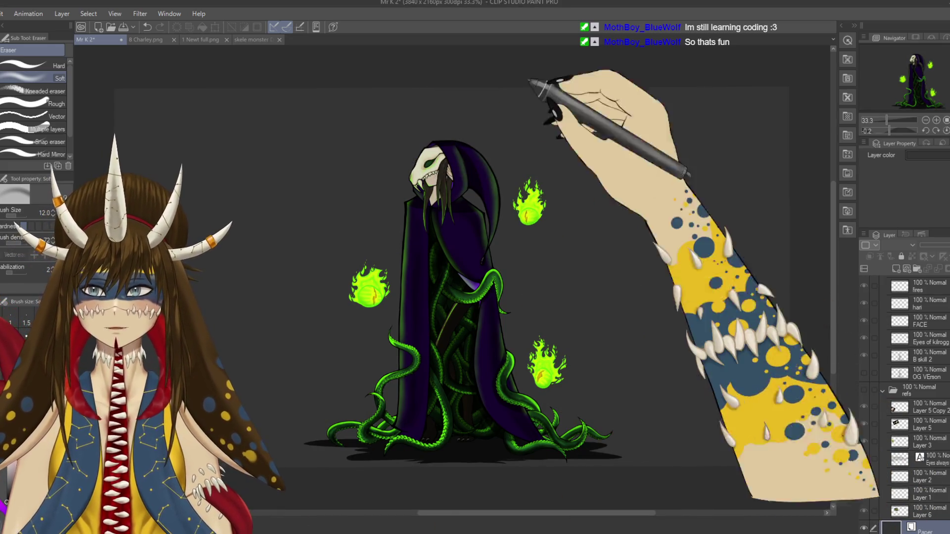
{"action": "key", "text": "ctrl+s"}
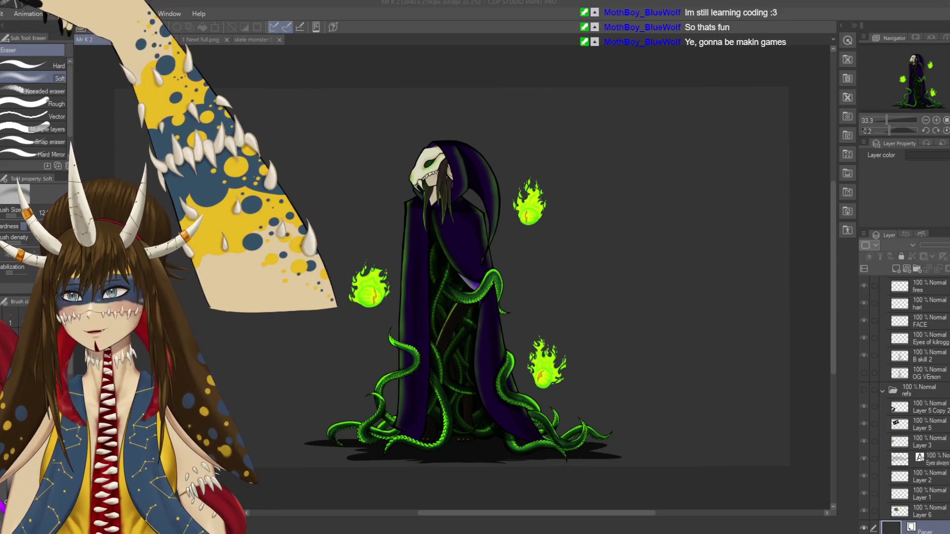
{"action": "key", "text": "Return"}
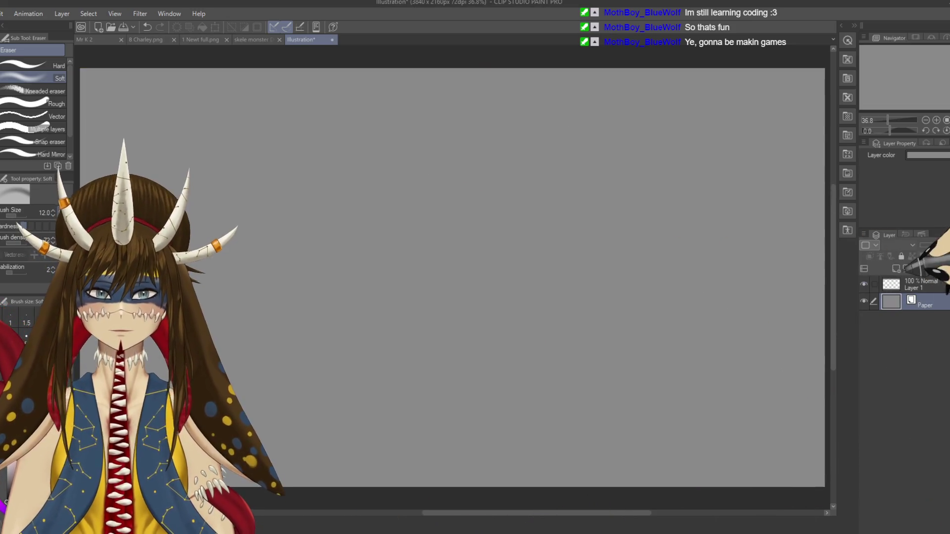
- Make Layer 1 active on the new canvas and save the file as Dia
{"action": "left_click", "coordinate": [916, 285]}
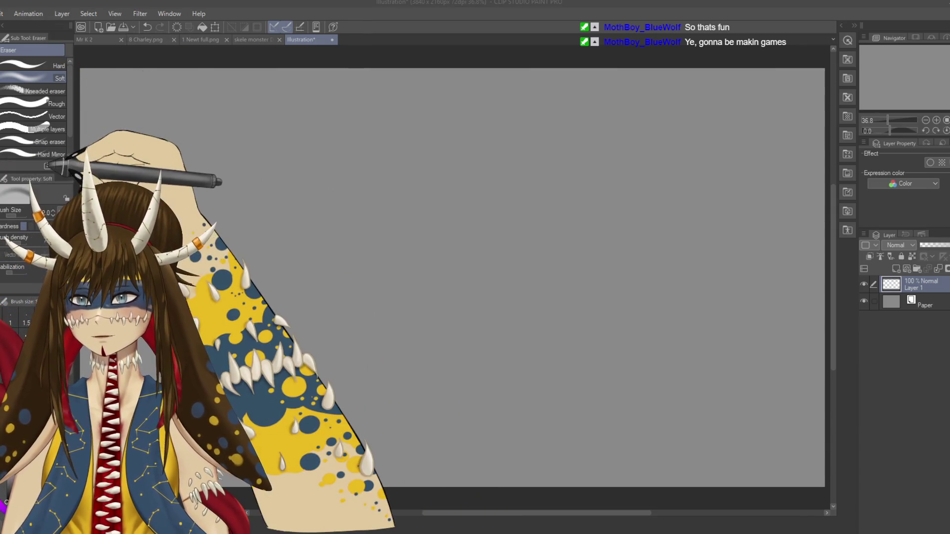
{"action": "key", "text": "Return"}
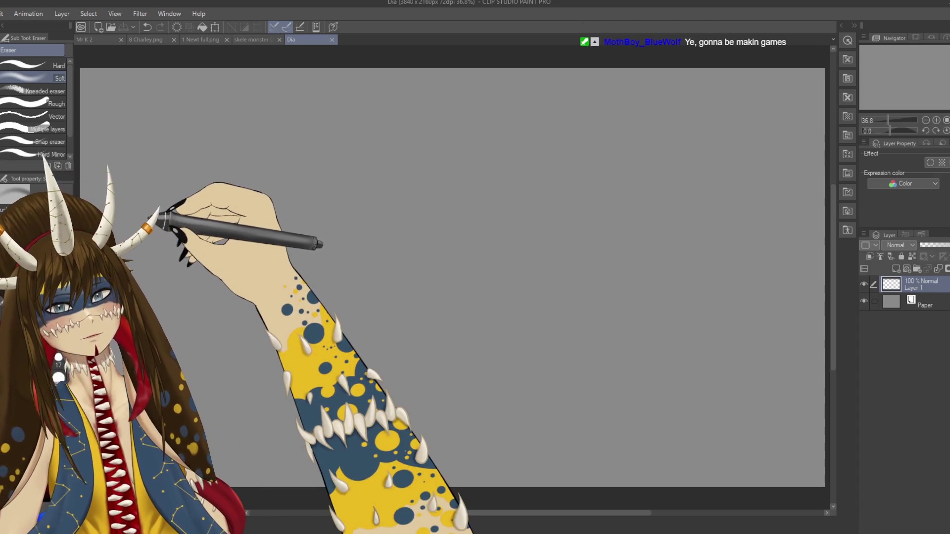
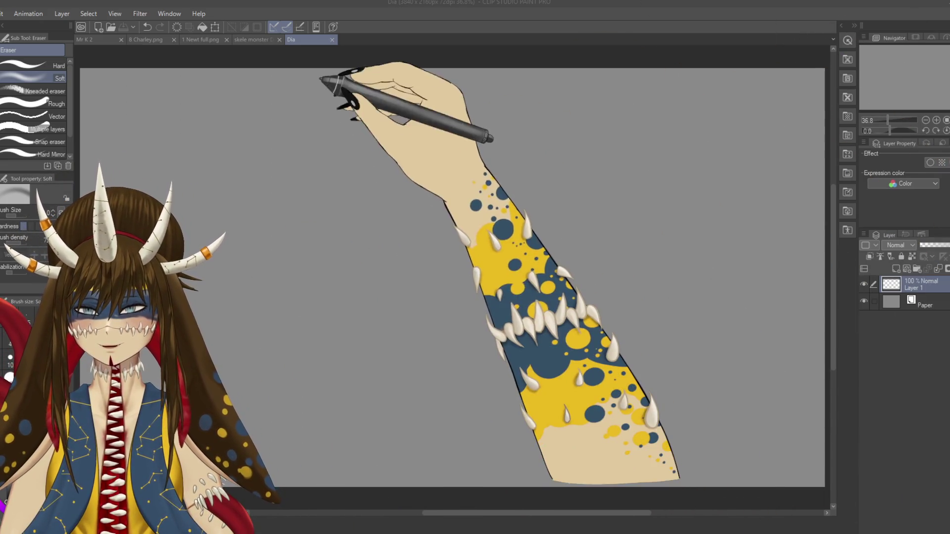
- Paste the DIA logo onto the canvas and enlarge it
{"action": "key", "text": "ctrl+v"}
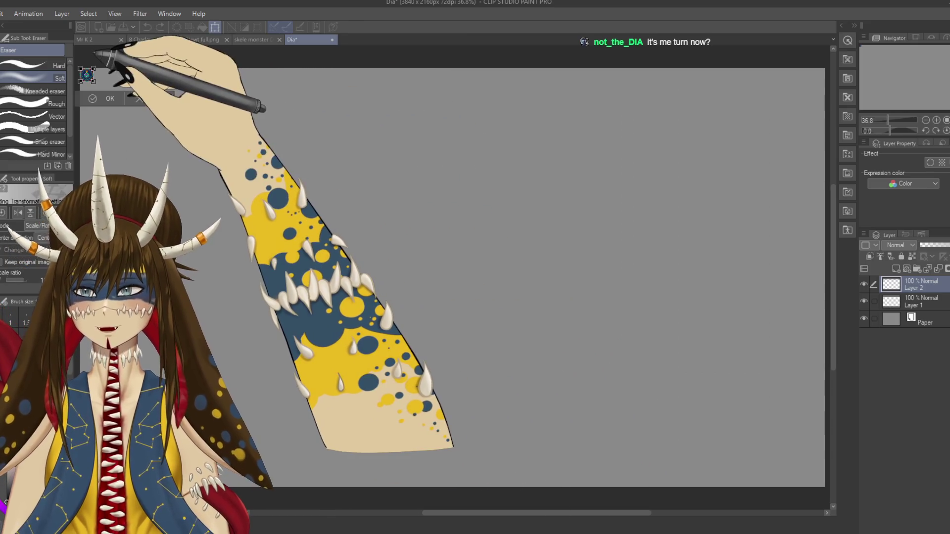
{"action": "left_click_drag", "start_coordinate": [94, 82], "coordinate": [343, 331]}
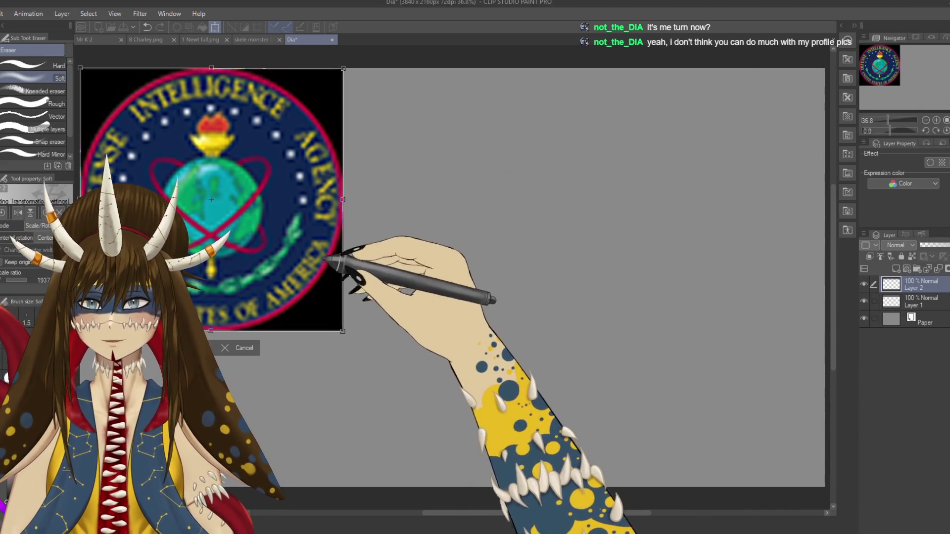
{"action": "key", "text": "Return"}
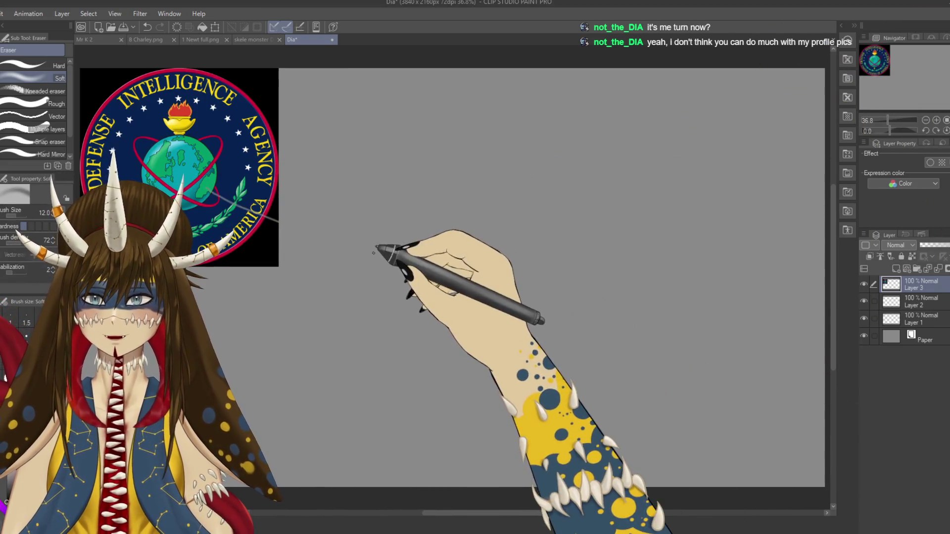
- Fine-tune the logo's position near the canvas's upper left
{"action": "key", "text": "ctrl+t"}
{"action": "left_click_drag", "start_coordinate": [179, 168], "coordinate": [294, 211]}
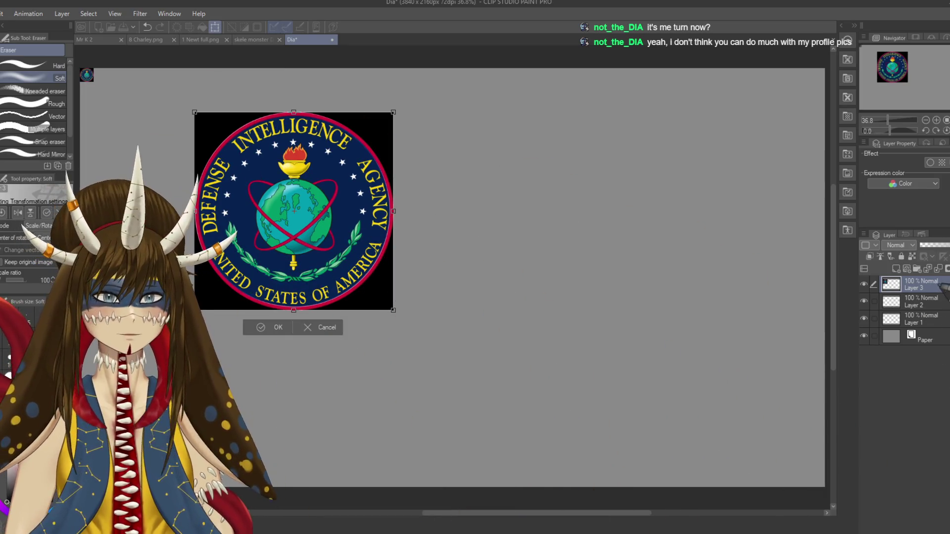
{"action": "key", "text": "Return"}
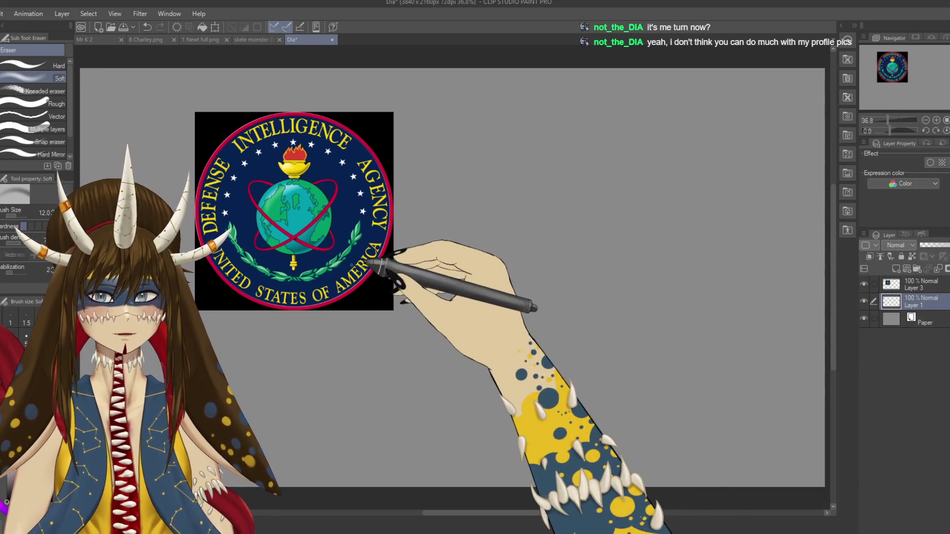
{"action": "key", "text": "ctrl+t"}
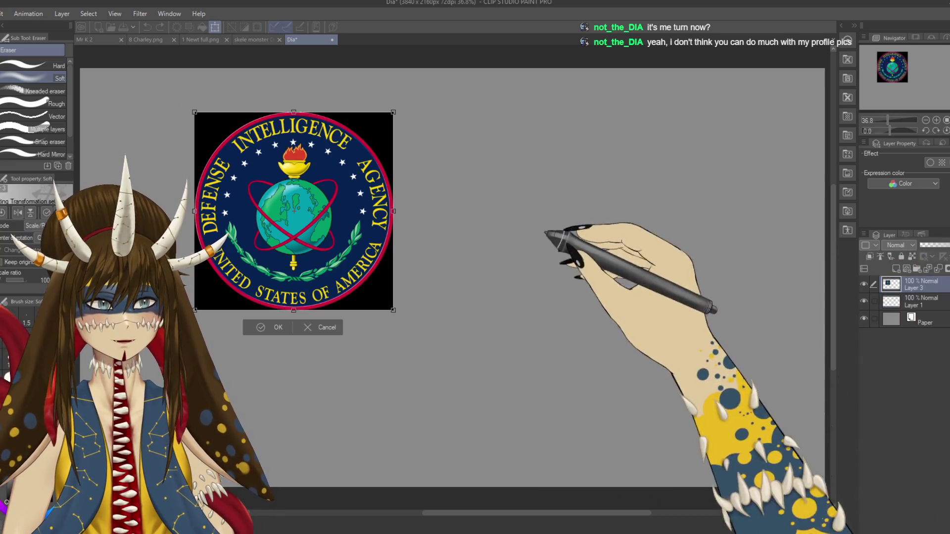
{"action": "left_click_drag", "start_coordinate": [330, 226], "coordinate": [292, 226]}
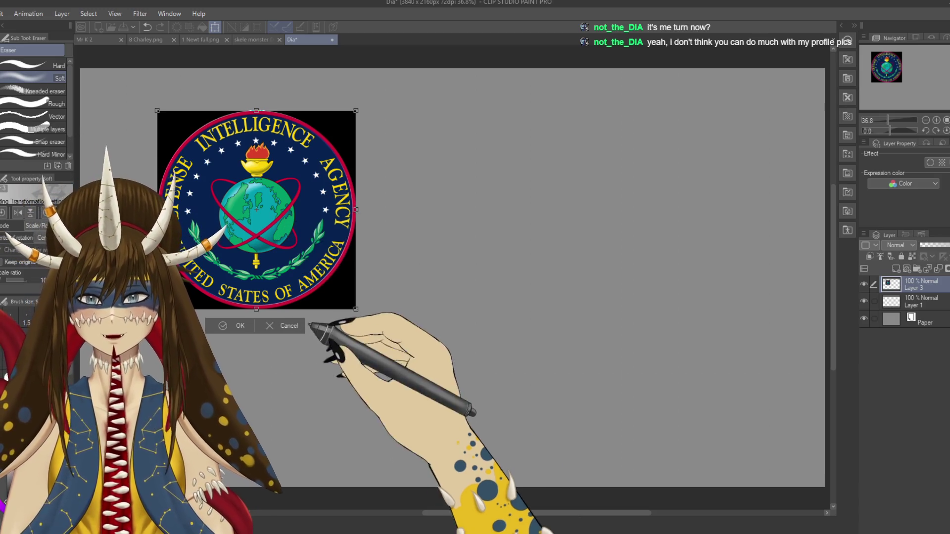
{"action": "left_click", "coordinate": [238, 326]}
- Select the Pencil and create a layer folder named refs
{"action": "key", "text": "p"}
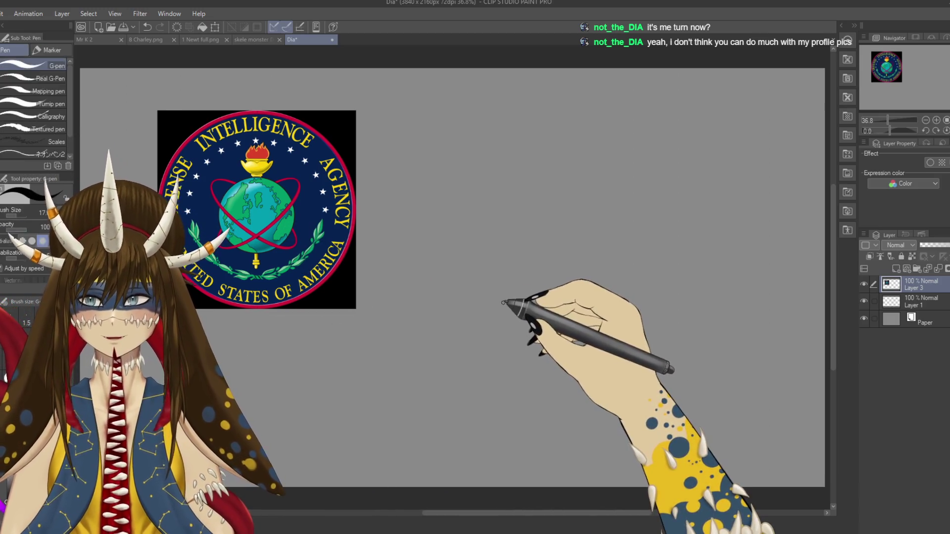
{"action": "key", "text": "p"}
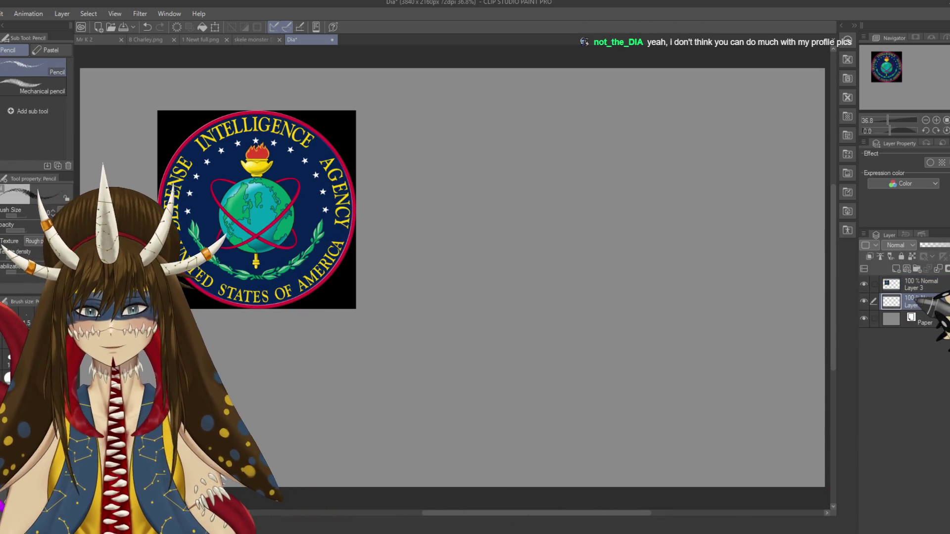
{"action": "left_click", "coordinate": [917, 268]}
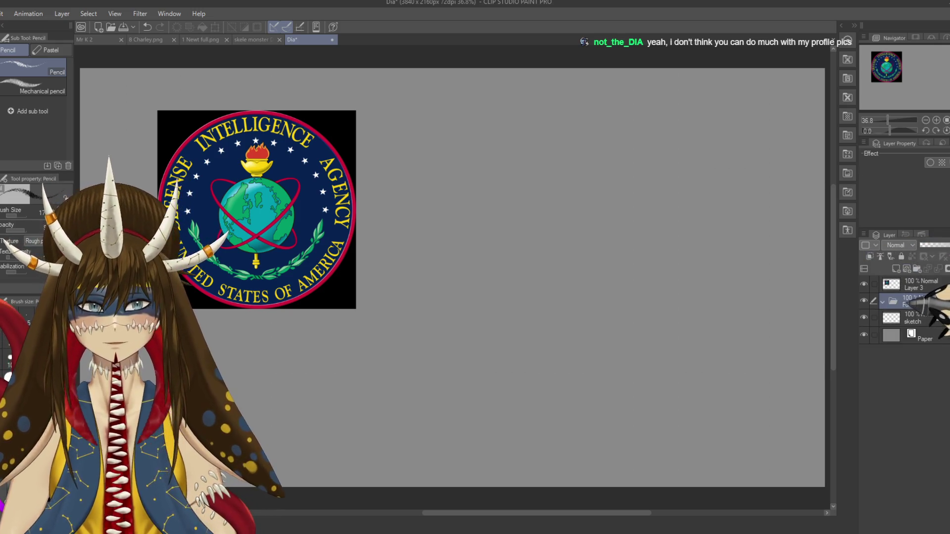
{"action": "type", "text": "refs"}
{"action": "key", "text": "Return"}
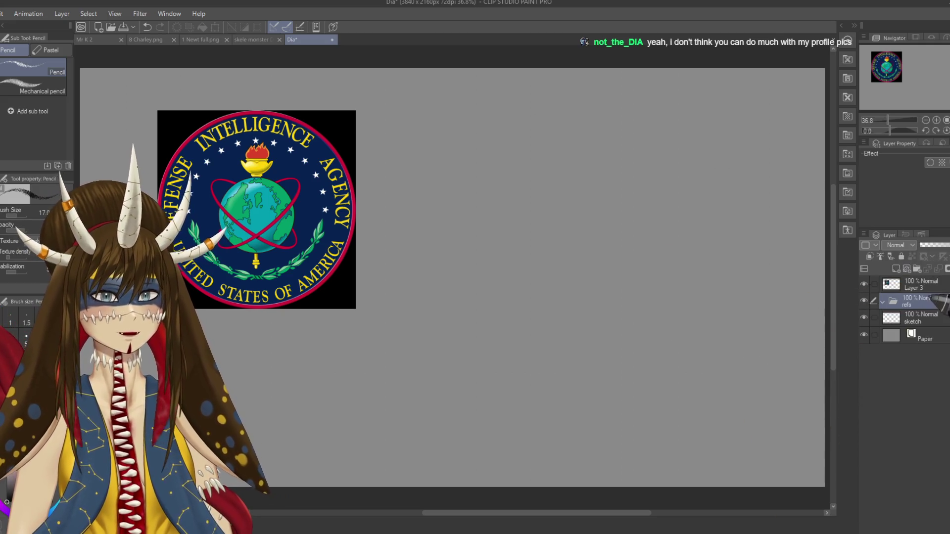
- Add a sketch folder, sort the logo and sketch layers into the folders, and save
{"action": "left_click", "coordinate": [917, 269]}
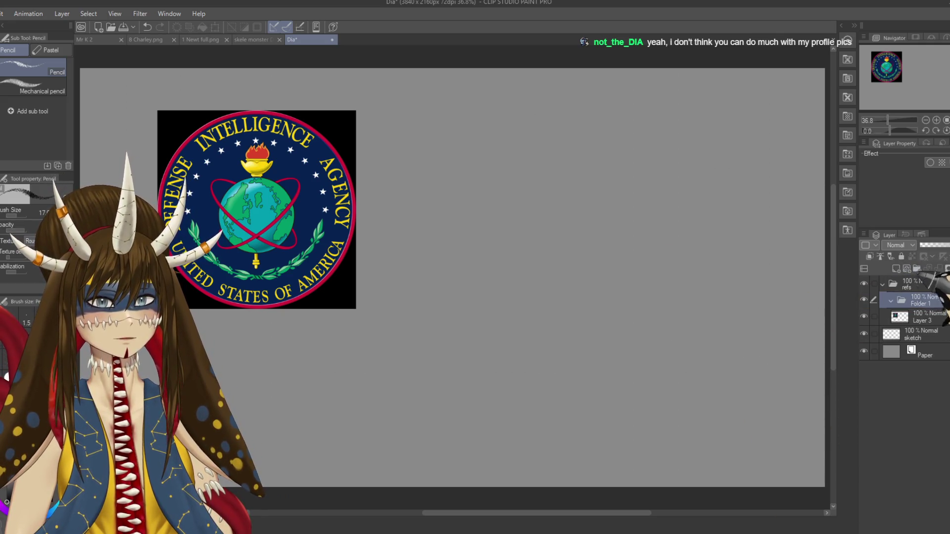
{"action": "left_click_drag", "start_coordinate": [923, 299], "coordinate": [921, 278]}
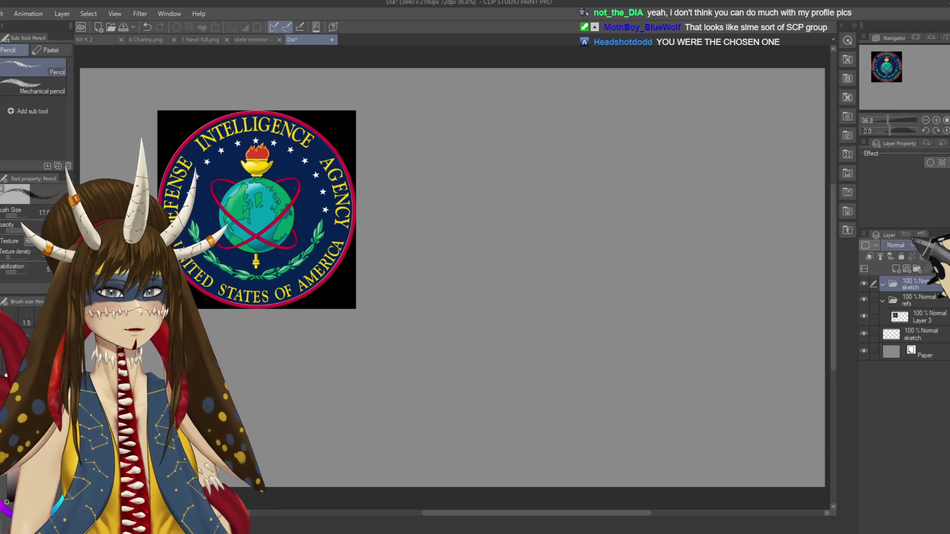
{"action": "left_click_drag", "start_coordinate": [921, 316], "coordinate": [920, 287]}
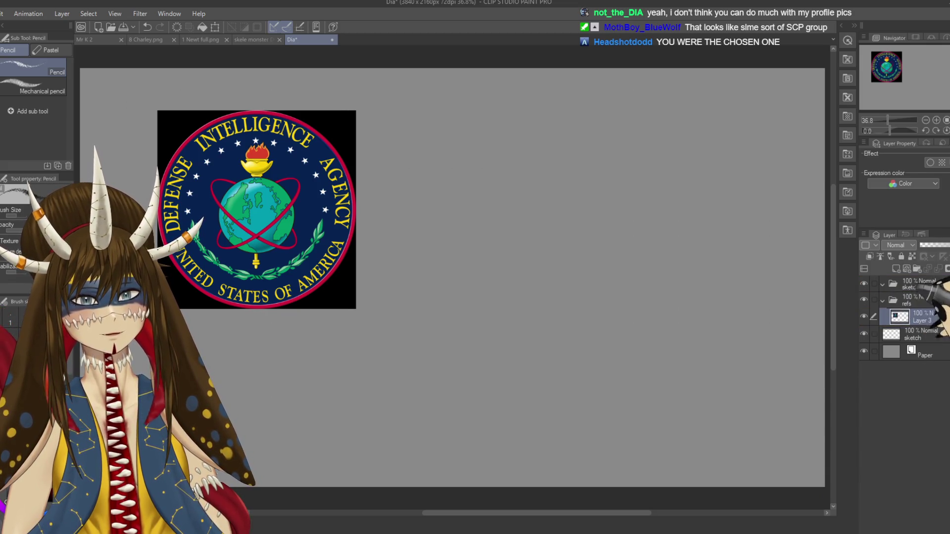
{"action": "left_click_drag", "start_coordinate": [929, 332], "coordinate": [920, 289]}
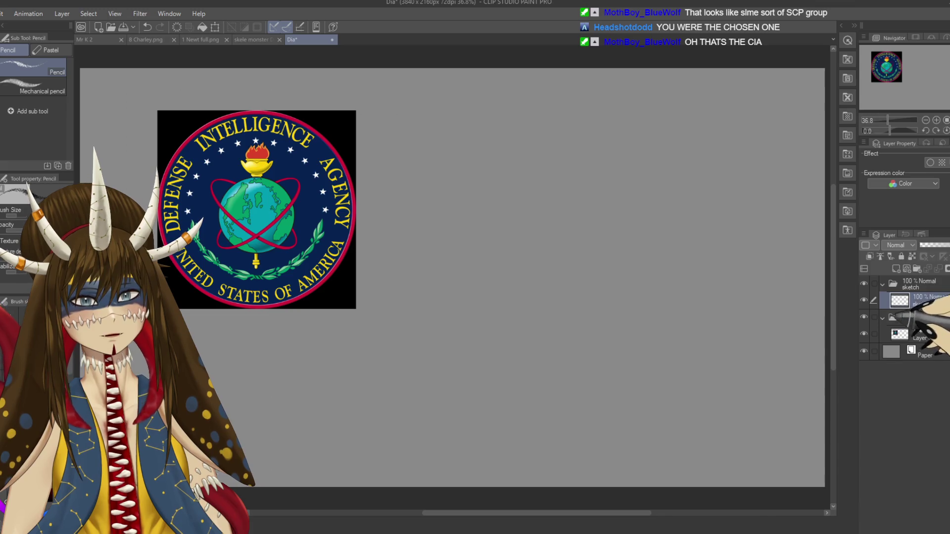
{"action": "key", "text": "ctrl+s"}
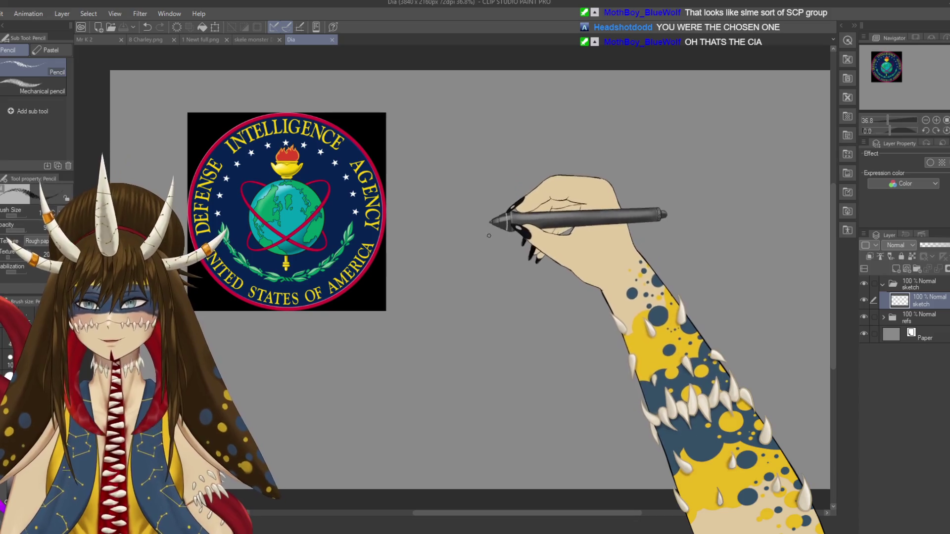
{"action": "key", "text": "ctrl+z"}
{"action": "key", "text": "ctrl+s"}
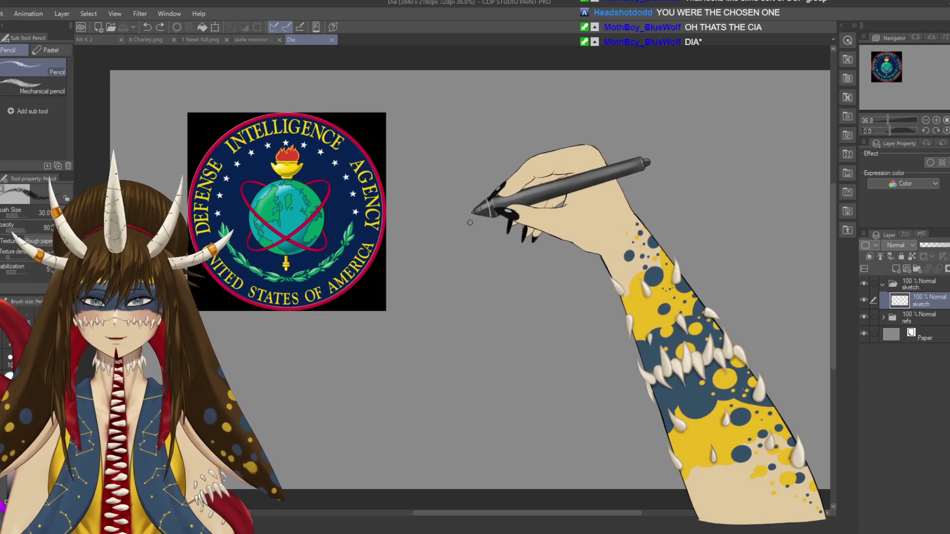
- Handwrite 'Space/planets', 'Stars' and 'Defence/secrets' beside the logo
{"action": "left_click_drag", "start_coordinate": [470, 227], "coordinate": [526, 288]}
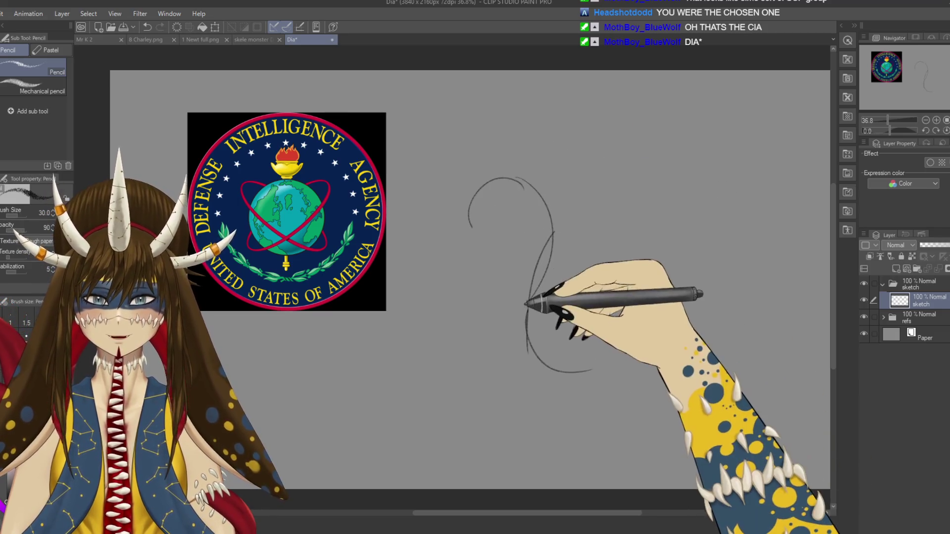
{"action": "key", "text": "ctrl+z"}
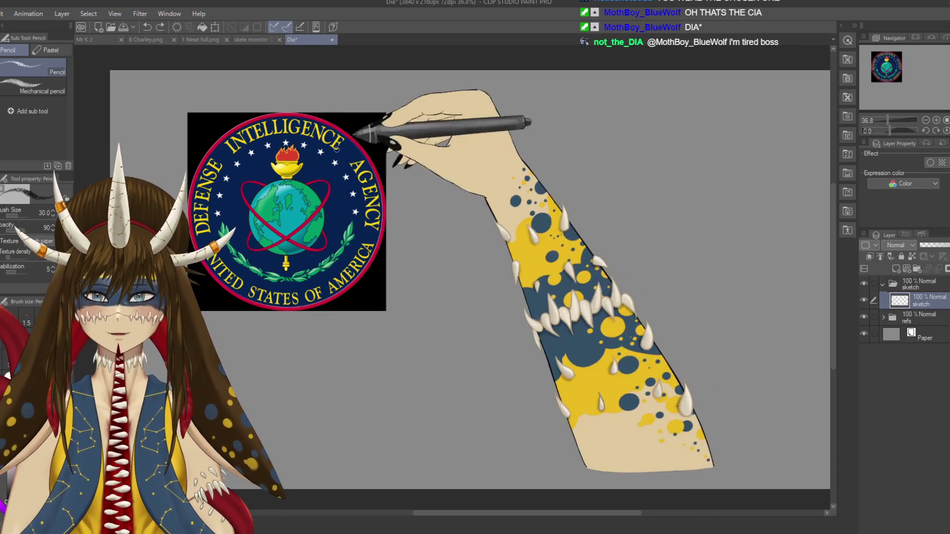
{"action": "mouse_move", "coordinate": [411, 121]}
{"action": "left_mouse_down"}
{"action": "mouse_move", "coordinate": [402, 139]}
{"action": "mouse_move", "coordinate": [445, 112]}
{"action": "mouse_move", "coordinate": [448, 119]}
{"action": "mouse_move", "coordinate": [493, 79]}
{"action": "left_mouse_up"}
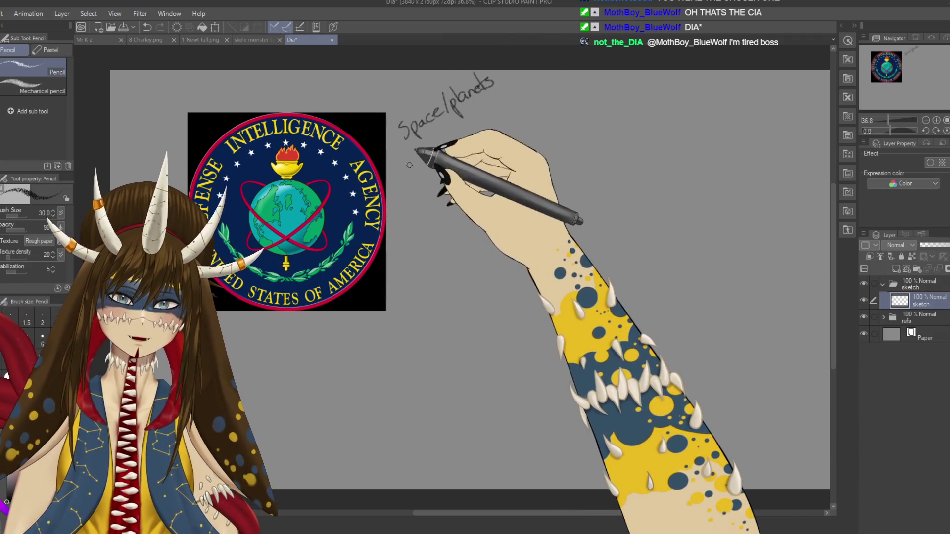
{"action": "mouse_move", "coordinate": [427, 140]}
{"action": "left_mouse_down"}
{"action": "mouse_move", "coordinate": [419, 162]}
{"action": "mouse_move", "coordinate": [435, 151]}
{"action": "left_mouse_up"}
{"action": "left_click_drag", "start_coordinate": [430, 143], "coordinate": [441, 141]}
{"action": "mouse_move", "coordinate": [444, 138]}
{"action": "left_mouse_down"}
{"action": "mouse_move", "coordinate": [449, 144]}
{"action": "mouse_move", "coordinate": [452, 131]}
{"action": "left_mouse_up"}
{"action": "left_click_drag", "start_coordinate": [461, 127], "coordinate": [454, 144]}
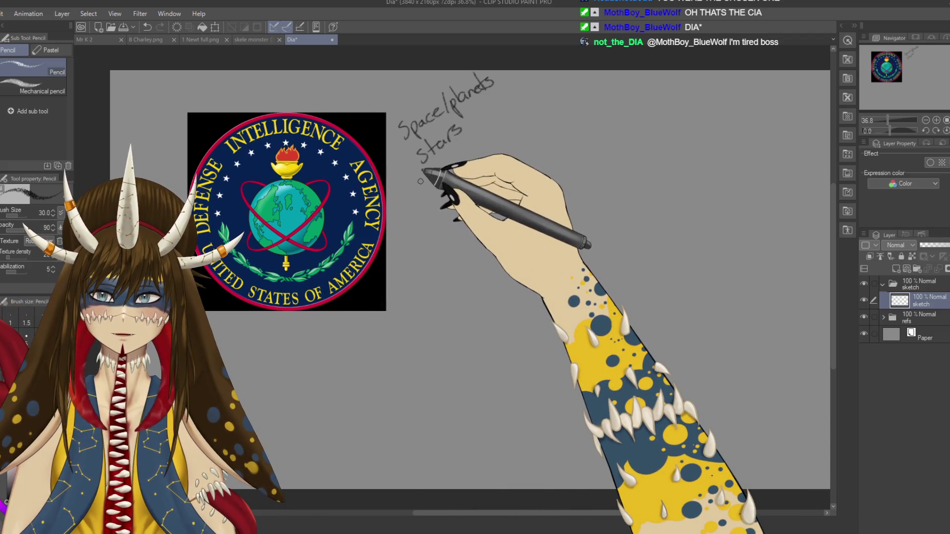
{"action": "left_click_drag", "start_coordinate": [425, 178], "coordinate": [427, 192]}
{"action": "left_click_drag", "start_coordinate": [431, 185], "coordinate": [455, 176]}
{"action": "left_click_drag", "start_coordinate": [457, 172], "coordinate": [483, 148]}
{"action": "mouse_move", "coordinate": [497, 129]}
{"action": "left_mouse_down"}
{"action": "mouse_move", "coordinate": [493, 139]}
{"action": "mouse_move", "coordinate": [530, 99]}
{"action": "mouse_move", "coordinate": [544, 99]}
{"action": "left_mouse_up"}
- Add 'Fire → olympic torch', 'surveillance/control' and 'Sci-Fi' to the list, undoing a stray arrow
{"action": "mouse_move", "coordinate": [436, 201]}
{"action": "left_mouse_down"}
{"action": "mouse_move", "coordinate": [438, 215]}
{"action": "mouse_move", "coordinate": [445, 198]}
{"action": "mouse_move", "coordinate": [468, 197]}
{"action": "left_mouse_up"}
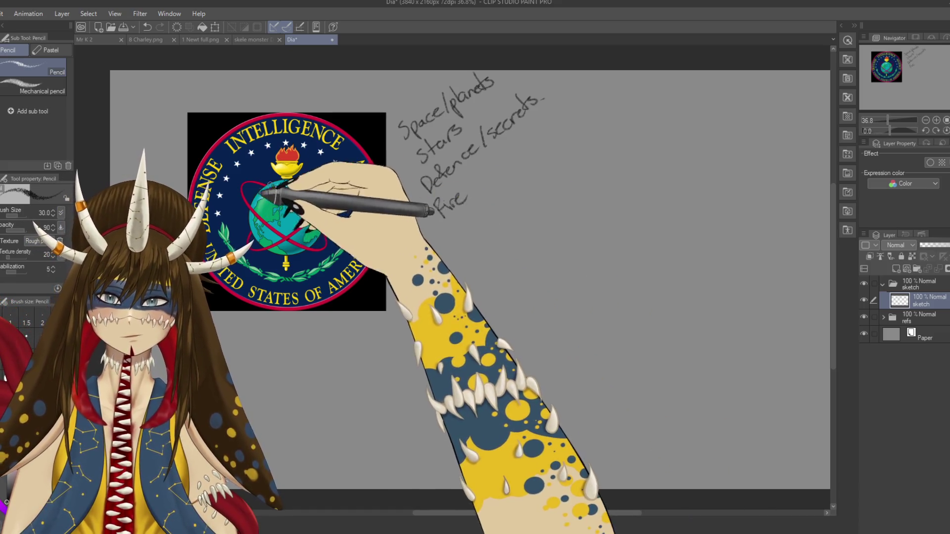
{"action": "mouse_move", "coordinate": [459, 226]}
{"action": "left_mouse_down"}
{"action": "mouse_move", "coordinate": [537, 183]}
{"action": "mouse_move", "coordinate": [546, 153]}
{"action": "mouse_move", "coordinate": [542, 176]}
{"action": "mouse_move", "coordinate": [601, 106]}
{"action": "left_mouse_up"}
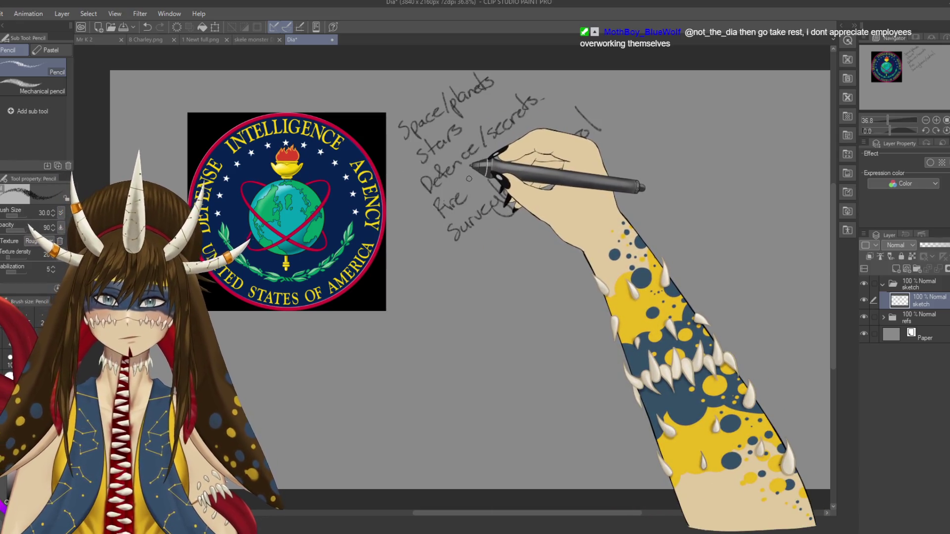
{"action": "mouse_move", "coordinate": [468, 190]}
{"action": "left_mouse_down"}
{"action": "mouse_move", "coordinate": [537, 133]}
{"action": "mouse_move", "coordinate": [574, 143]}
{"action": "mouse_move", "coordinate": [550, 125]}
{"action": "mouse_move", "coordinate": [581, 94]}
{"action": "left_mouse_up"}
{"action": "left_click_drag", "start_coordinate": [575, 143], "coordinate": [601, 130]}
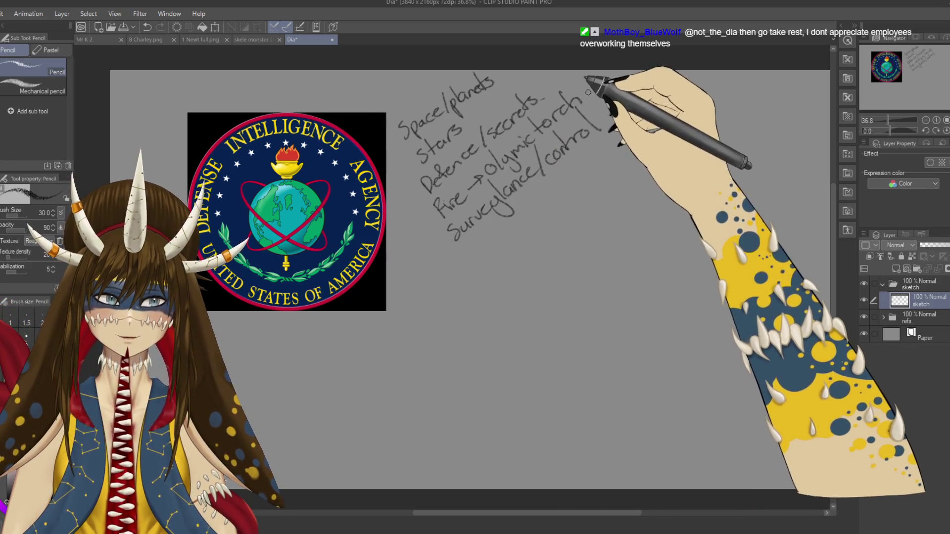
{"action": "left_click_drag", "start_coordinate": [592, 92], "coordinate": [596, 92]}
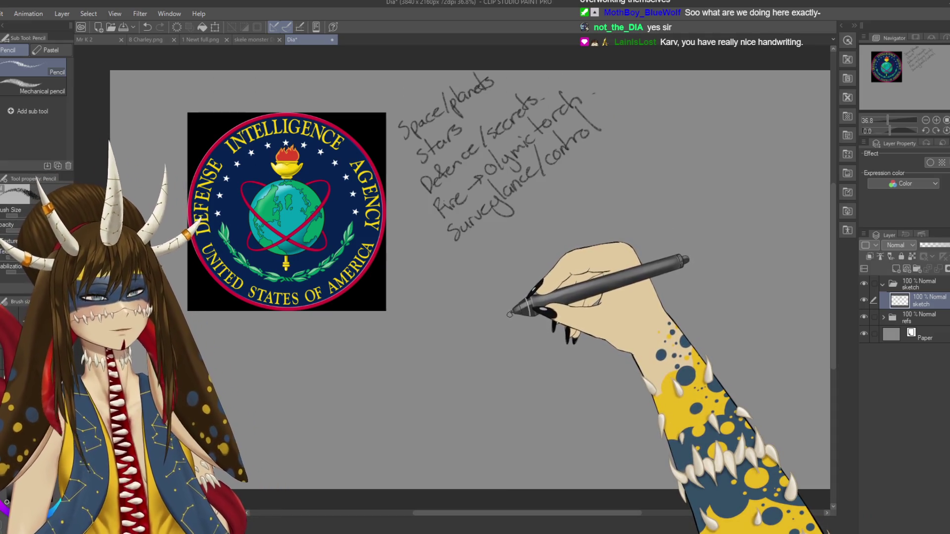
{"action": "mouse_move", "coordinate": [566, 222]}
{"action": "left_mouse_down"}
{"action": "mouse_move", "coordinate": [512, 256]}
{"action": "mouse_move", "coordinate": [532, 245]}
{"action": "mouse_move", "coordinate": [435, 341]}
{"action": "left_mouse_up"}
{"action": "left_click_drag", "start_coordinate": [417, 309], "coordinate": [453, 313]}
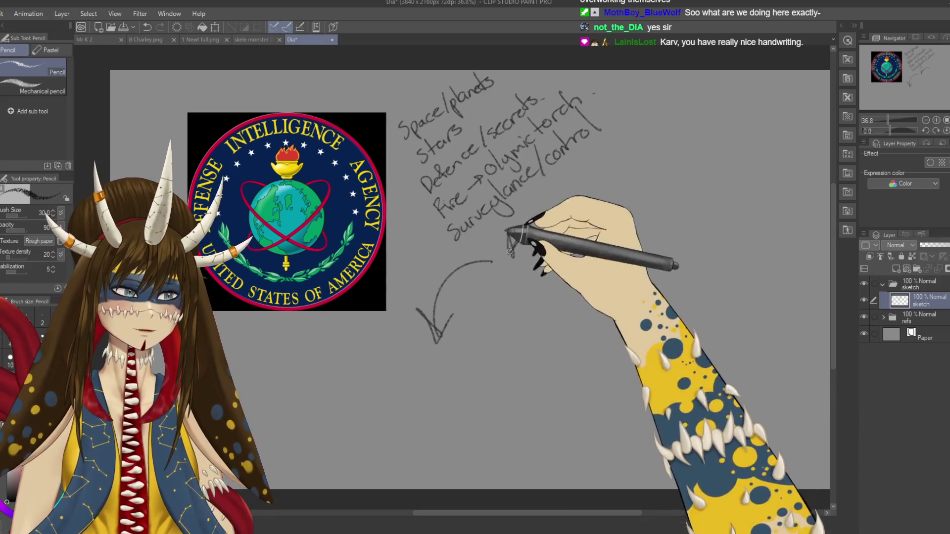
{"action": "key", "text": "ctrl+z"}
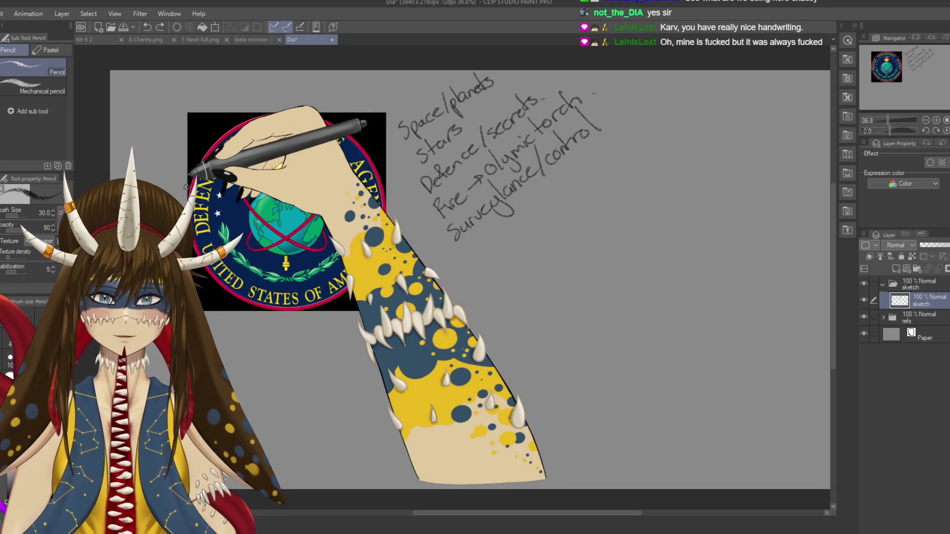
{"action": "mouse_move", "coordinate": [484, 241]}
{"action": "left_mouse_down"}
{"action": "mouse_move", "coordinate": [470, 259]}
{"action": "mouse_move", "coordinate": [489, 255]}
{"action": "left_mouse_up"}
{"action": "left_click_drag", "start_coordinate": [495, 238], "coordinate": [503, 243]}
{"action": "mouse_move", "coordinate": [505, 228]}
{"action": "left_mouse_down"}
{"action": "mouse_move", "coordinate": [517, 223]}
{"action": "mouse_move", "coordinate": [519, 233]}
{"action": "mouse_move", "coordinate": [539, 220]}
{"action": "left_mouse_up"}
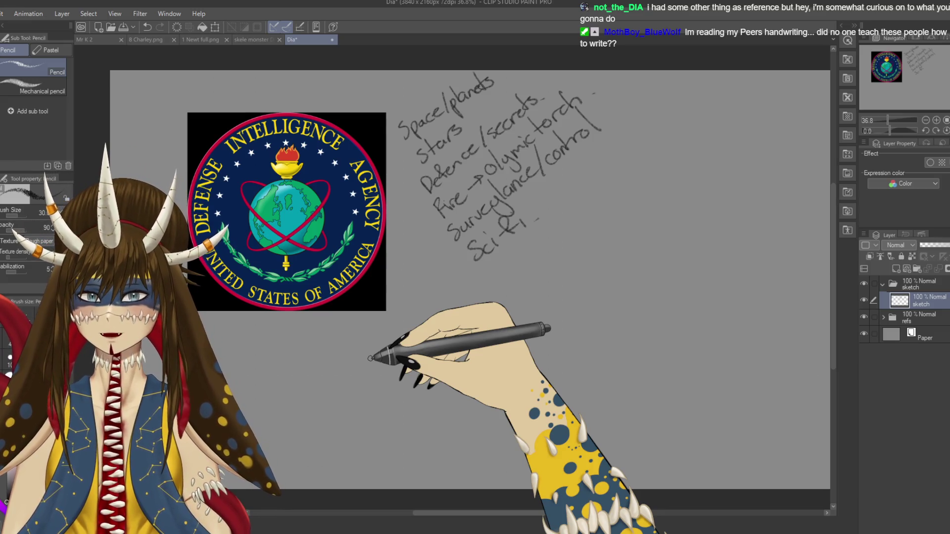
- Lasso the handwritten notes, enlarge them and rotate them level
{"action": "key", "text": "m"}
{"action": "left_click_drag", "start_coordinate": [605, 200], "coordinate": [545, 299]}
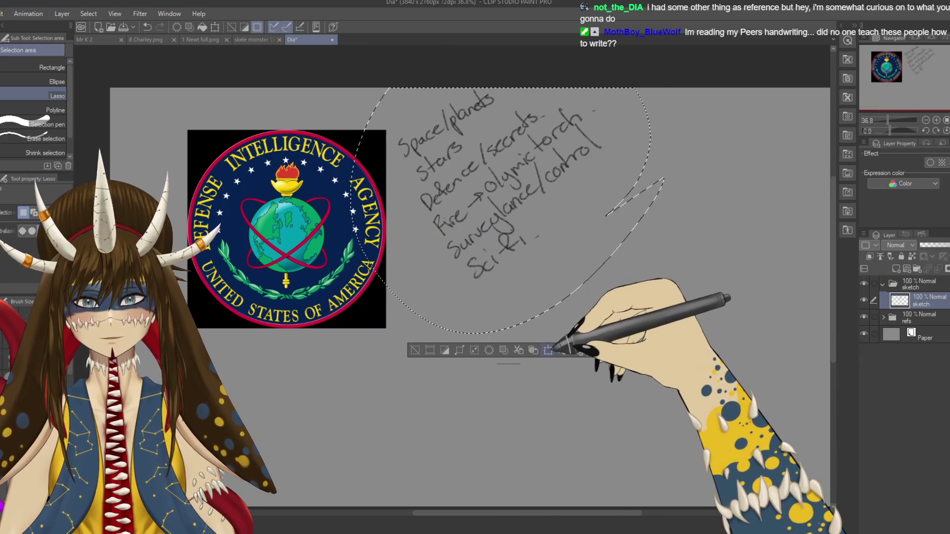
{"action": "key", "text": "ctrl+t"}
{"action": "left_click_drag", "start_coordinate": [881, 276], "coordinate": [519, 416]}
{"action": "mouse_move", "coordinate": [508, 211]}
{"action": "left_mouse_down"}
{"action": "mouse_move", "coordinate": [347, 408]}
{"action": "mouse_move", "coordinate": [241, 433]}
{"action": "mouse_move", "coordinate": [270, 334]}
{"action": "mouse_move", "coordinate": [215, 426]}
{"action": "left_mouse_up"}
{"action": "key", "text": "Return"}
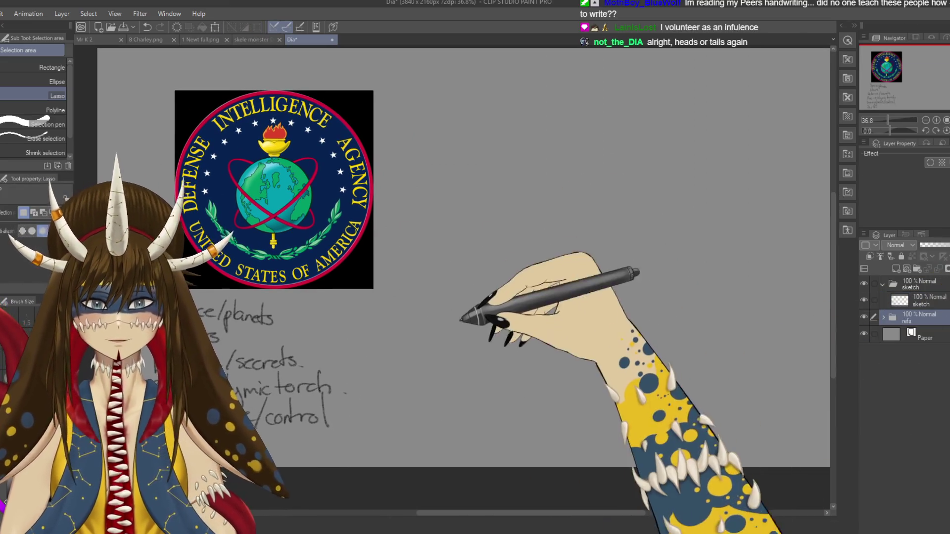
- Move the refs logo up and to the left and commit the transform
{"action": "left_click", "coordinate": [918, 317]}
{"action": "key", "text": "ctrl+t"}
{"action": "left_click_drag", "start_coordinate": [269, 193], "coordinate": [428, 235]}
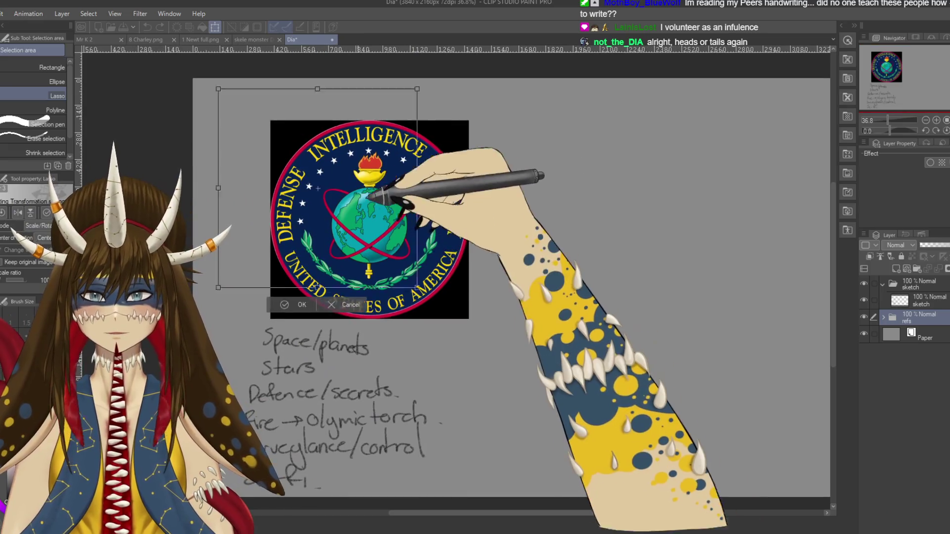
{"action": "left_click_drag", "start_coordinate": [399, 195], "coordinate": [321, 153]}
{"action": "key", "text": "Return"}
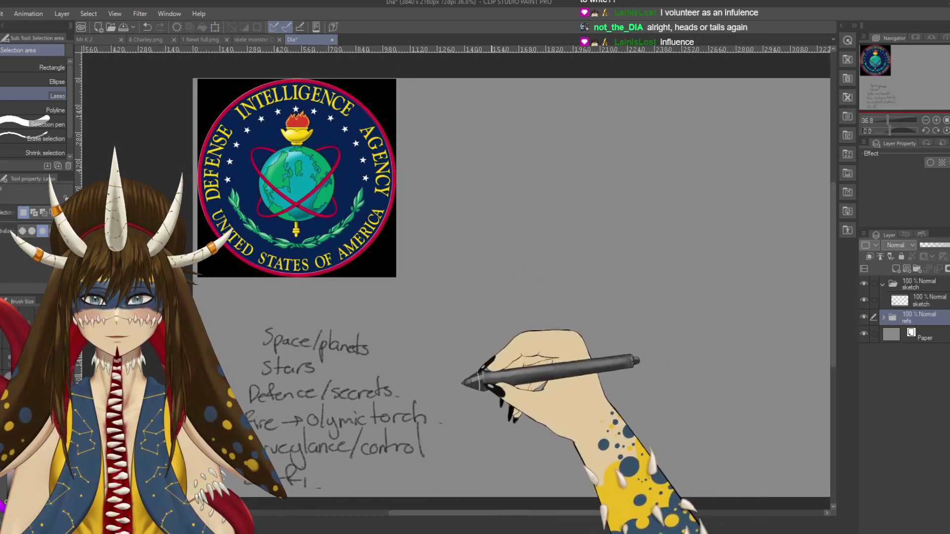
- Settle on the Pencil after briefly trying the G-pen, and pan to free space
{"action": "scroll", "coordinate": [615, 361], "scroll_direction": "right", "scroll_amount": 2}
{"action": "key", "text": "p"}
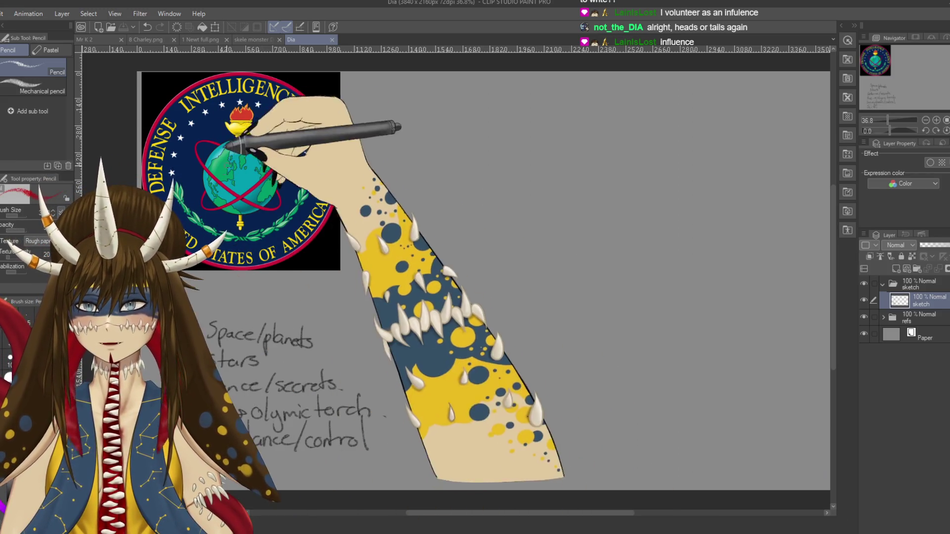
{"action": "key", "text": "p"}
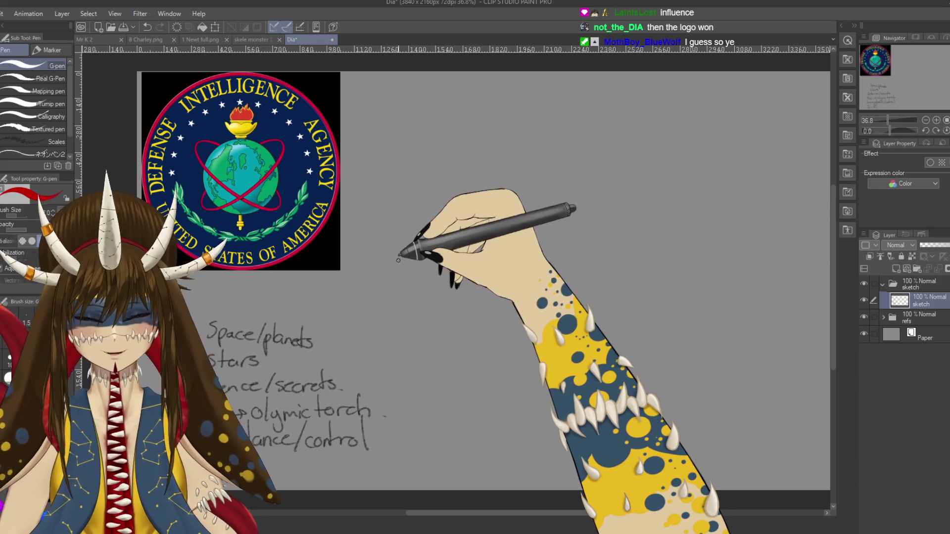
{"action": "key", "text": "p"}
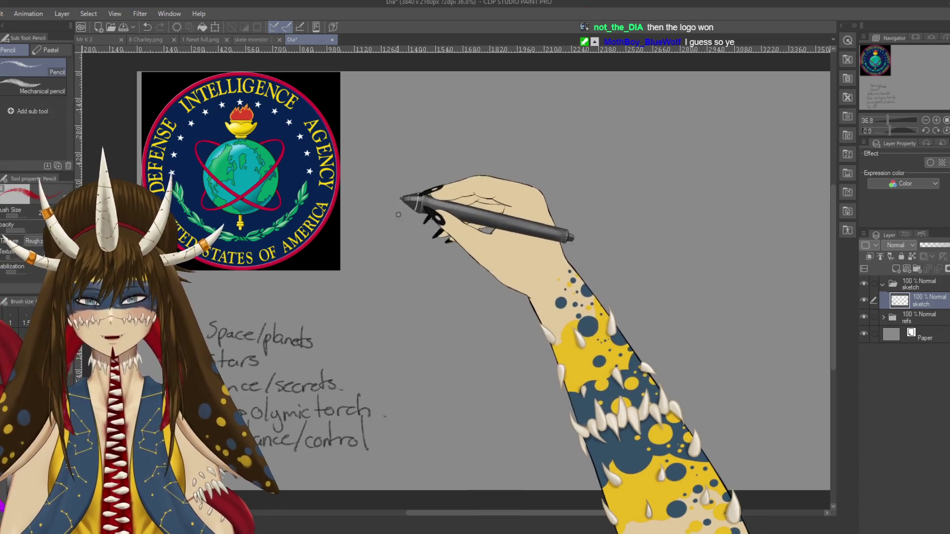
{"action": "left_click_drag", "start_coordinate": [442, 244], "coordinate": [494, 208]}
- Sketch a long serpent line and a double-stroked red globe circle
{"action": "left_click_drag", "start_coordinate": [433, 180], "coordinate": [685, 368]}
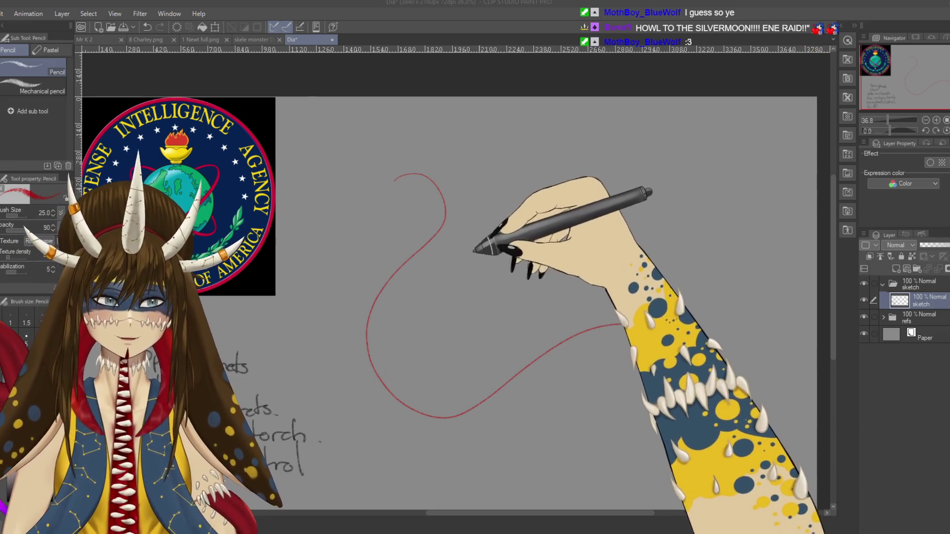
{"action": "left_click_drag", "start_coordinate": [503, 252], "coordinate": [507, 222]}
{"action": "key", "text": "ctrl+z"}
{"action": "scroll", "coordinate": [544, 253], "scroll_direction": "down", "scroll_amount": 2}
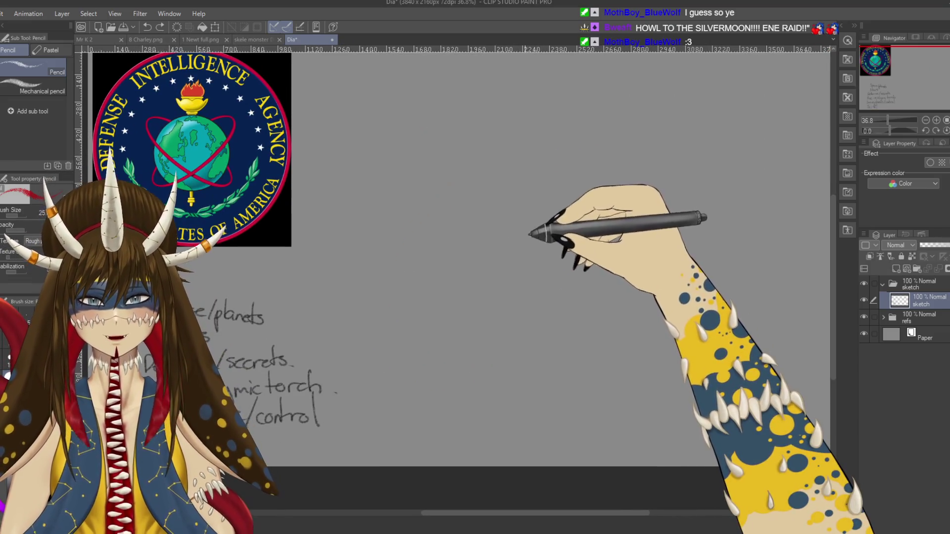
{"action": "left_click_drag", "start_coordinate": [542, 176], "coordinate": [569, 180]}
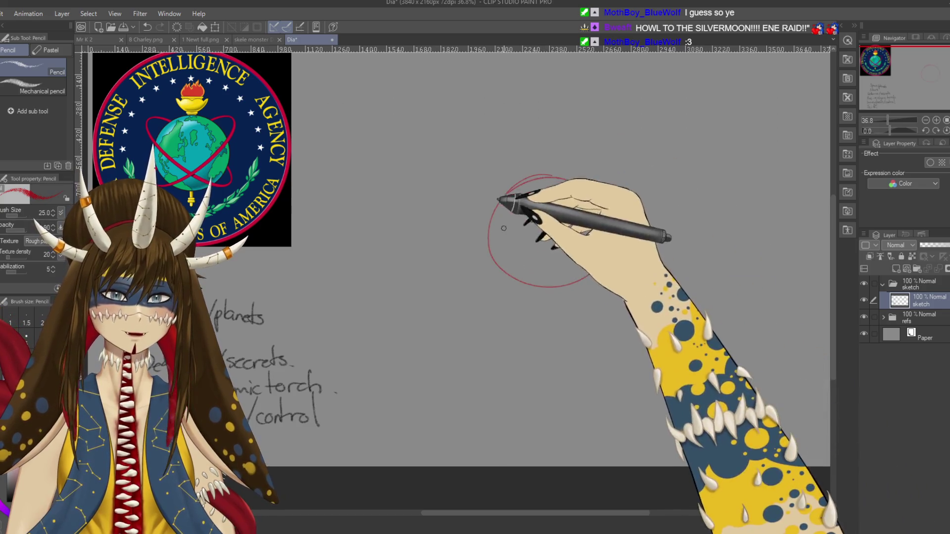
{"action": "left_click_drag", "start_coordinate": [504, 228], "coordinate": [485, 251]}
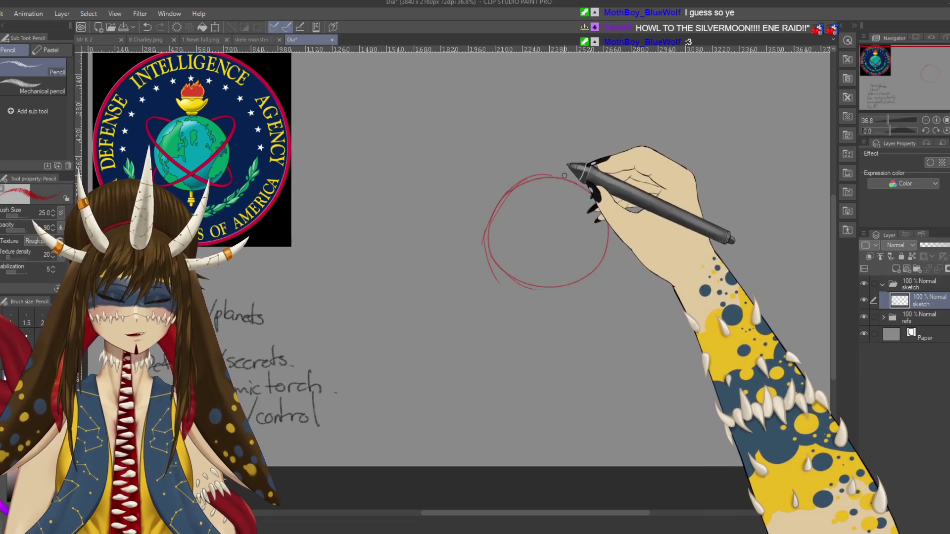
- Try serpent loops, spiky zigzags and a beak-like head around the globe
{"action": "left_click_drag", "start_coordinate": [550, 117], "coordinate": [463, 367]}
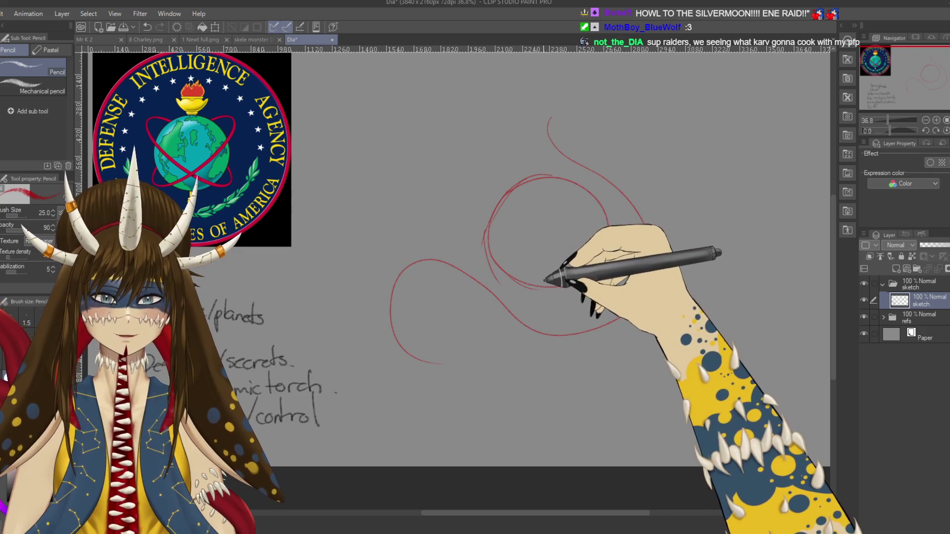
{"action": "key", "text": "ctrl+z"}
{"action": "mouse_move", "coordinate": [603, 108]}
{"action": "left_mouse_down"}
{"action": "mouse_move", "coordinate": [648, 242]}
{"action": "mouse_move", "coordinate": [536, 418]}
{"action": "left_mouse_up"}
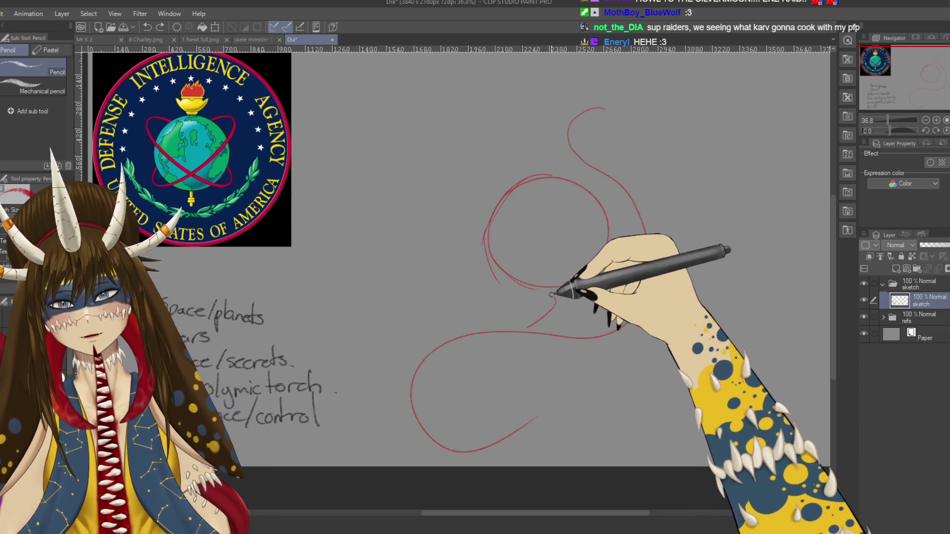
{"action": "mouse_move", "coordinate": [505, 260]}
{"action": "left_mouse_down"}
{"action": "mouse_move", "coordinate": [545, 284]}
{"action": "mouse_move", "coordinate": [532, 345]}
{"action": "left_mouse_up"}
{"action": "left_click_drag", "start_coordinate": [539, 202], "coordinate": [638, 195]}
{"action": "left_click_drag", "start_coordinate": [562, 218], "coordinate": [547, 242]}
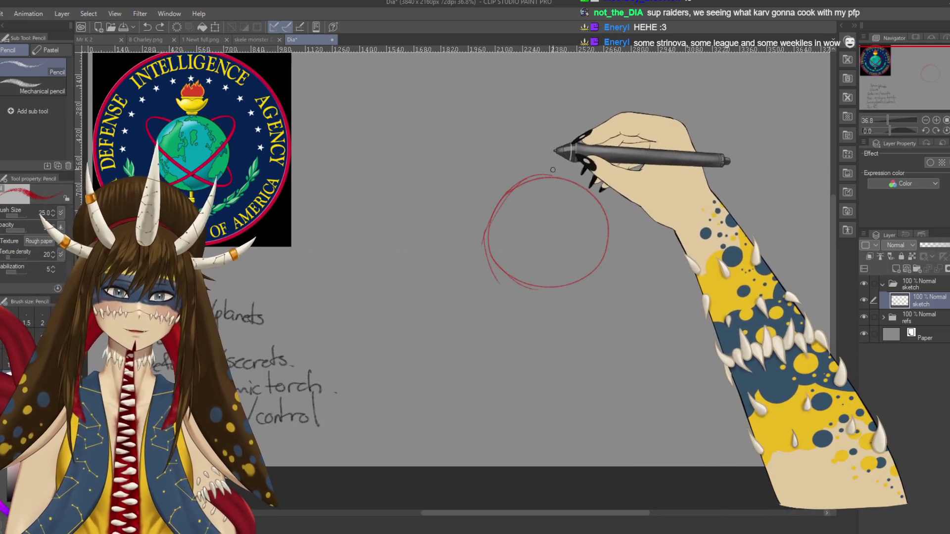
{"action": "key", "text": "ctrl+t"}
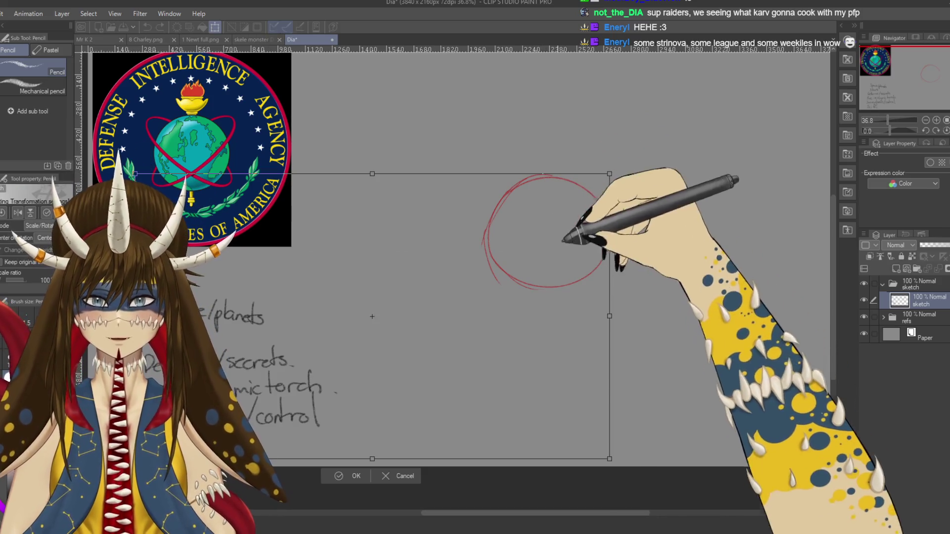
- Lasso the globe circle, nudge it left and down, and scale it to about 174%
{"action": "left_click", "coordinate": [324, 474]}
{"action": "key", "text": "m"}
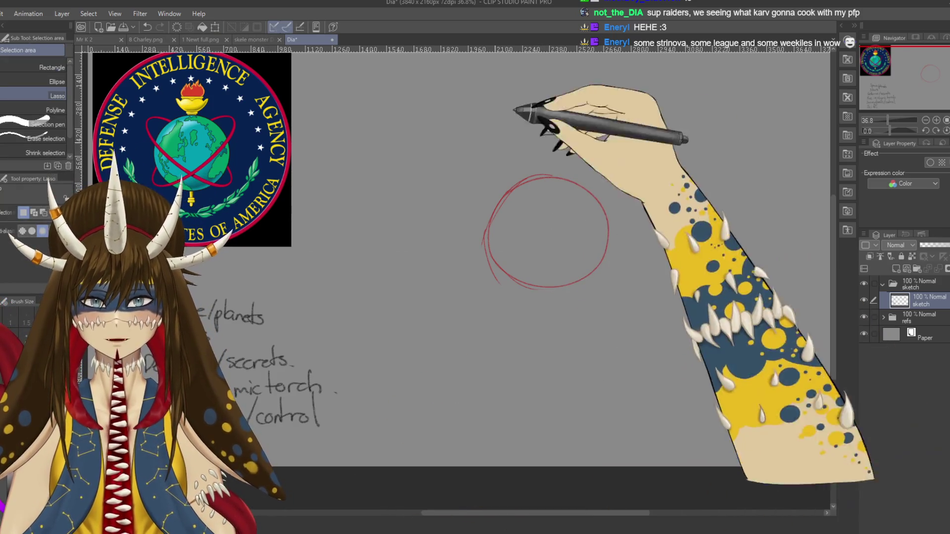
{"action": "left_click_drag", "start_coordinate": [626, 171], "coordinate": [539, 168]}
{"action": "key", "text": "ctrl+t"}
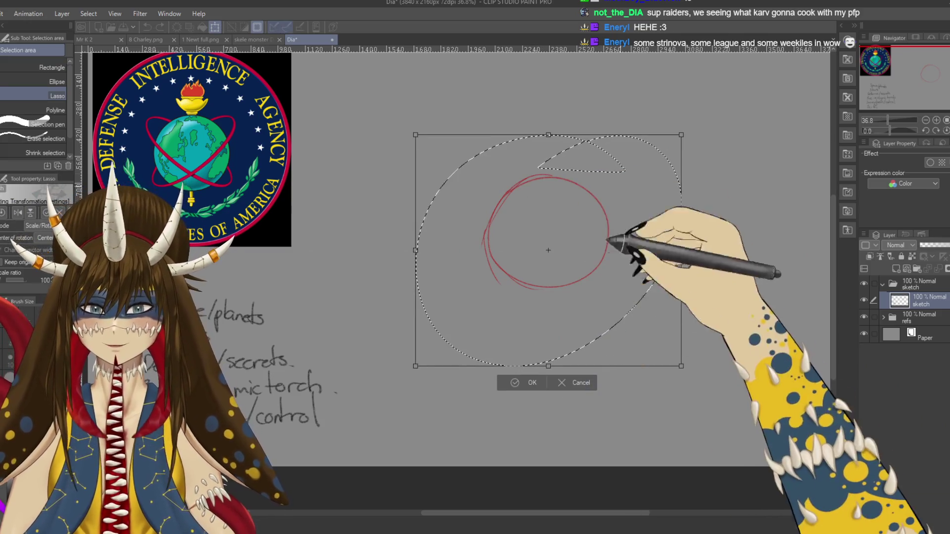
{"action": "left_click_drag", "start_coordinate": [569, 223], "coordinate": [553, 238]}
{"action": "mouse_move", "coordinate": [666, 150]}
{"action": "left_mouse_down"}
{"action": "mouse_move", "coordinate": [744, 136]}
{"action": "mouse_move", "coordinate": [806, 89]}
{"action": "left_mouse_up"}
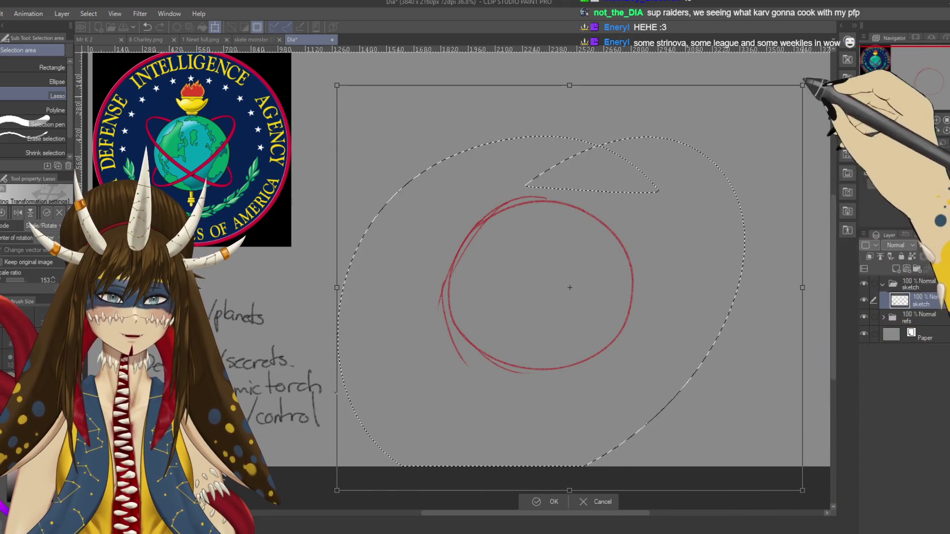
{"action": "left_click_drag", "start_coordinate": [723, 247], "coordinate": [742, 218]}
{"action": "left_click", "coordinate": [556, 480]}
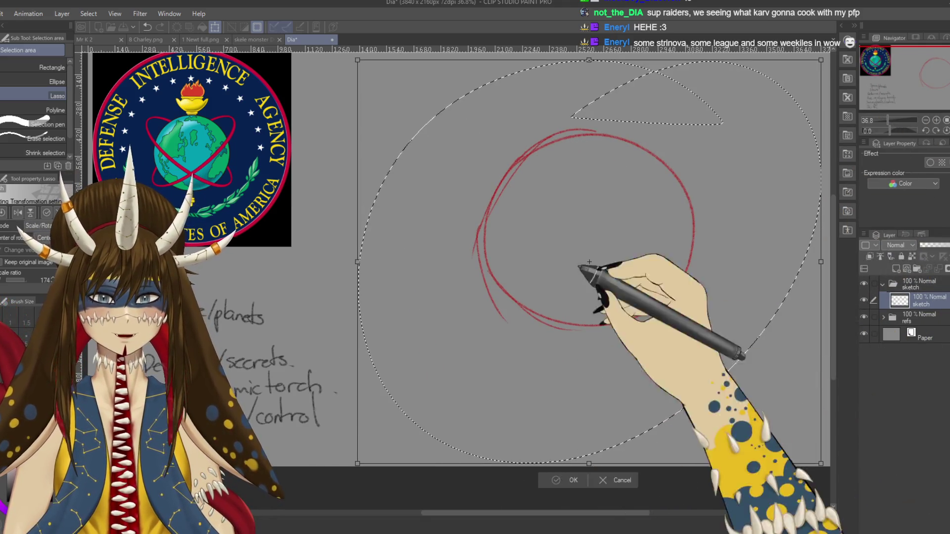
{"action": "left_click", "coordinate": [510, 479]}
{"action": "key", "text": "p"}
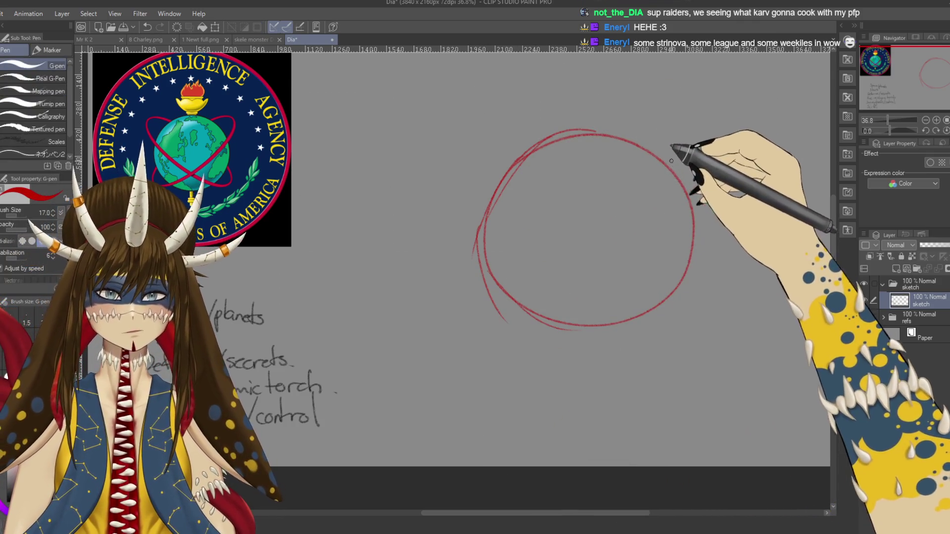
- Draw a diagonal orbit ring through the globe and a loop on its left
{"action": "left_click_drag", "start_coordinate": [632, 134], "coordinate": [681, 122]}
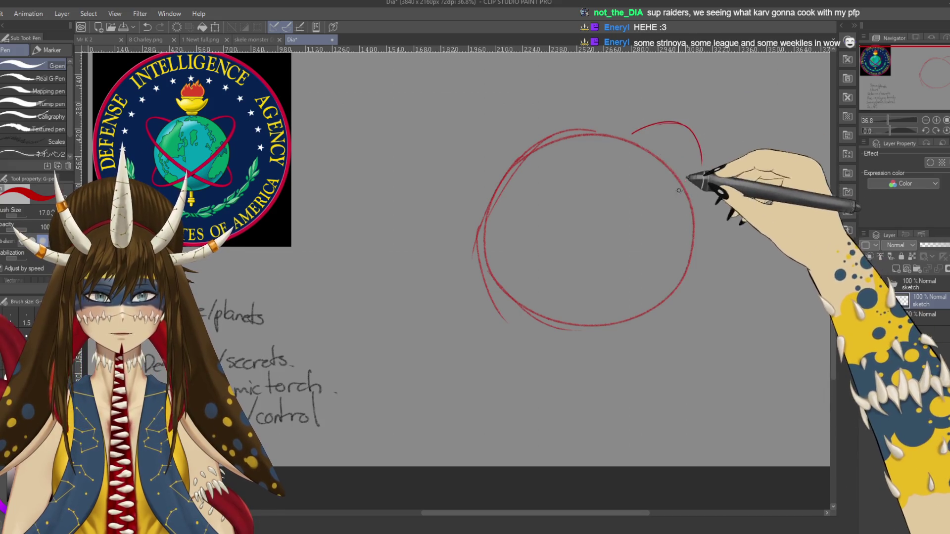
{"action": "key", "text": "p"}
{"action": "left_click_drag", "start_coordinate": [624, 139], "coordinate": [574, 258]}
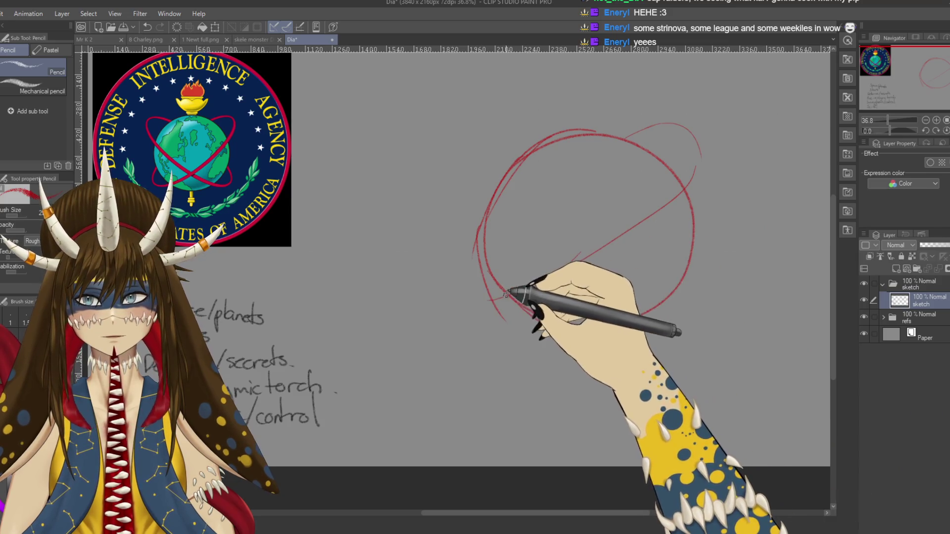
{"action": "left_click_drag", "start_coordinate": [544, 289], "coordinate": [490, 281]}
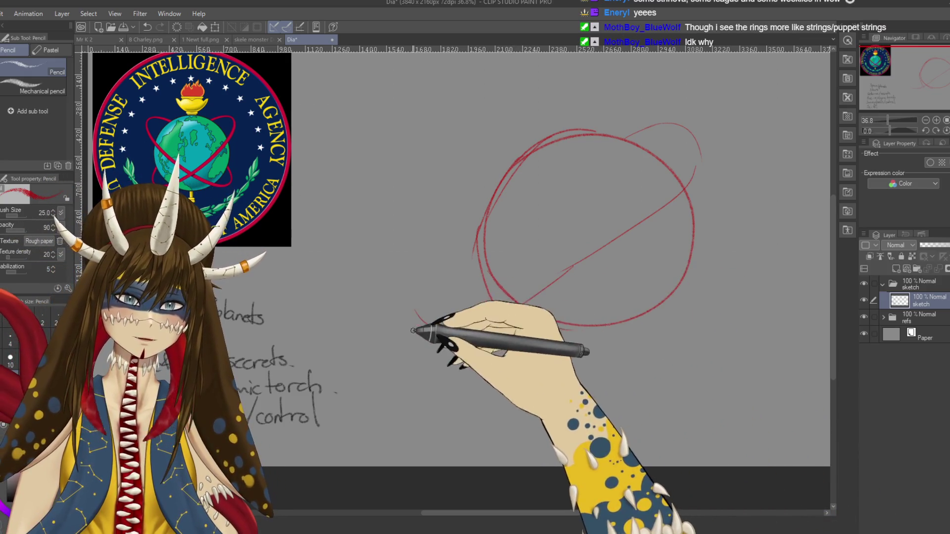
{"action": "left_click_drag", "start_coordinate": [495, 317], "coordinate": [482, 254]}
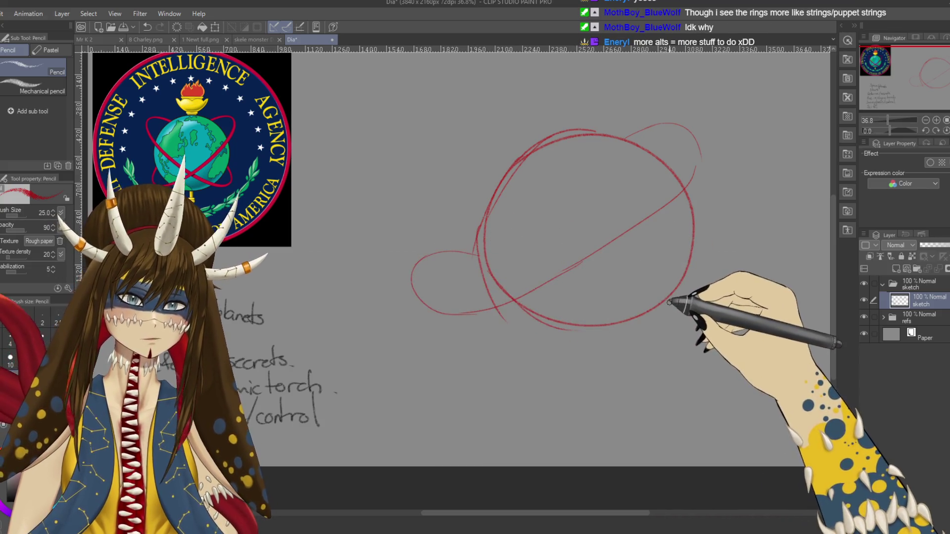
- Add a large arc below the globe and sweeping strokes at the upper left
{"action": "left_click_drag", "start_coordinate": [671, 301], "coordinate": [537, 381]}
{"action": "key", "text": "ctrl+z"}
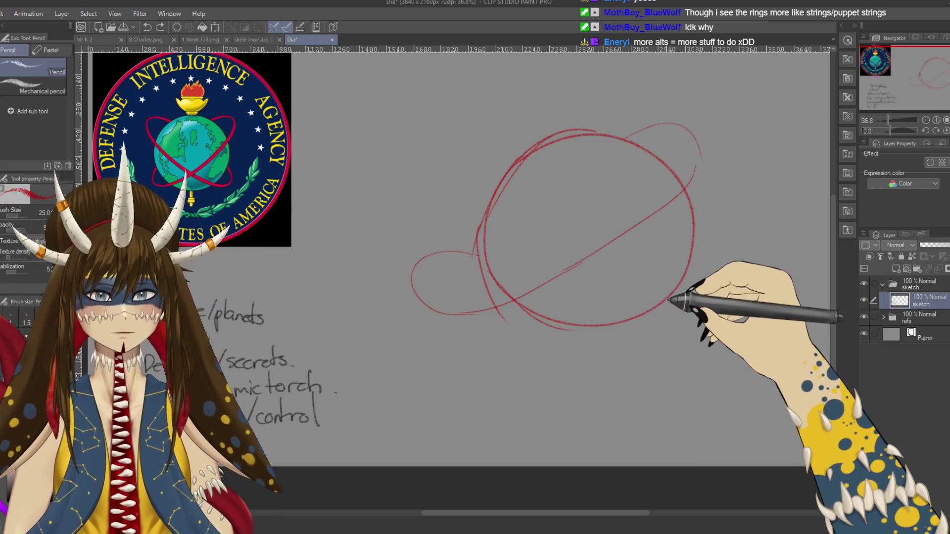
{"action": "left_click_drag", "start_coordinate": [692, 353], "coordinate": [522, 368]}
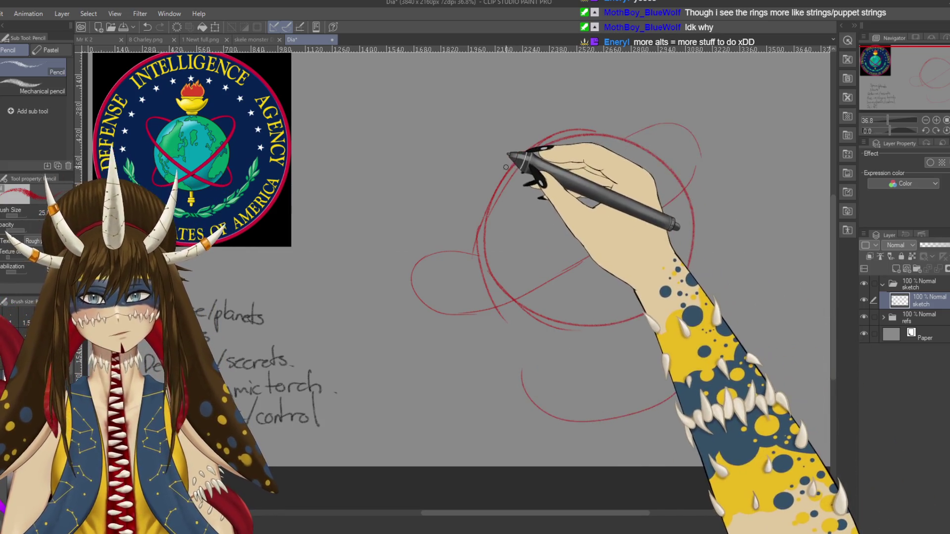
{"action": "mouse_move", "coordinate": [490, 180]}
{"action": "left_mouse_down"}
{"action": "mouse_move", "coordinate": [472, 153]}
{"action": "mouse_move", "coordinate": [606, 83]}
{"action": "left_mouse_up"}
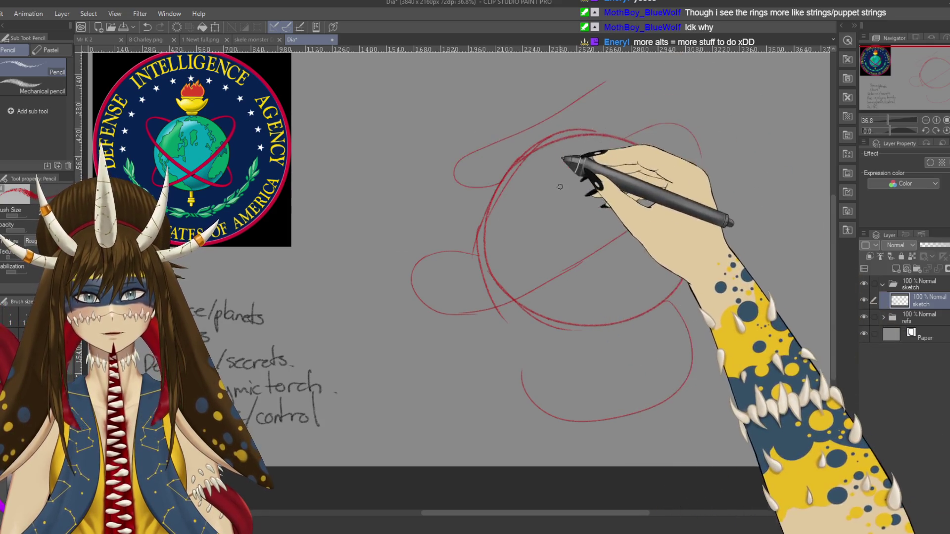
{"action": "left_click_drag", "start_coordinate": [562, 159], "coordinate": [541, 234]}
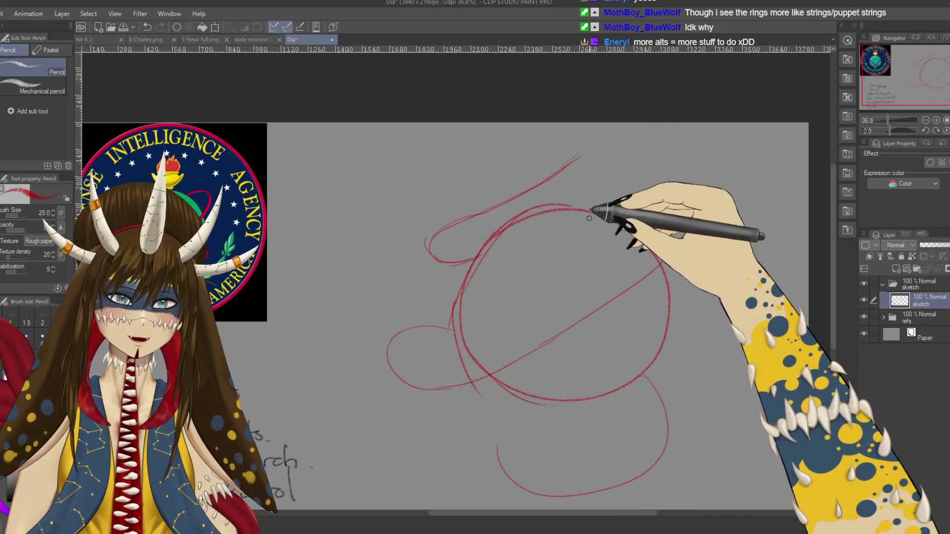
- Pencil coil loops off the globe's right edge and beneath it, then save Dia
{"action": "left_click_drag", "start_coordinate": [600, 213], "coordinate": [667, 235]}
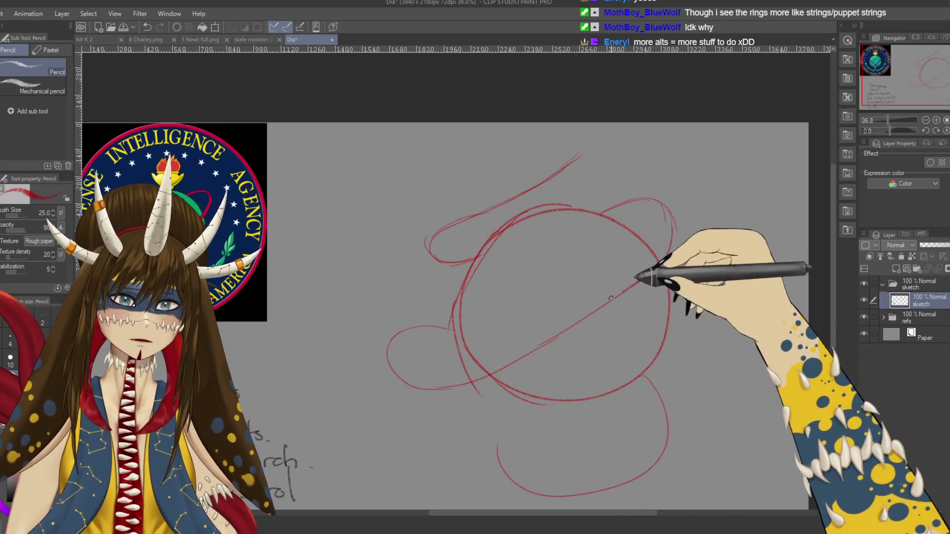
{"action": "left_click_drag", "start_coordinate": [577, 304], "coordinate": [615, 233]}
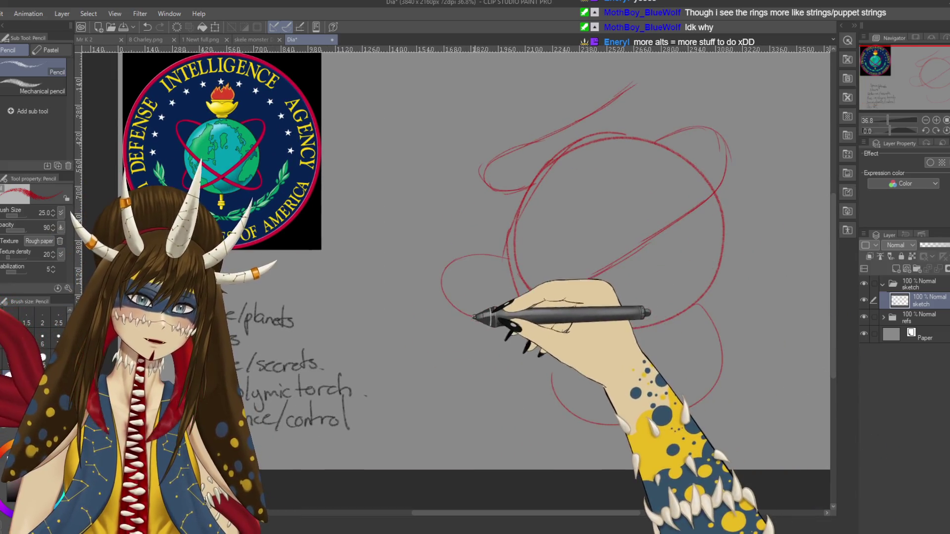
{"action": "mouse_move", "coordinate": [714, 315]}
{"action": "left_mouse_down"}
{"action": "mouse_move", "coordinate": [627, 276]}
{"action": "mouse_move", "coordinate": [660, 286]}
{"action": "left_mouse_up"}
{"action": "mouse_move", "coordinate": [619, 259]}
{"action": "left_mouse_down"}
{"action": "mouse_move", "coordinate": [658, 278]}
{"action": "mouse_move", "coordinate": [648, 329]}
{"action": "left_mouse_up"}
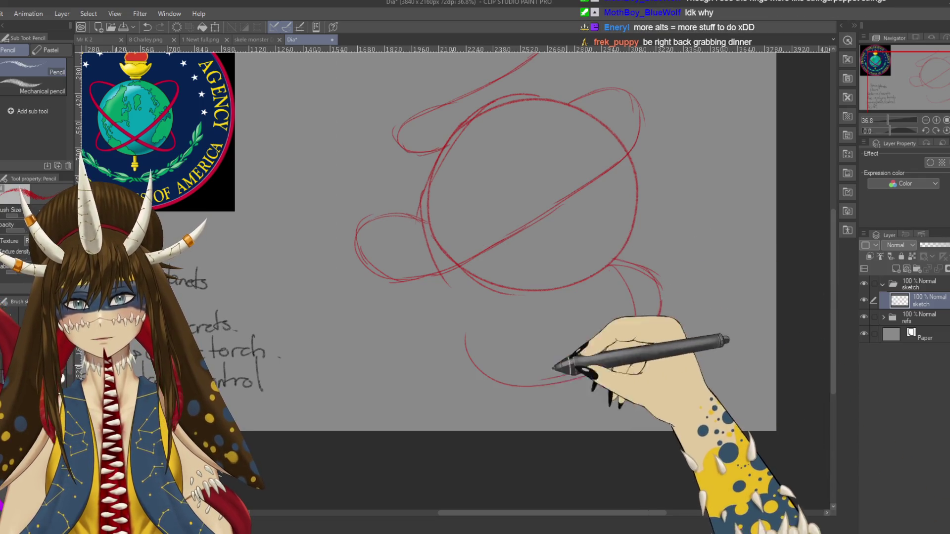
{"action": "mouse_move", "coordinate": [463, 341]}
{"action": "left_mouse_down"}
{"action": "mouse_move", "coordinate": [531, 386]}
{"action": "mouse_move", "coordinate": [615, 339]}
{"action": "left_mouse_up"}
{"action": "left_click_drag", "start_coordinate": [644, 257], "coordinate": [668, 318]}
{"action": "key", "text": "ctrl+s"}
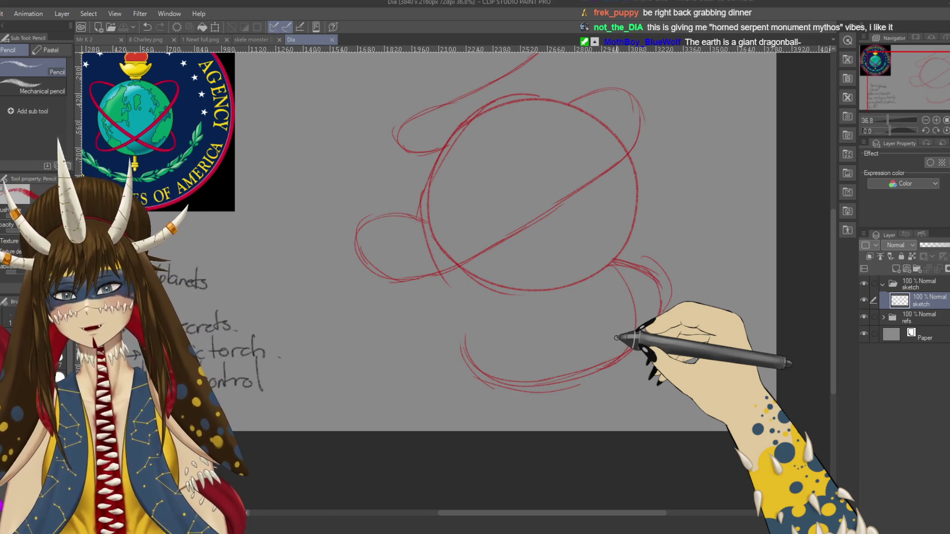
{"action": "scroll", "coordinate": [617, 338], "scroll_direction": "left", "scroll_amount": 5}
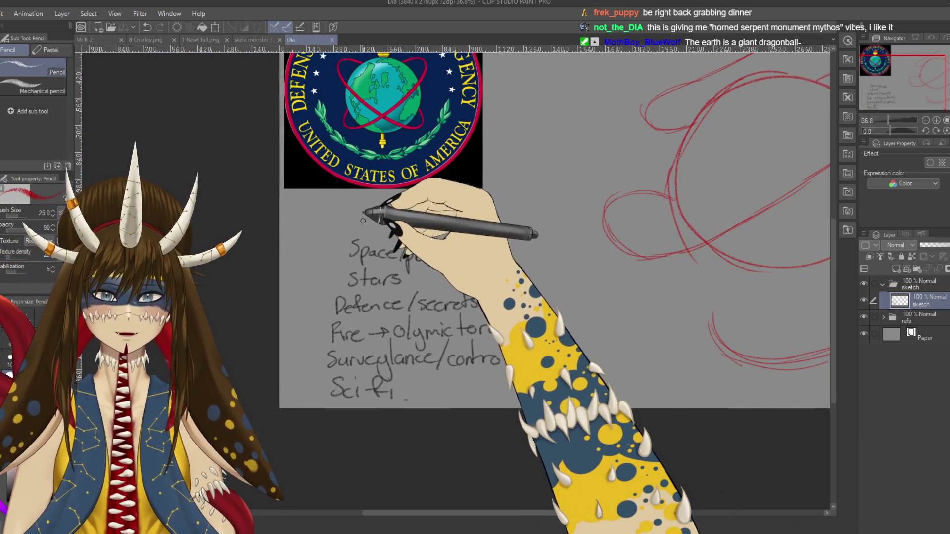
- Write 'Serpent/shenron/dragon' in red atop the list, adjust it, and return to the globe
{"action": "mouse_move", "coordinate": [364, 221]}
{"action": "left_mouse_down"}
{"action": "mouse_move", "coordinate": [355, 233]}
{"action": "mouse_move", "coordinate": [382, 227]}
{"action": "left_mouse_up"}
{"action": "mouse_move", "coordinate": [385, 228]}
{"action": "left_mouse_down"}
{"action": "mouse_move", "coordinate": [507, 232]}
{"action": "mouse_move", "coordinate": [505, 248]}
{"action": "mouse_move", "coordinate": [523, 232]}
{"action": "mouse_move", "coordinate": [539, 243]}
{"action": "mouse_move", "coordinate": [512, 259]}
{"action": "mouse_move", "coordinate": [463, 235]}
{"action": "left_mouse_up"}
{"action": "key", "text": "m"}
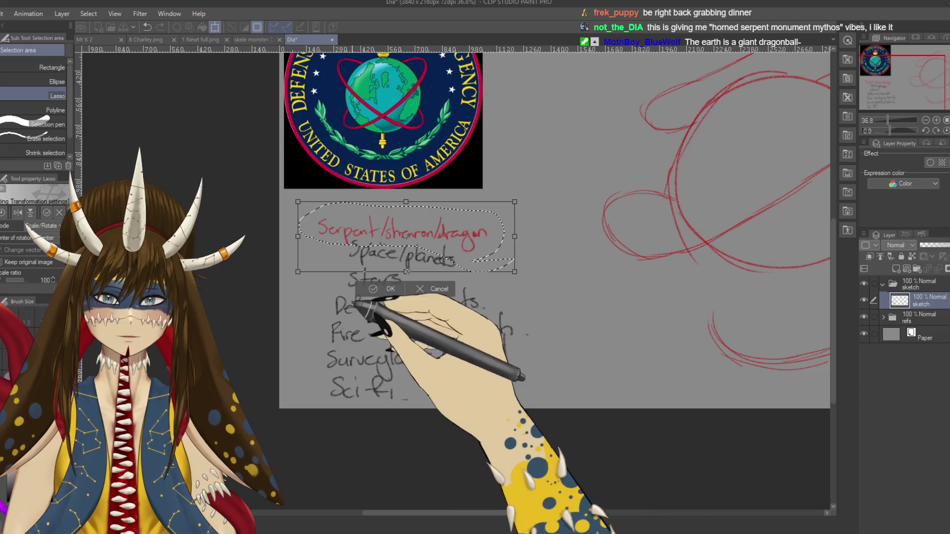
{"action": "key", "text": "ctrl+d"}
{"action": "left_click_drag", "start_coordinate": [638, 212], "coordinate": [420, 229]}
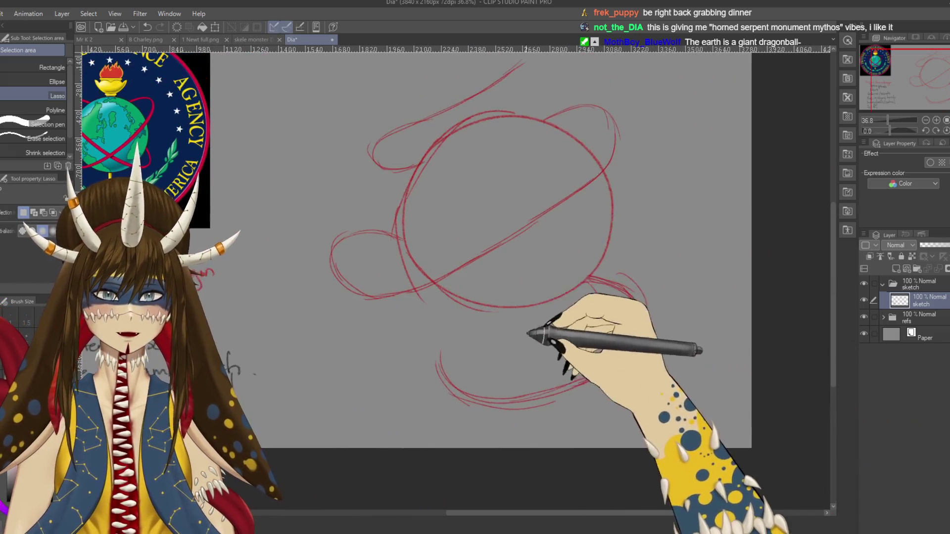
- Sketch jagged head and horn strokes atop the globe plus a clawed hand gripping it
{"action": "key", "text": "p"}
{"action": "key", "text": "ctrl+s"}
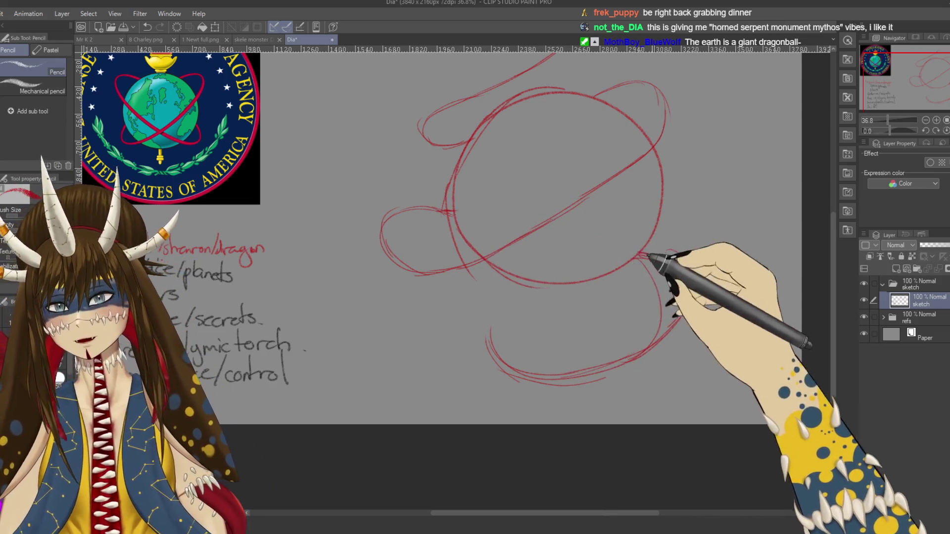
{"action": "left_click_drag", "start_coordinate": [688, 275], "coordinate": [636, 352]}
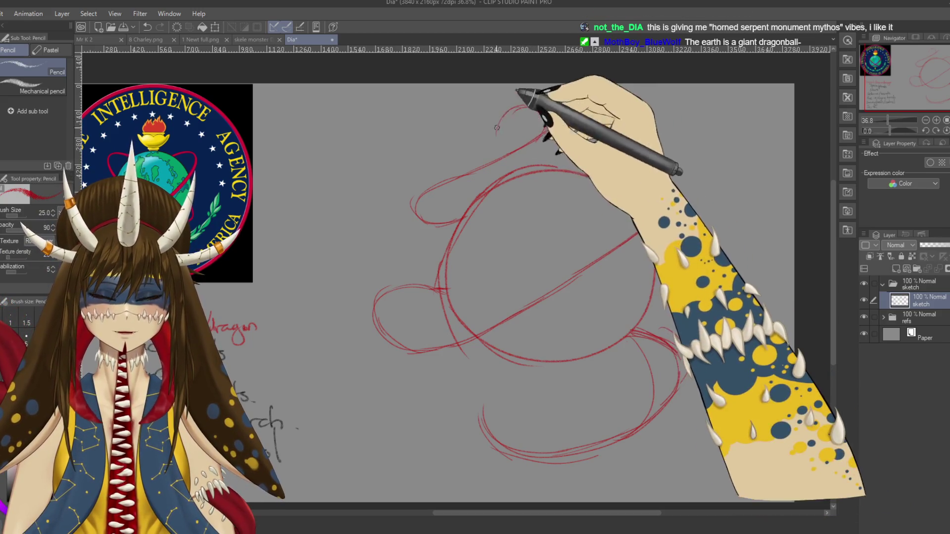
{"action": "left_click_drag", "start_coordinate": [539, 119], "coordinate": [496, 135]}
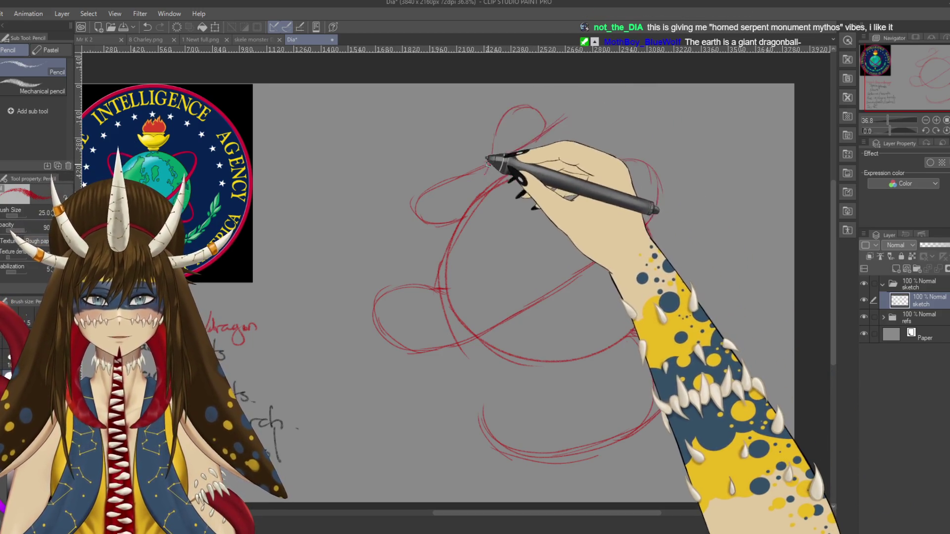
{"action": "left_click_drag", "start_coordinate": [493, 136], "coordinate": [527, 151]}
{"action": "key", "text": "ctrl+z"}
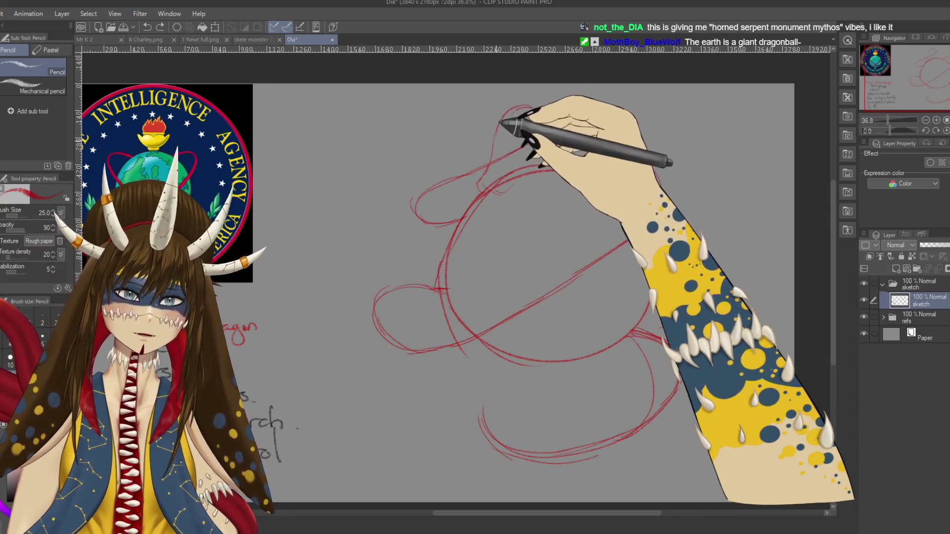
{"action": "left_click_drag", "start_coordinate": [492, 151], "coordinate": [527, 164]}
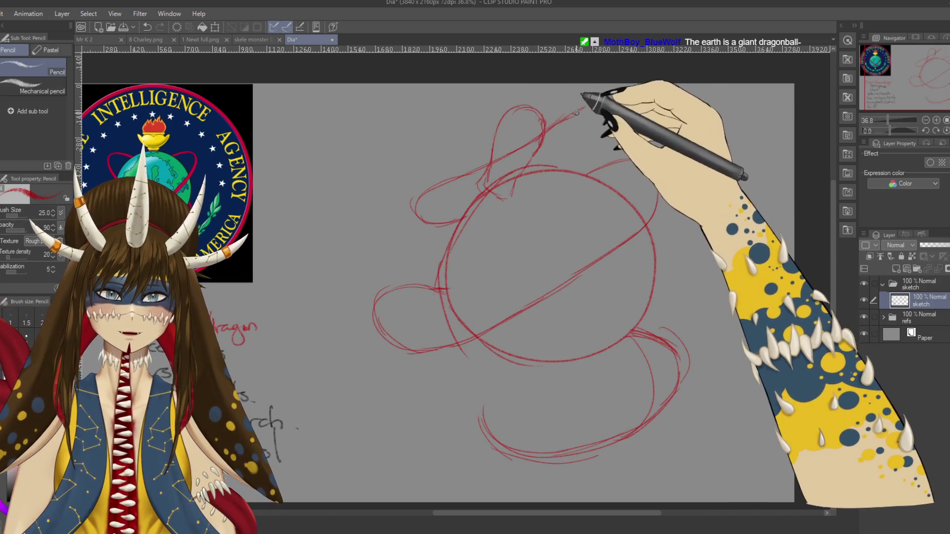
{"action": "left_click_drag", "start_coordinate": [599, 148], "coordinate": [592, 163]}
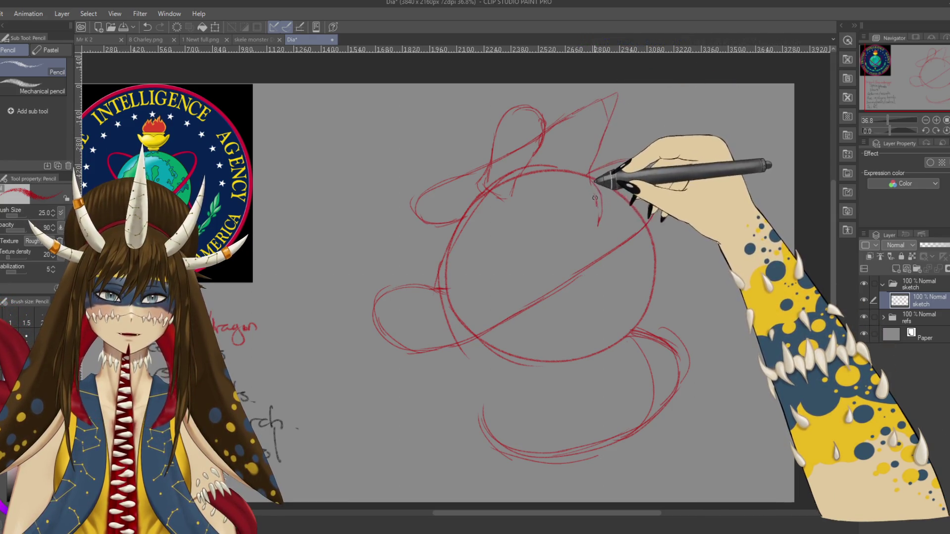
{"action": "left_click_drag", "start_coordinate": [589, 195], "coordinate": [584, 187]}
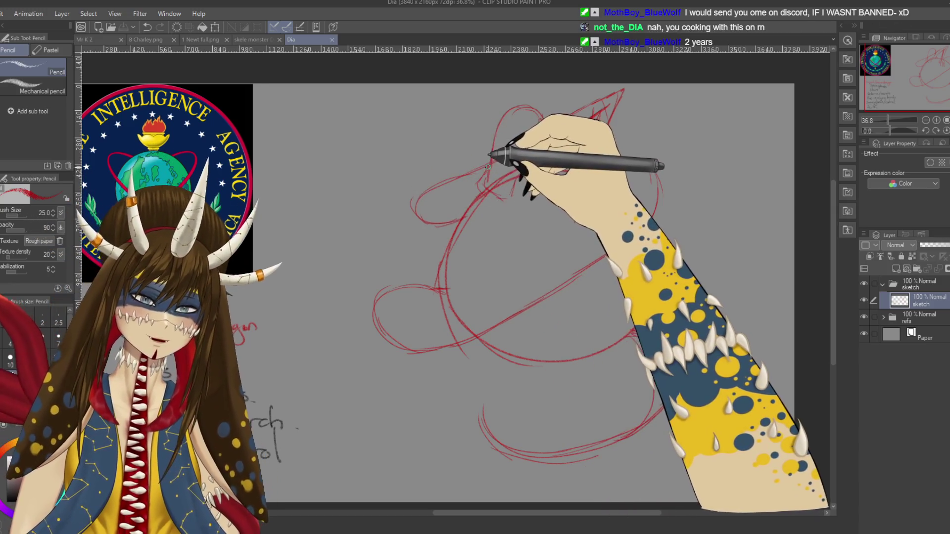
{"action": "mouse_move", "coordinate": [488, 167]}
{"action": "left_mouse_down"}
{"action": "mouse_move", "coordinate": [476, 170]}
{"action": "mouse_move", "coordinate": [544, 148]}
{"action": "mouse_move", "coordinate": [593, 212]}
{"action": "mouse_move", "coordinate": [463, 248]}
{"action": "left_mouse_up"}
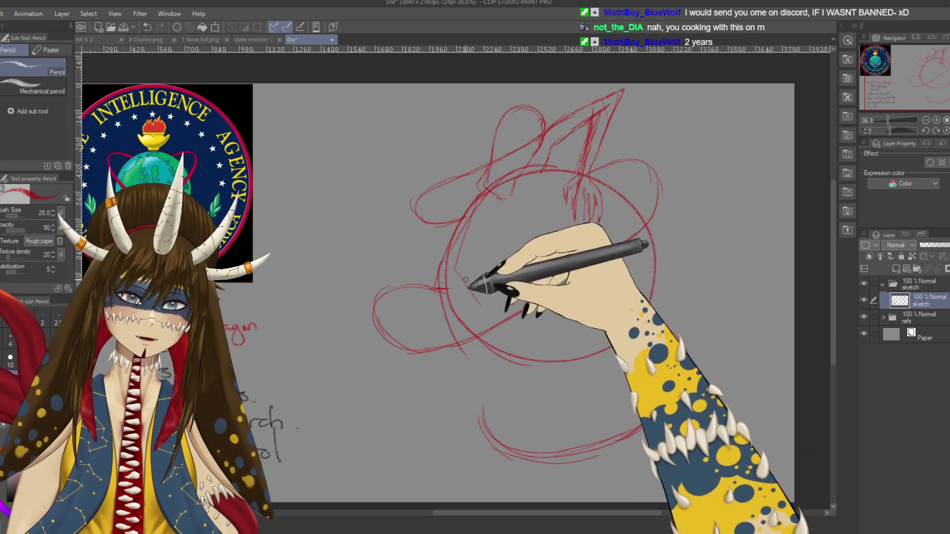
- Sketch faint clawed limb strokes and long body lines draping the serpent across the globe's top
{"action": "left_click_drag", "start_coordinate": [484, 191], "coordinate": [488, 191]}
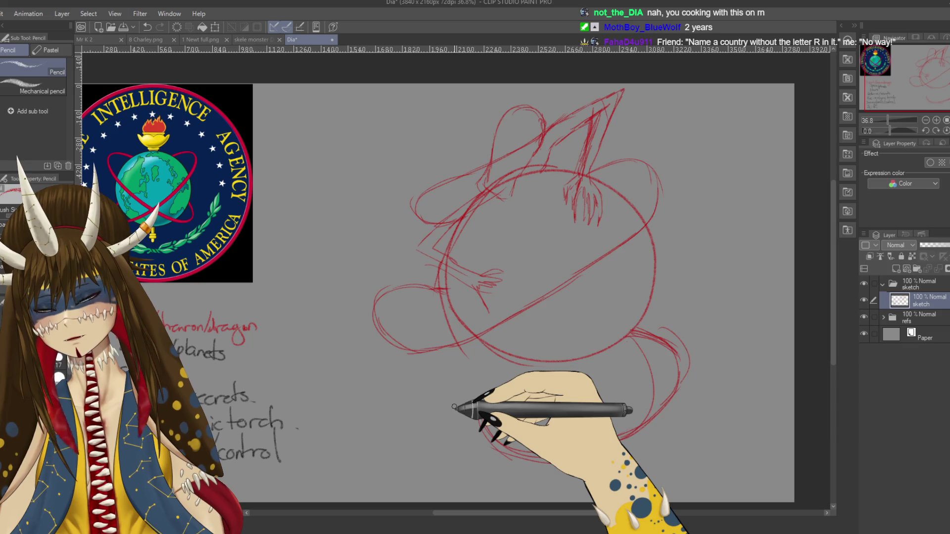
{"action": "left_click_drag", "start_coordinate": [509, 313], "coordinate": [524, 265]}
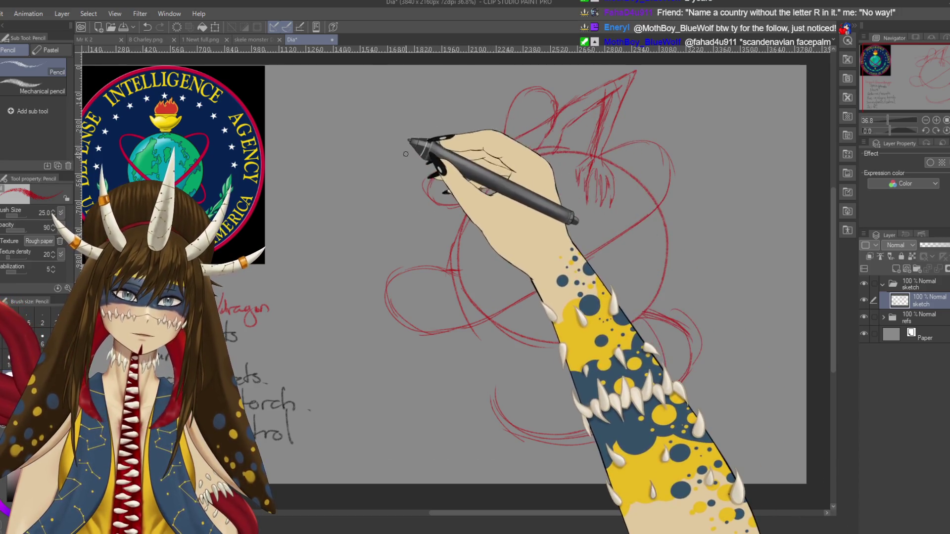
{"action": "left_click_drag", "start_coordinate": [415, 152], "coordinate": [494, 132]}
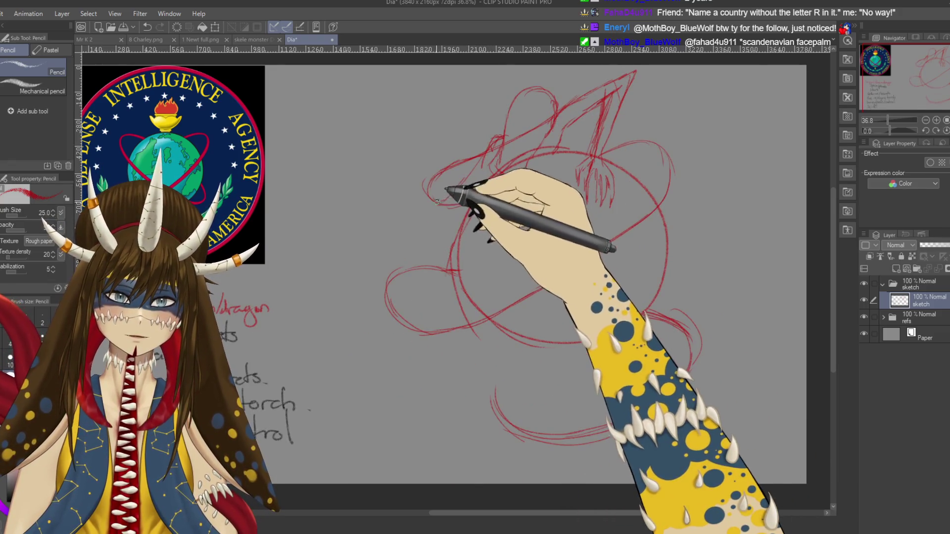
{"action": "mouse_move", "coordinate": [348, 272]}
{"action": "left_mouse_down"}
{"action": "mouse_move", "coordinate": [455, 187]}
{"action": "mouse_move", "coordinate": [424, 212]}
{"action": "mouse_move", "coordinate": [388, 282]}
{"action": "mouse_move", "coordinate": [380, 320]}
{"action": "mouse_move", "coordinate": [403, 341]}
{"action": "left_mouse_up"}
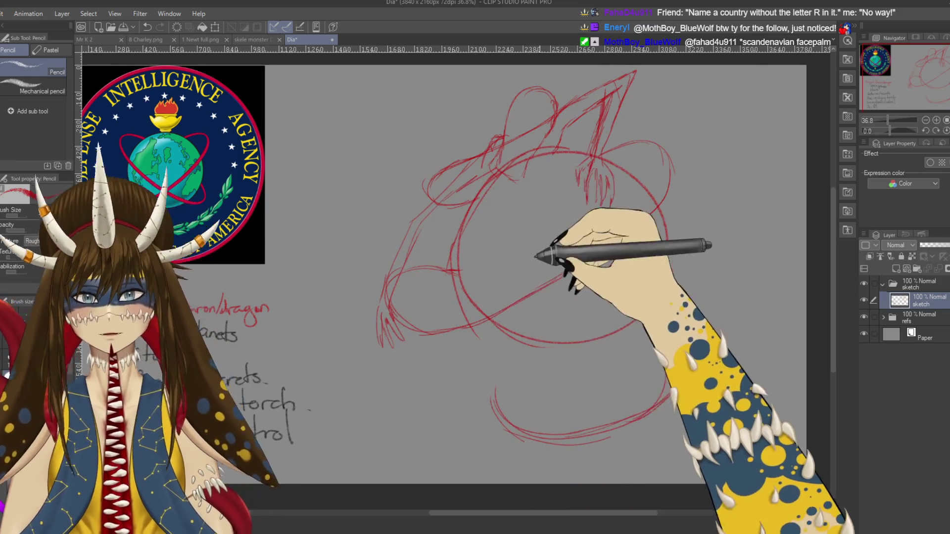
{"action": "left_click_drag", "start_coordinate": [541, 254], "coordinate": [513, 276]}
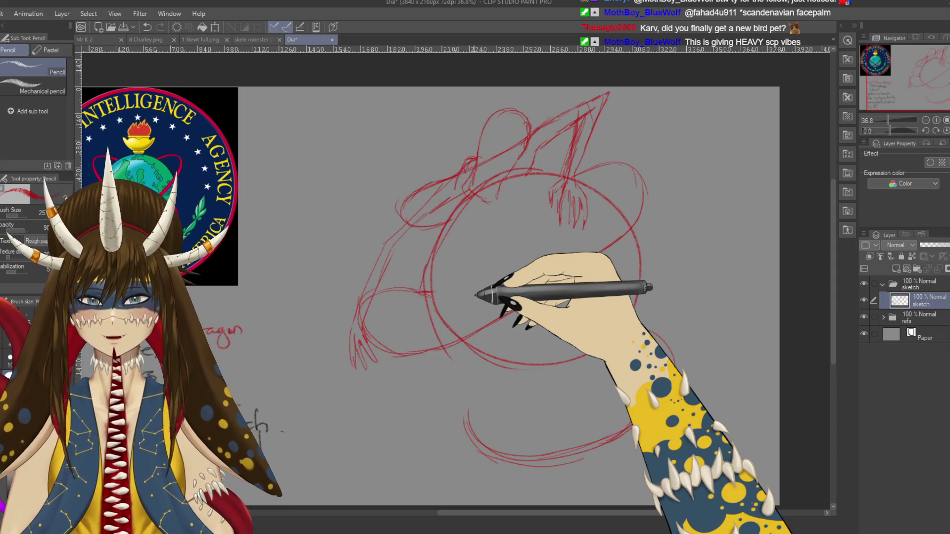
{"action": "left_click_drag", "start_coordinate": [475, 295], "coordinate": [458, 243]}
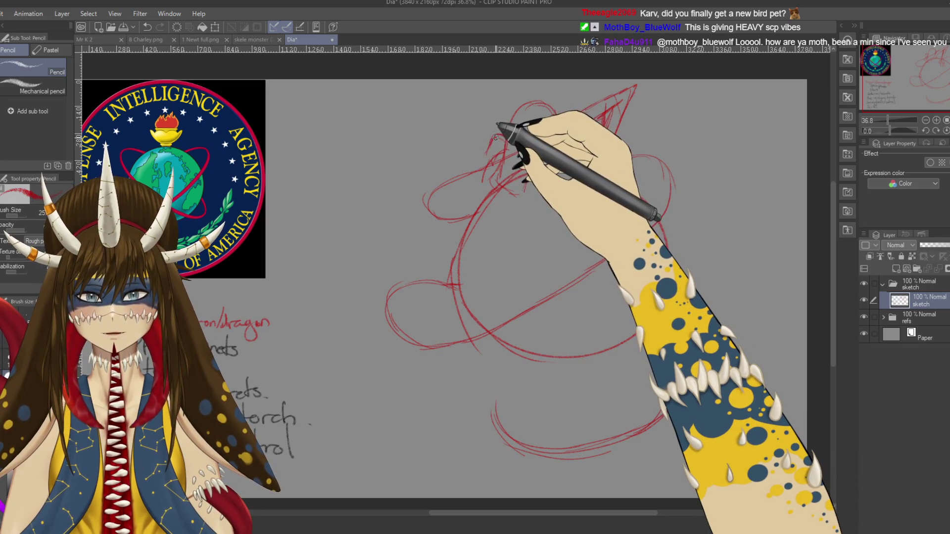
- Refine the serpent's head with short strokes and sketch a large oval around its body
{"action": "left_click_drag", "start_coordinate": [496, 136], "coordinate": [490, 239]}
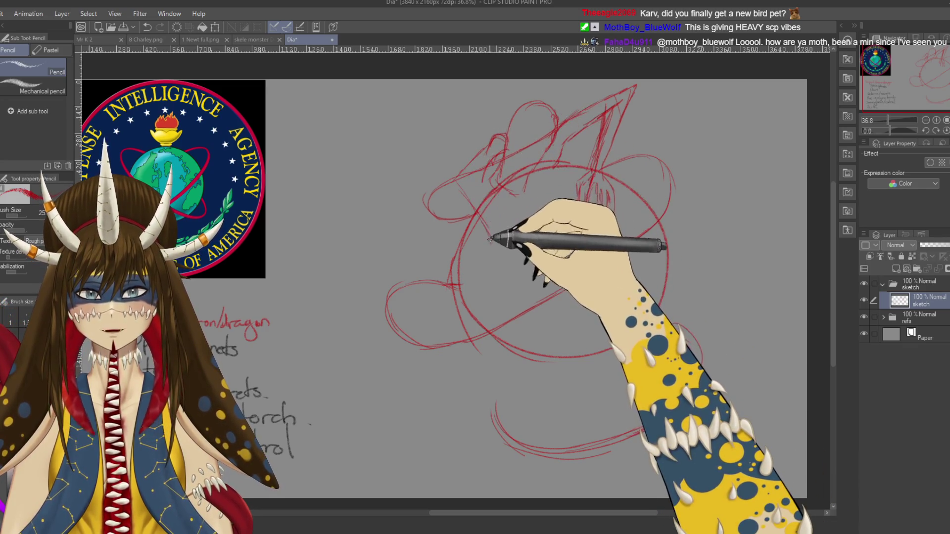
{"action": "left_click_drag", "start_coordinate": [492, 263], "coordinate": [500, 254]}
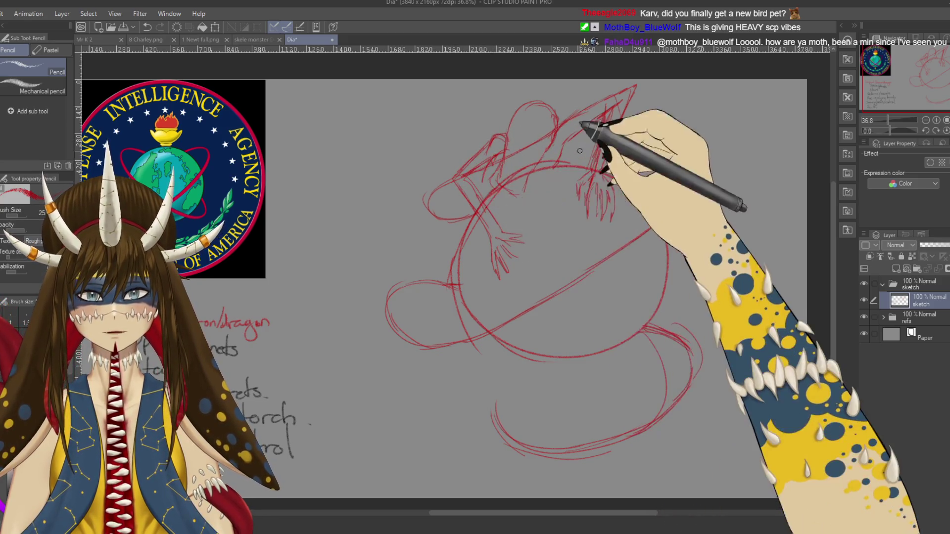
{"action": "left_click_drag", "start_coordinate": [569, 117], "coordinate": [634, 89]}
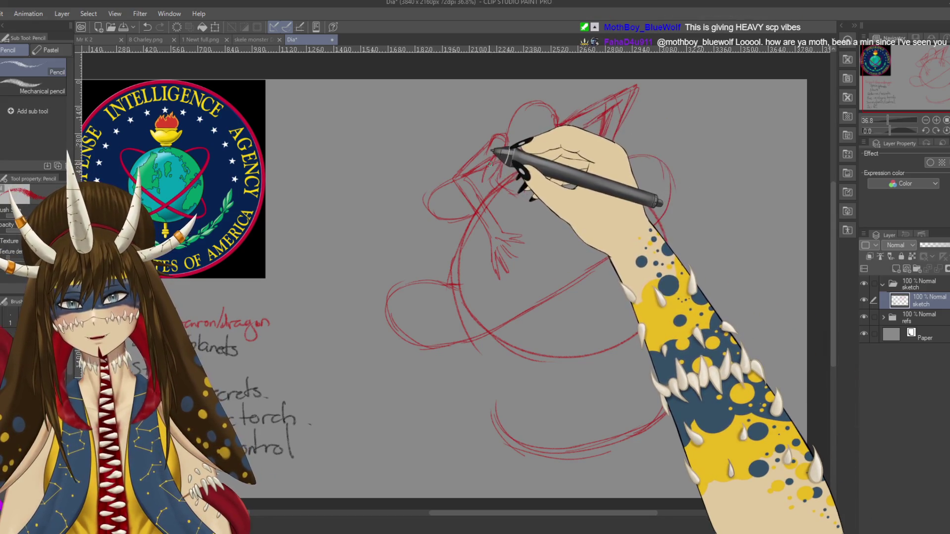
{"action": "mouse_move", "coordinate": [481, 186]}
{"action": "left_mouse_down"}
{"action": "mouse_move", "coordinate": [455, 166]}
{"action": "mouse_move", "coordinate": [446, 208]}
{"action": "mouse_move", "coordinate": [628, 234]}
{"action": "left_mouse_up"}
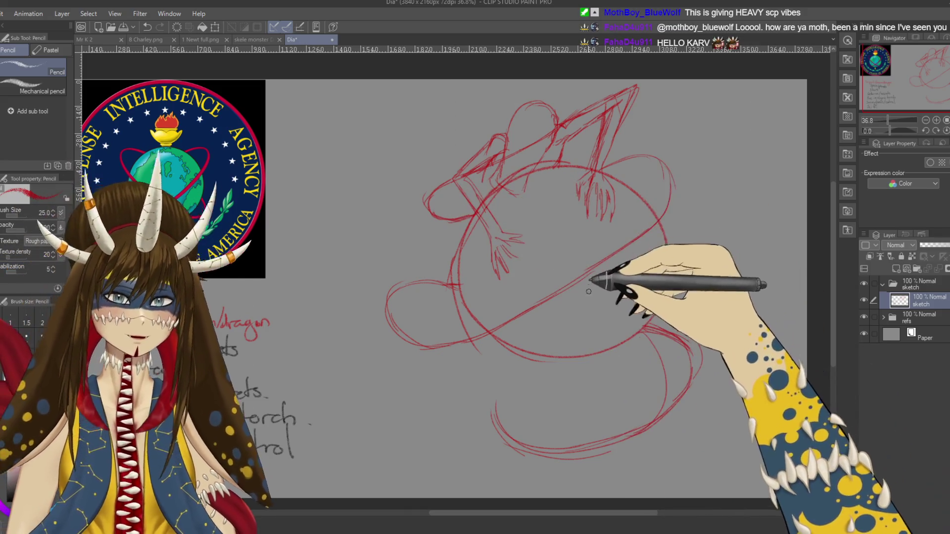
{"action": "mouse_move", "coordinate": [530, 95]}
{"action": "left_mouse_down"}
{"action": "mouse_move", "coordinate": [500, 225]}
{"action": "mouse_move", "coordinate": [544, 196]}
{"action": "mouse_move", "coordinate": [522, 202]}
{"action": "left_mouse_up"}
- Save the sketch with Ctrl+S and recenter the view on the serpent's head
{"action": "key", "text": "ctrl+s"}
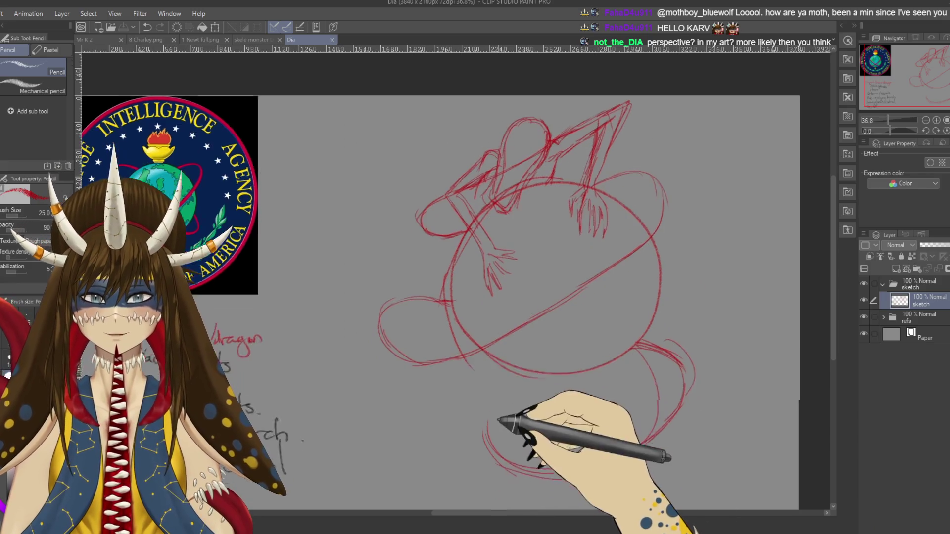
{"action": "left_click_drag", "start_coordinate": [510, 418], "coordinate": [510, 389]}
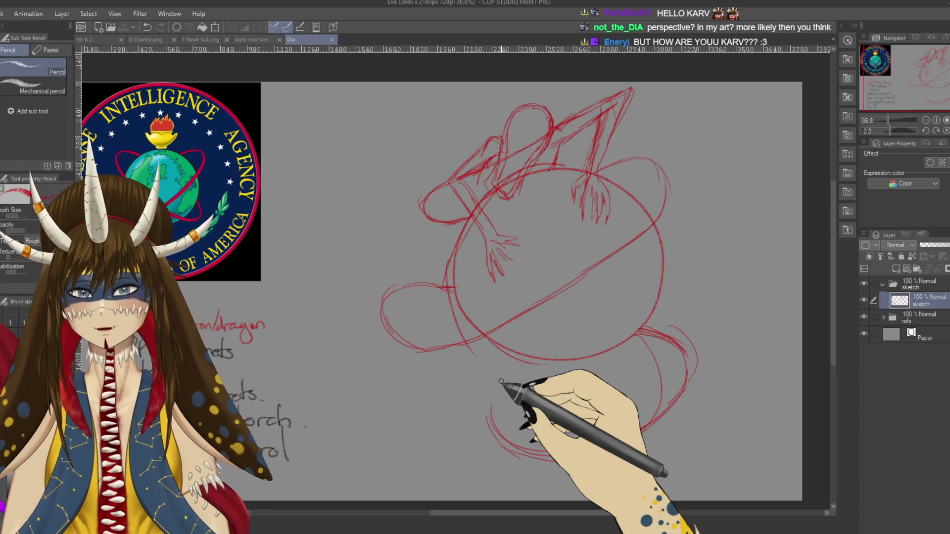
{"action": "mouse_move", "coordinate": [546, 172]}
{"action": "left_mouse_down"}
{"action": "mouse_move", "coordinate": [540, 188]}
{"action": "mouse_move", "coordinate": [538, 148]}
{"action": "mouse_move", "coordinate": [518, 205]}
{"action": "left_mouse_up"}
{"action": "key", "text": "m"}
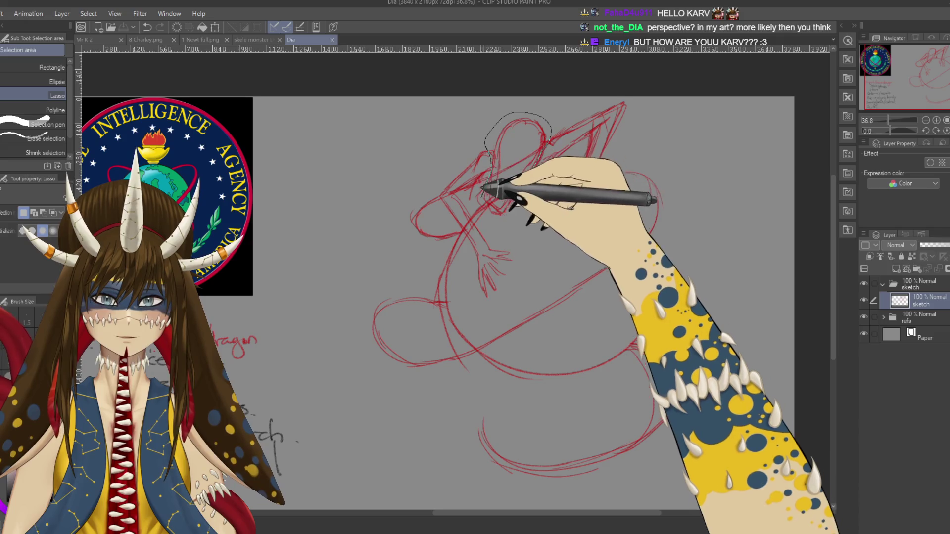
- Flip the lassoed head horizontally, rotate it about 20° counter-clockwise, nudge it up-right, and commit
{"action": "left_click", "coordinate": [556, 242]}
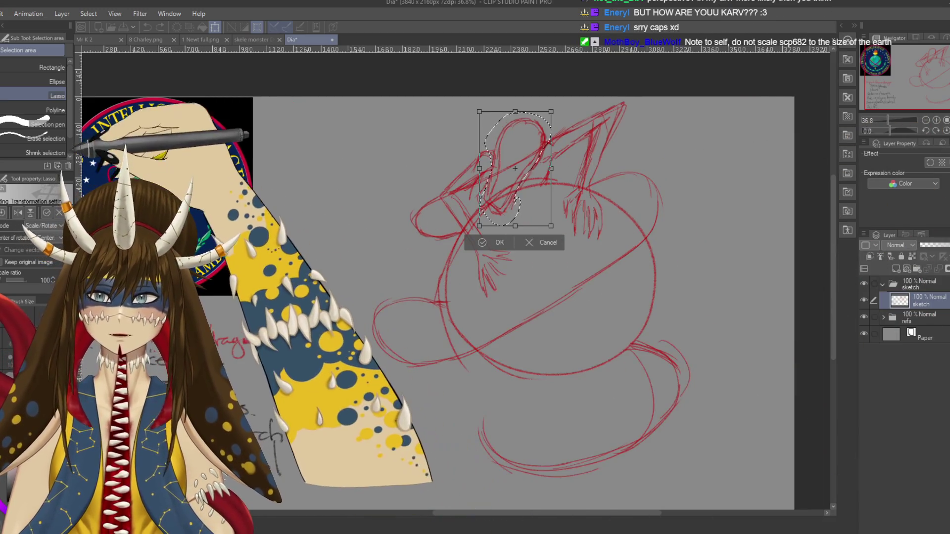
{"action": "left_click", "coordinate": [17, 213]}
{"action": "mouse_move", "coordinate": [554, 213]}
{"action": "left_mouse_down"}
{"action": "mouse_move", "coordinate": [579, 179]}
{"action": "mouse_move", "coordinate": [590, 203]}
{"action": "left_mouse_up"}
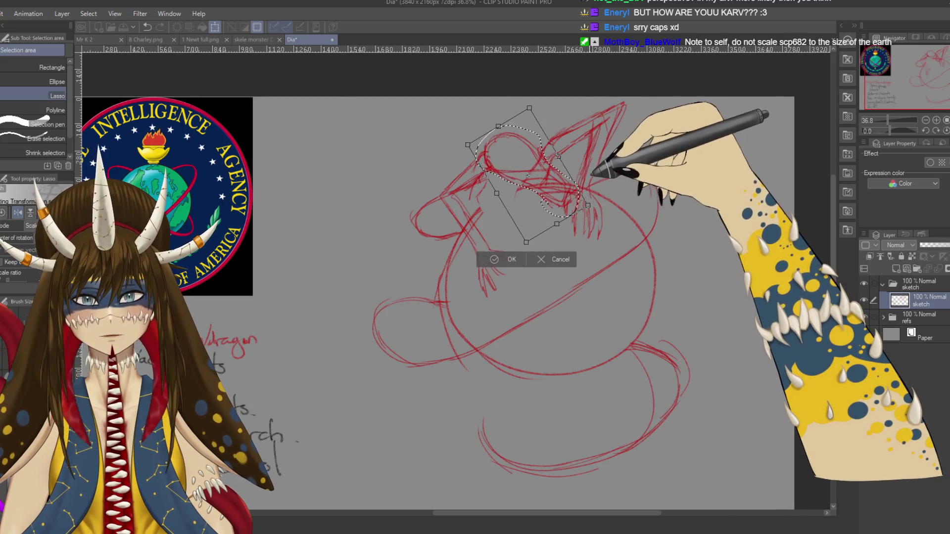
{"action": "left_click_drag", "start_coordinate": [530, 174], "coordinate": [534, 171]}
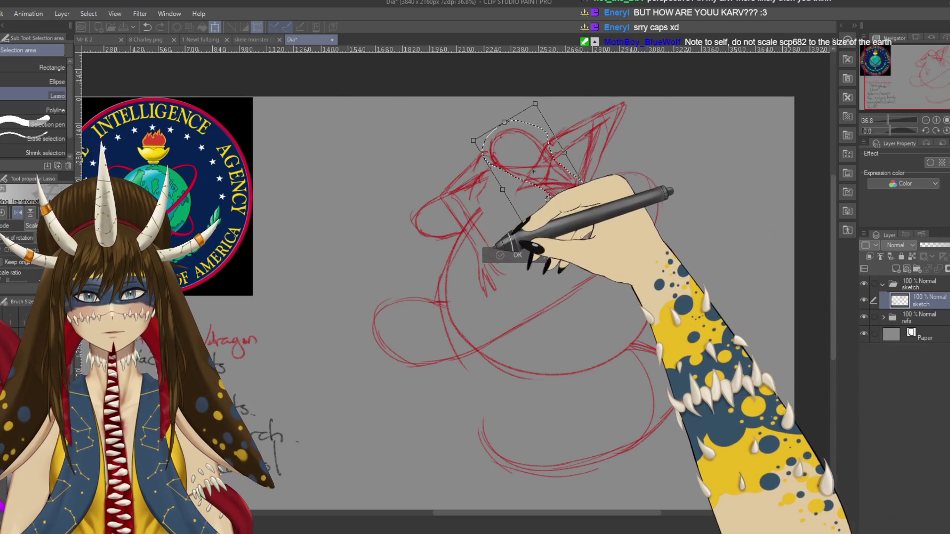
{"action": "left_click", "coordinate": [512, 252]}
- Clear the selection, return to the Pencil, and save the drawing
{"action": "left_click", "coordinate": [440, 226]}
{"action": "left_click_drag", "start_coordinate": [523, 241], "coordinate": [510, 226]}
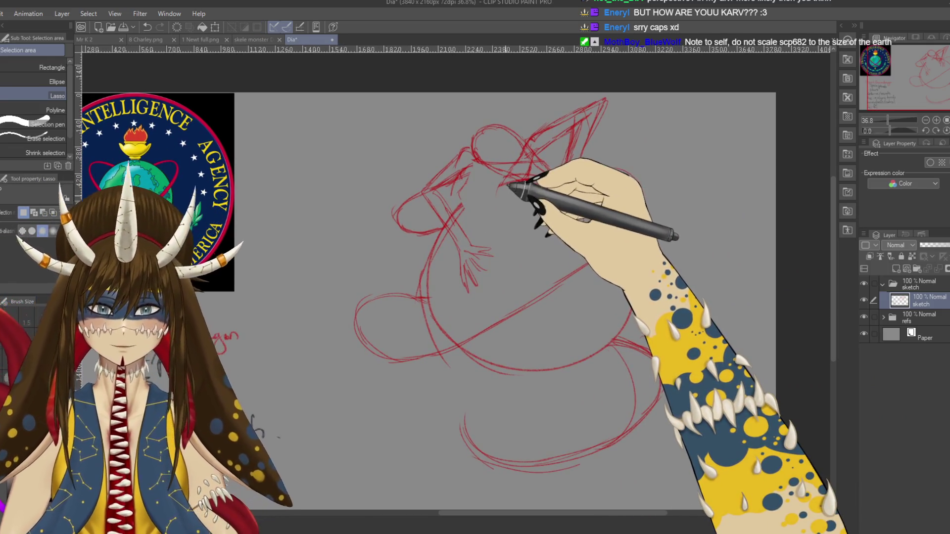
{"action": "key", "text": "p"}
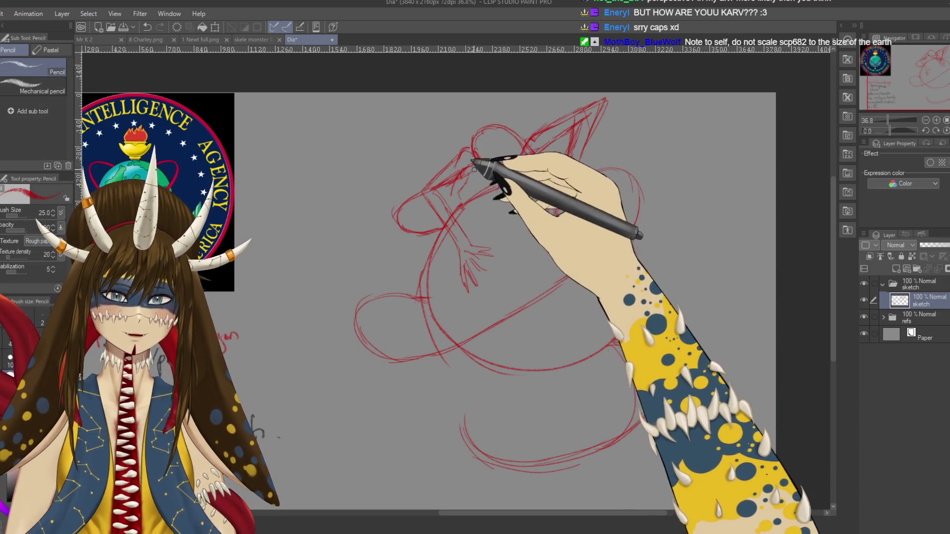
{"action": "key", "text": "ctrl+s"}
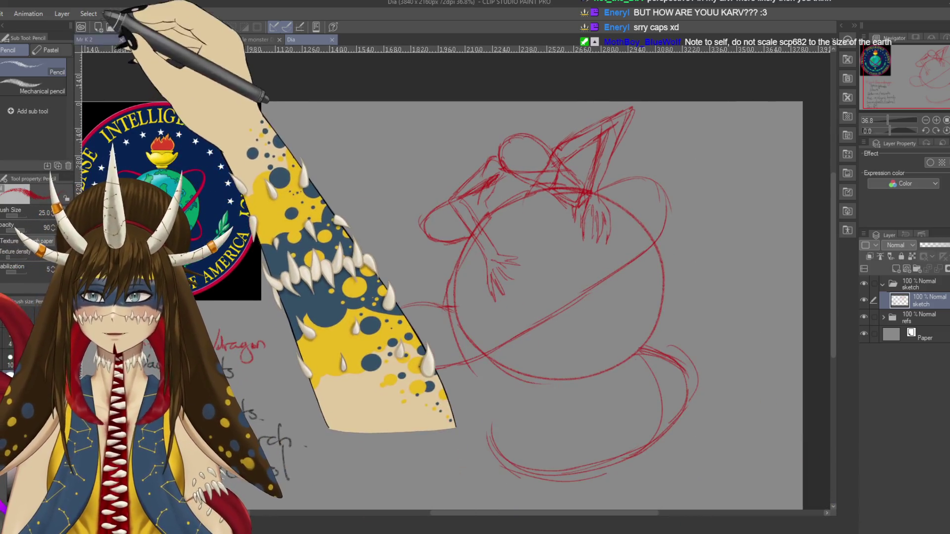
{"action": "left_click", "coordinate": [84, 40]}
{"action": "left_click_drag", "start_coordinate": [618, 325], "coordinate": [639, 303]}
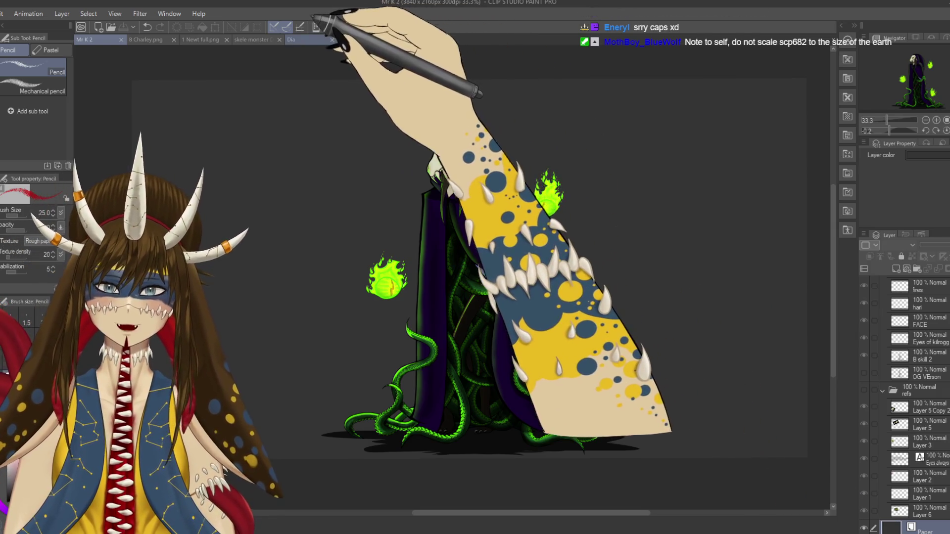
{"action": "left_click", "coordinate": [309, 40]}
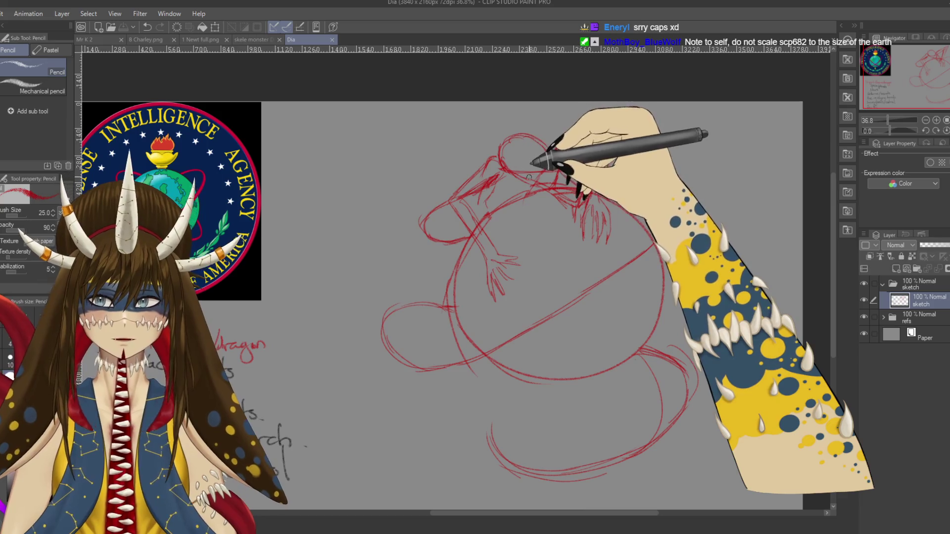
- Sketch rough horn and wing strokes over the dragon's head atop the globe, then save Dia
{"action": "left_click_drag", "start_coordinate": [555, 223], "coordinate": [570, 203]}
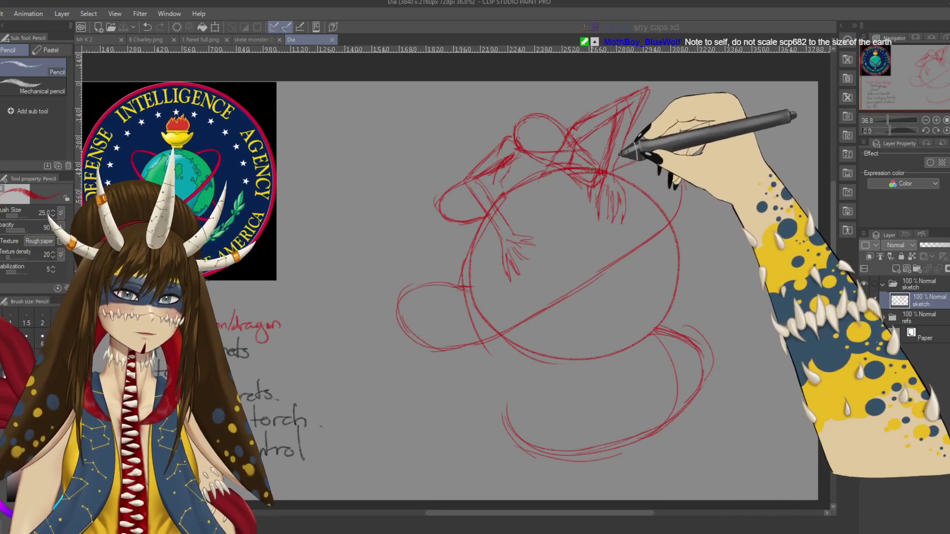
{"action": "left_click_drag", "start_coordinate": [515, 144], "coordinate": [502, 189]}
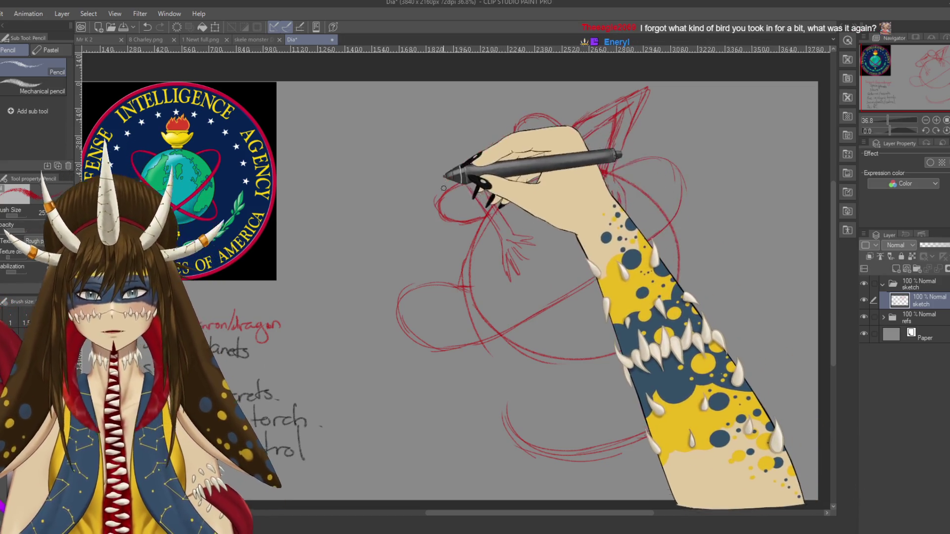
{"action": "left_click_drag", "start_coordinate": [574, 148], "coordinate": [619, 163]}
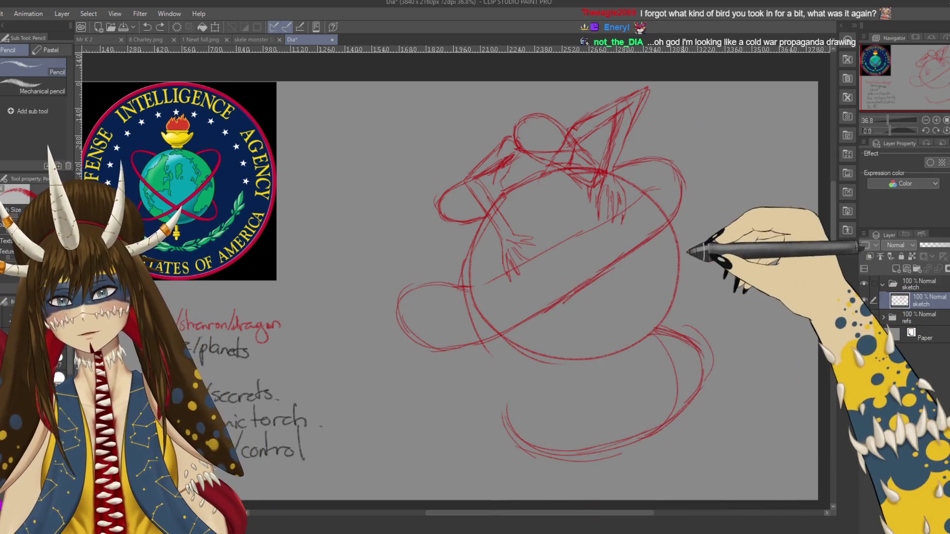
{"action": "scroll", "coordinate": [522, 146], "scroll_direction": "up", "scroll_amount": 1}
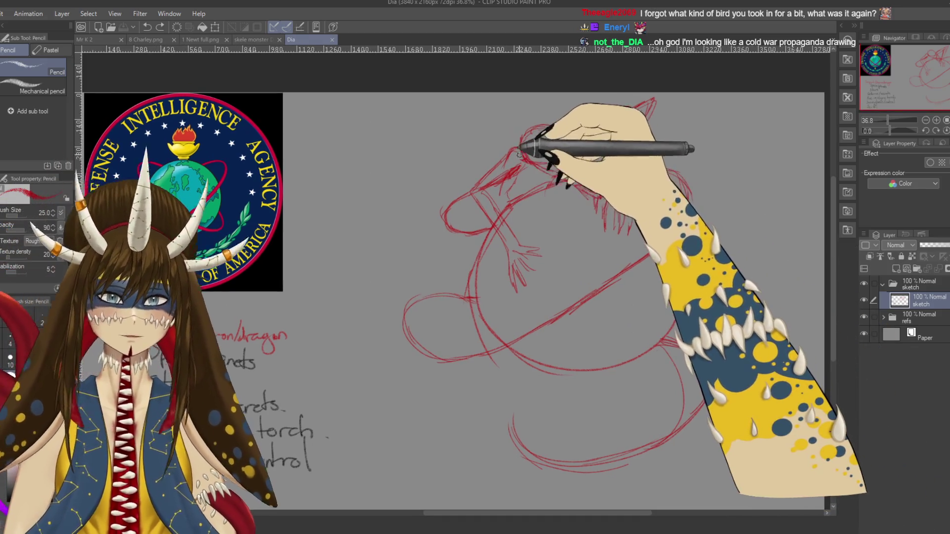
{"action": "left_click_drag", "start_coordinate": [561, 143], "coordinate": [525, 160]}
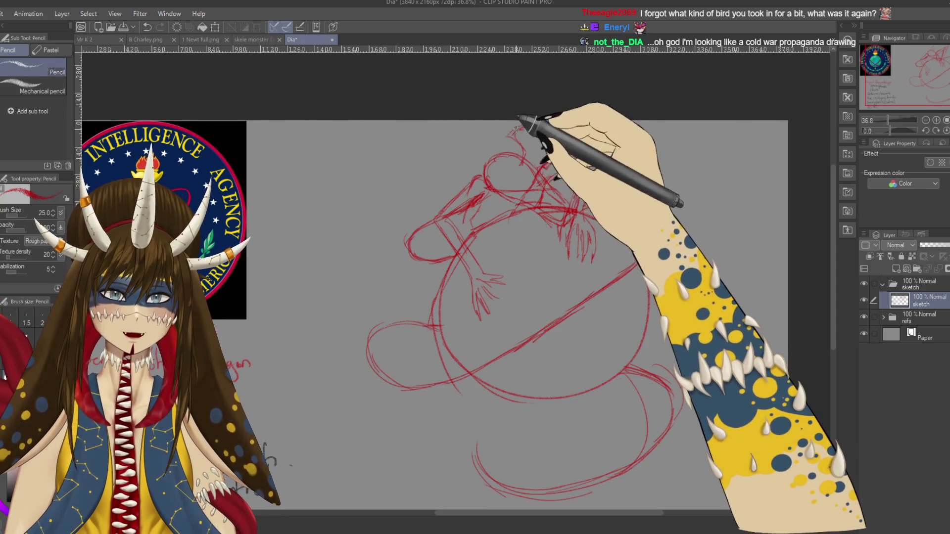
{"action": "left_click_drag", "start_coordinate": [497, 152], "coordinate": [479, 131]}
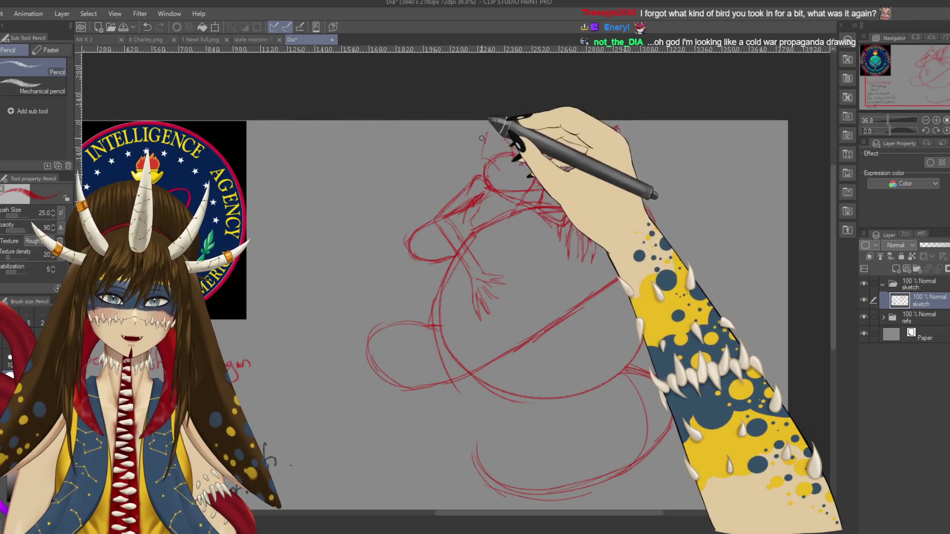
{"action": "mouse_move", "coordinate": [488, 168]}
{"action": "left_mouse_down"}
{"action": "mouse_move", "coordinate": [463, 125]}
{"action": "mouse_move", "coordinate": [492, 160]}
{"action": "left_mouse_up"}
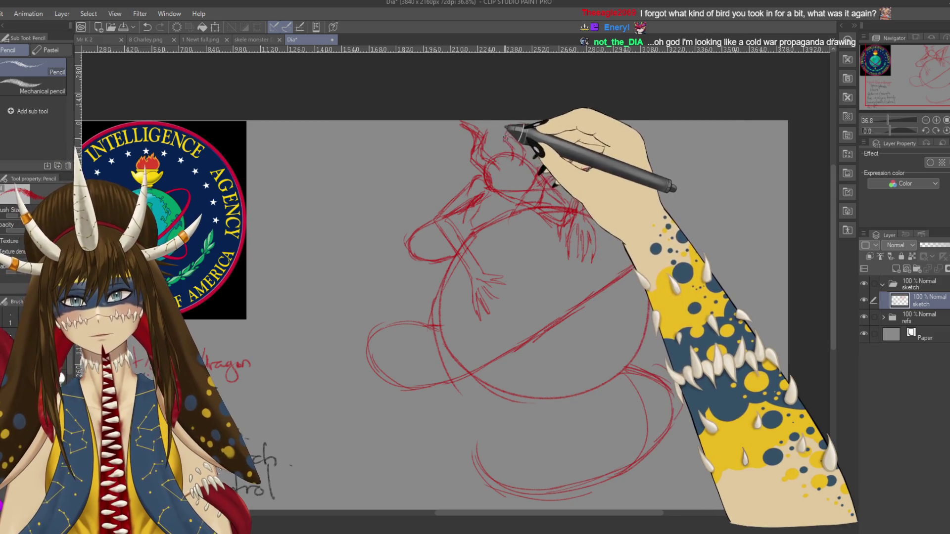
{"action": "key", "text": "ctrl+s"}
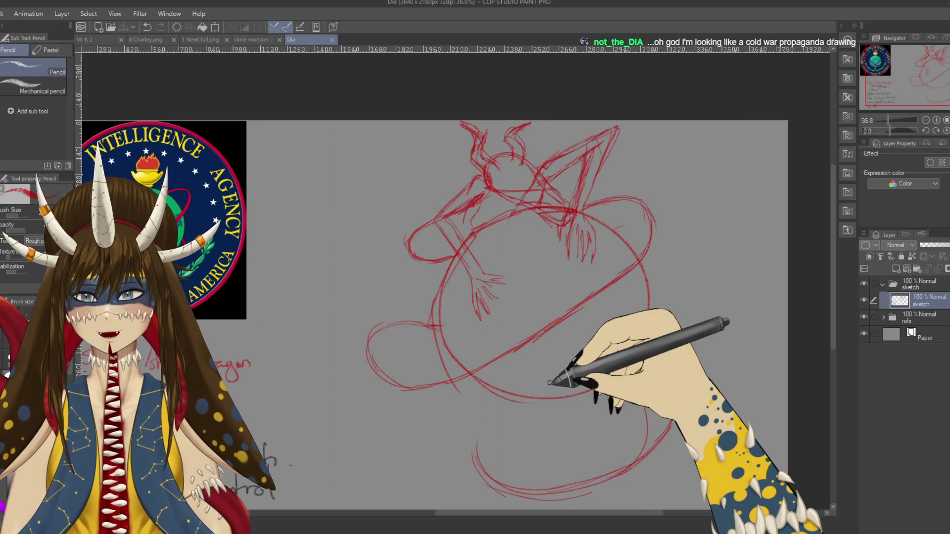
- Add rough strokes along the dragon's clawed arm, panning to recentre the sketch
{"action": "scroll", "coordinate": [475, 307], "scroll_direction": "left", "scroll_amount": 5}
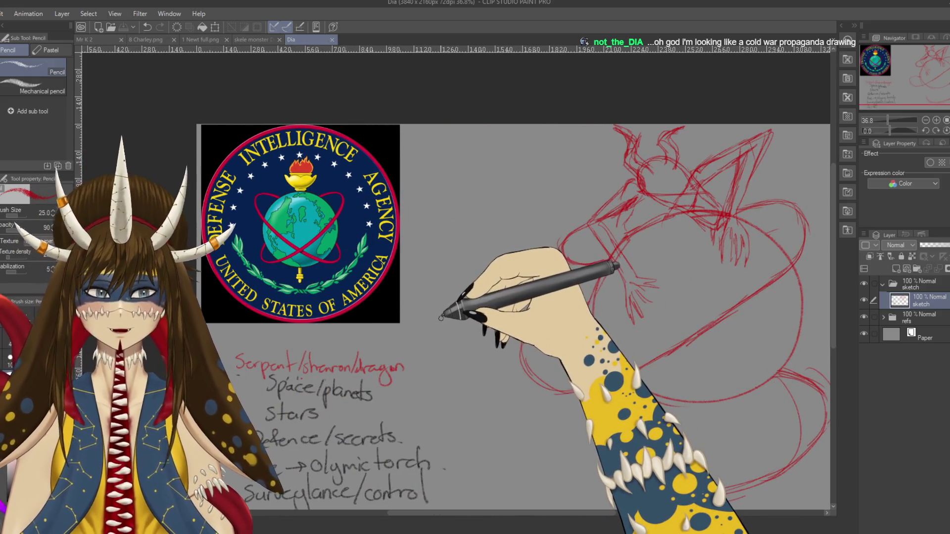
{"action": "scroll", "coordinate": [535, 271], "scroll_direction": "right", "scroll_amount": 3}
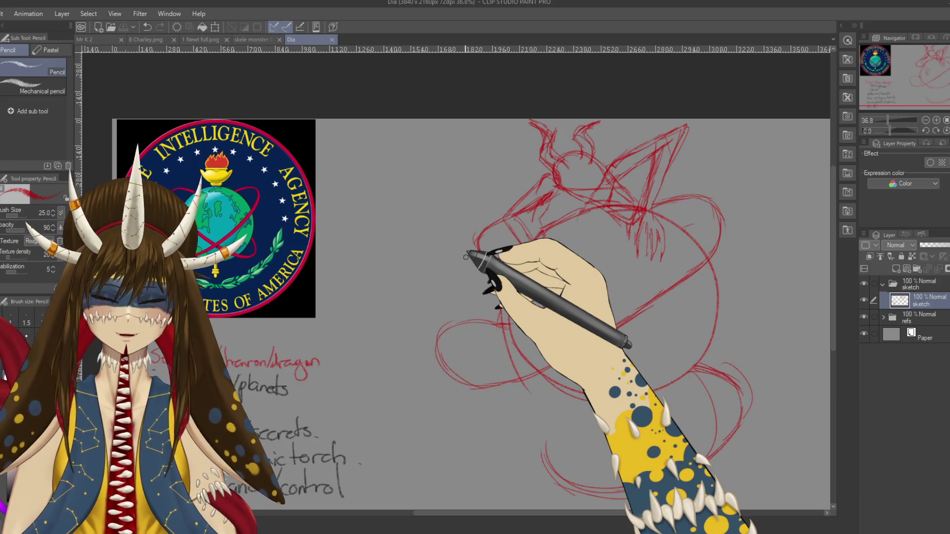
{"action": "left_click_drag", "start_coordinate": [539, 268], "coordinate": [549, 311]}
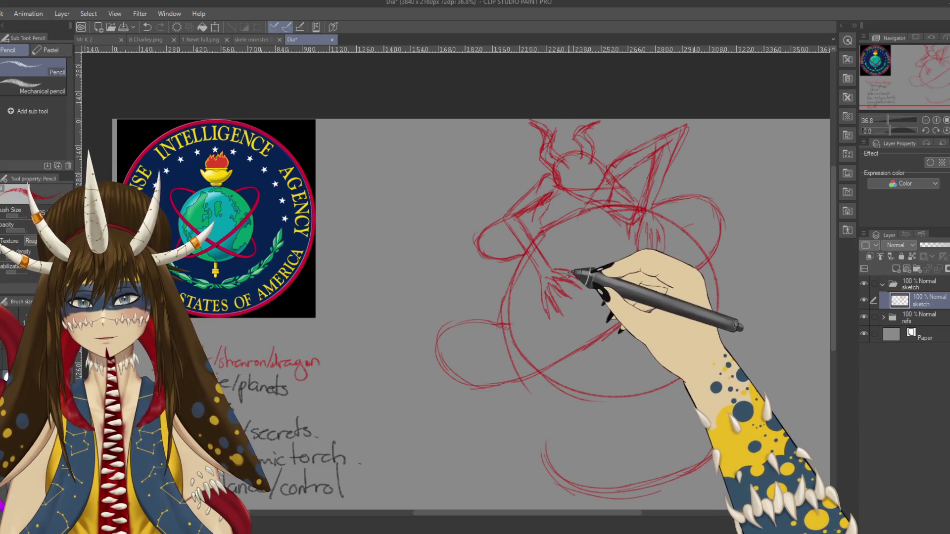
{"action": "left_click_drag", "start_coordinate": [618, 299], "coordinate": [573, 308]}
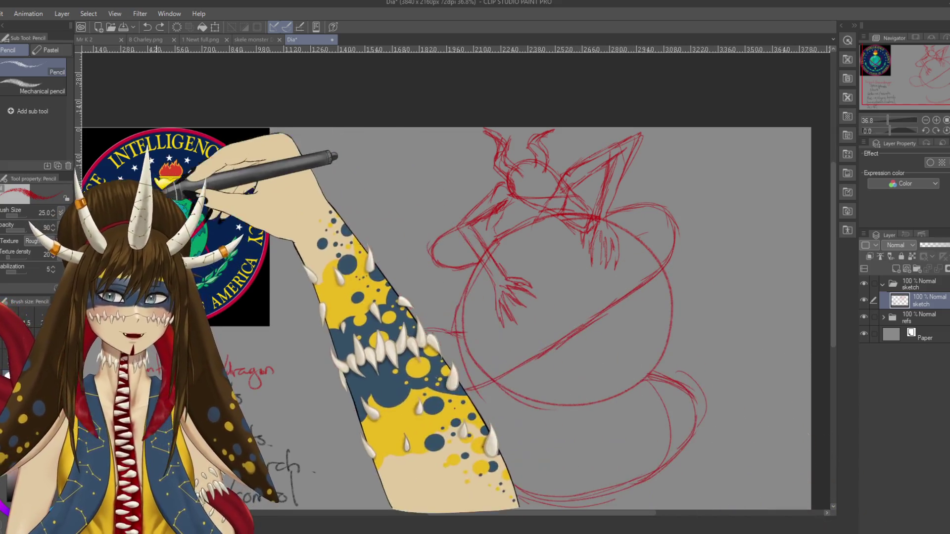
{"action": "scroll", "coordinate": [25, 327], "scroll_direction": "up", "scroll_amount": 2}
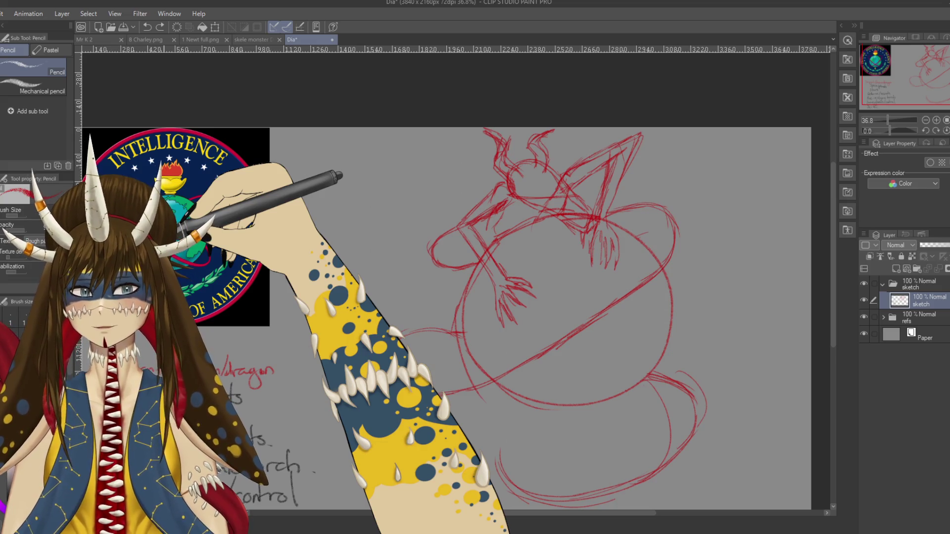
{"action": "left_click_drag", "start_coordinate": [521, 262], "coordinate": [541, 210]}
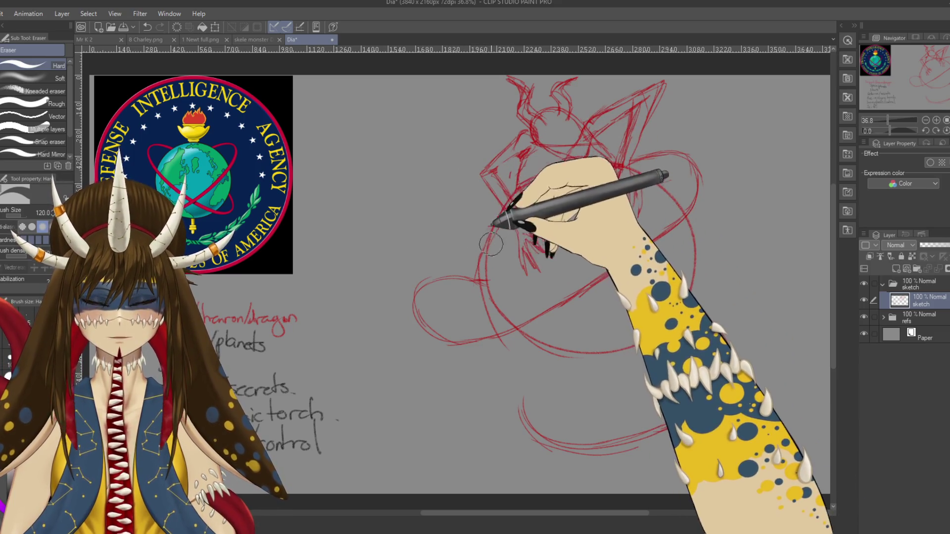
- Redraw the clawed arm across the globe with the Pencil and erase the left orbit loop
{"action": "key", "text": "p"}
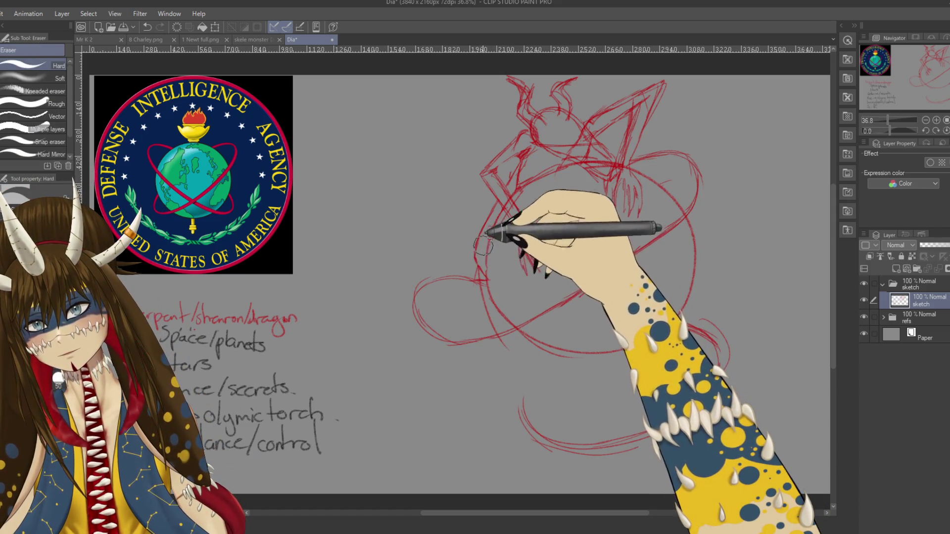
{"action": "key", "text": "p"}
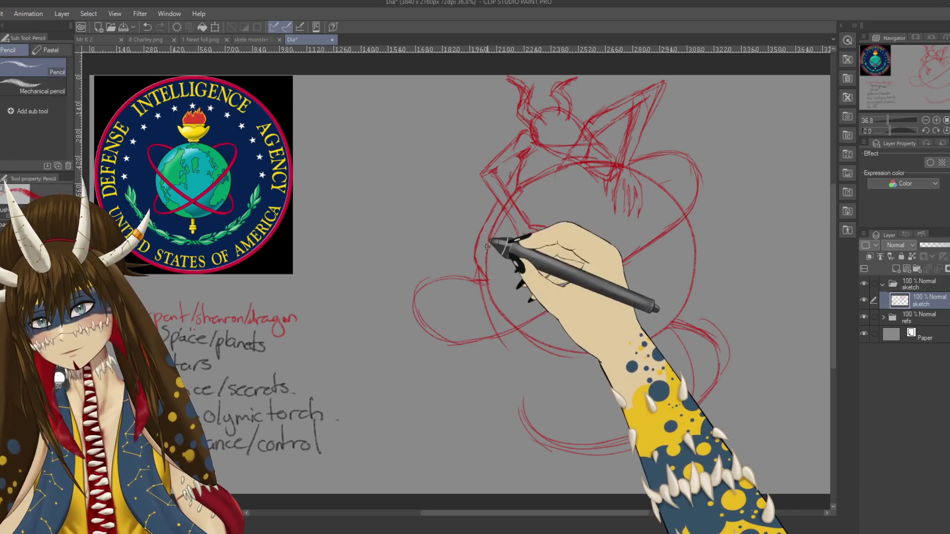
{"action": "left_click_drag", "start_coordinate": [688, 213], "coordinate": [562, 312]}
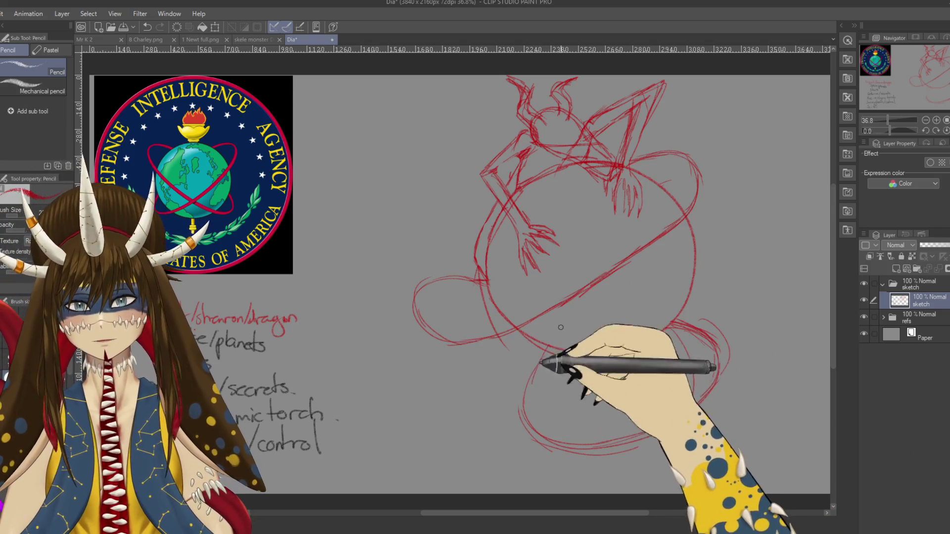
{"action": "key", "text": "e"}
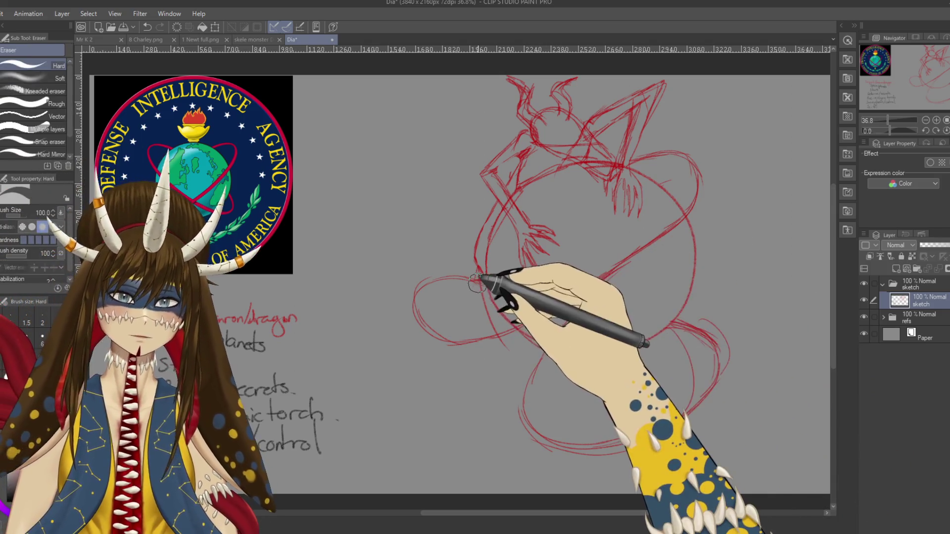
{"action": "mouse_move", "coordinate": [462, 276]}
{"action": "left_mouse_down"}
{"action": "mouse_move", "coordinate": [418, 276]}
{"action": "mouse_move", "coordinate": [416, 303]}
{"action": "mouse_move", "coordinate": [490, 341]}
{"action": "left_mouse_up"}
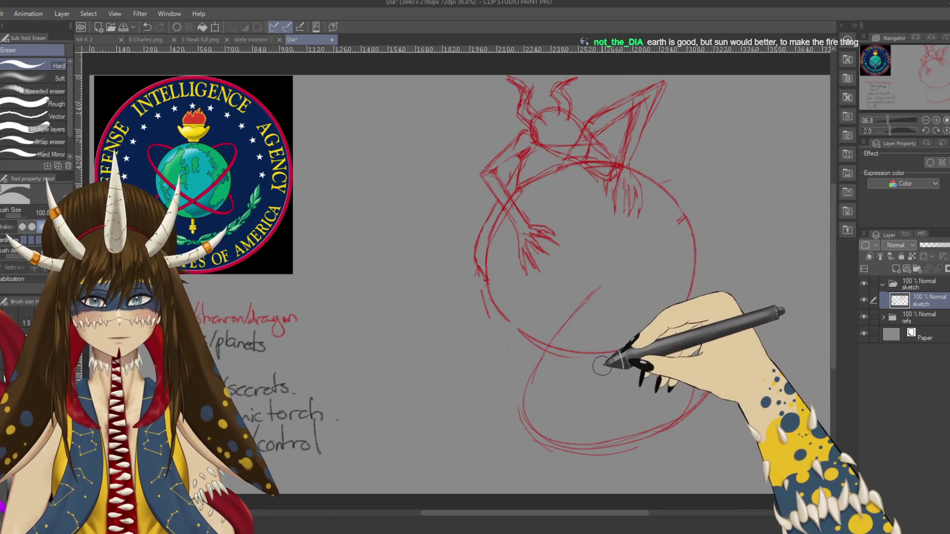
- Try a profile curve and wavy lines beside the lower loop, then undo them
{"action": "key", "text": "p"}
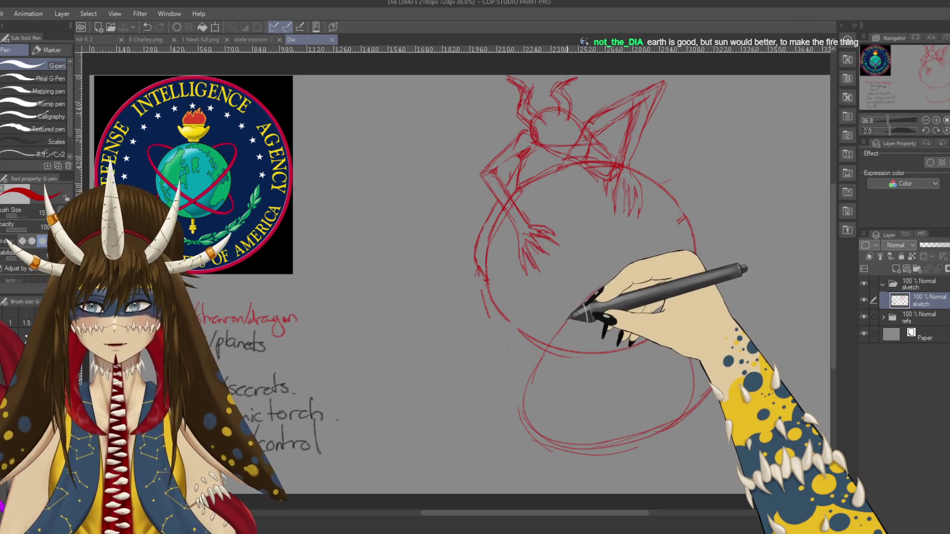
{"action": "key", "text": "p"}
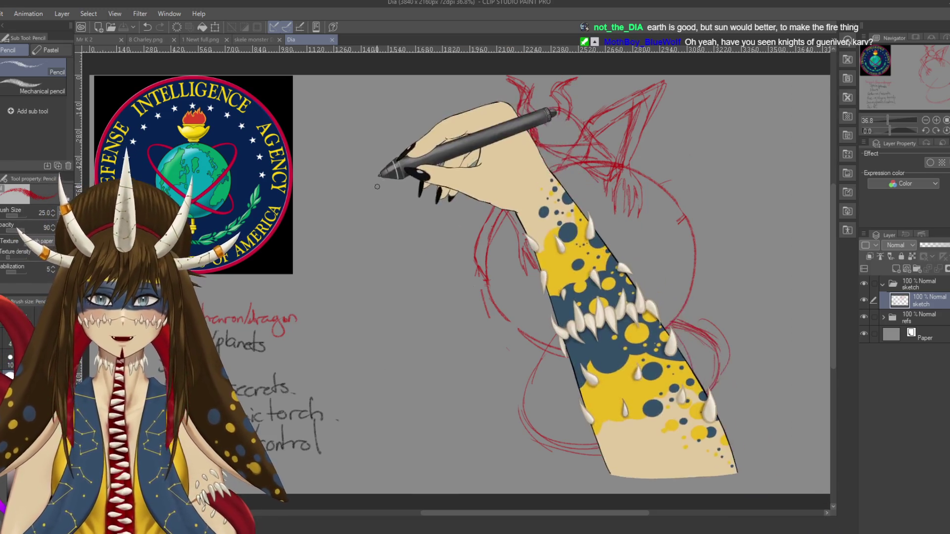
{"action": "left_click_drag", "start_coordinate": [449, 199], "coordinate": [487, 324]}
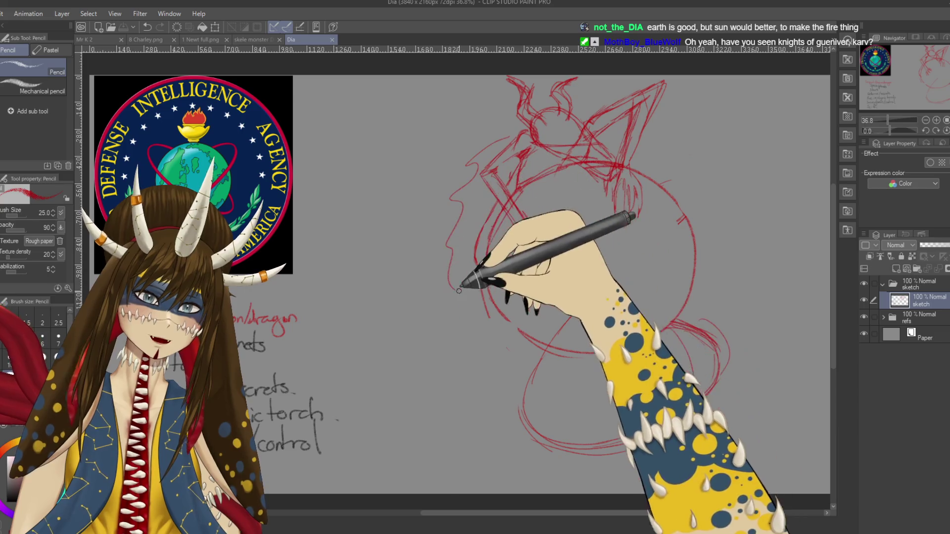
{"action": "left_click_drag", "start_coordinate": [673, 322], "coordinate": [752, 383]}
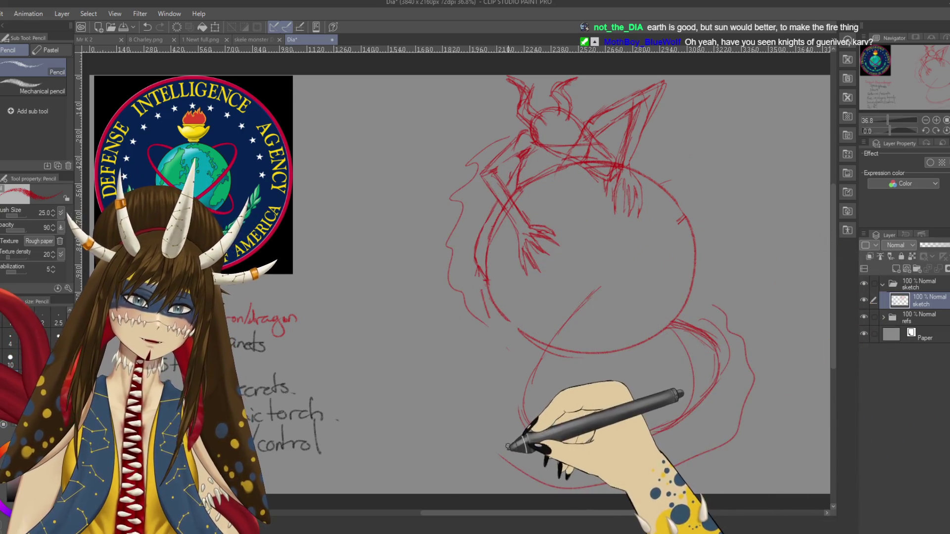
{"action": "key", "text": "ctrl+z"}
{"action": "key", "text": "ctrl+z"}
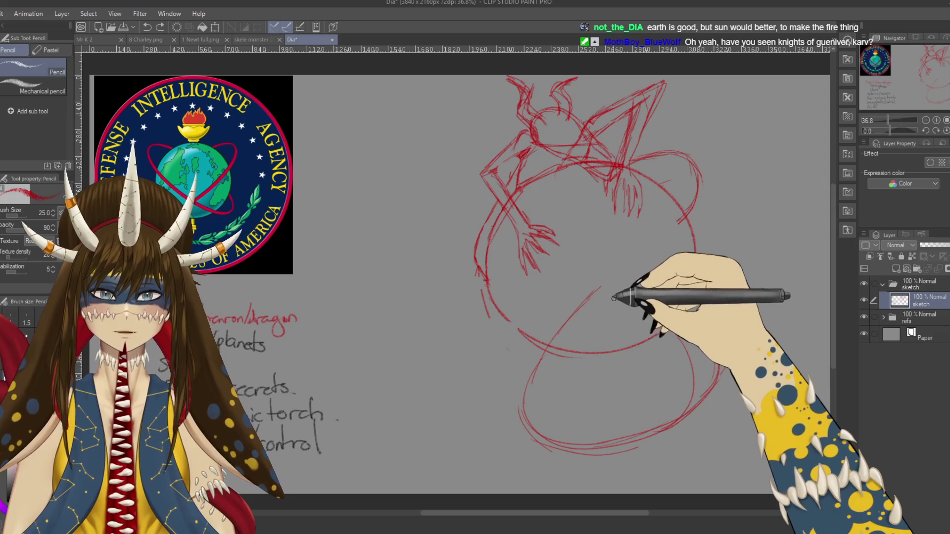
{"action": "left_click_drag", "start_coordinate": [268, 353], "coordinate": [400, 305]}
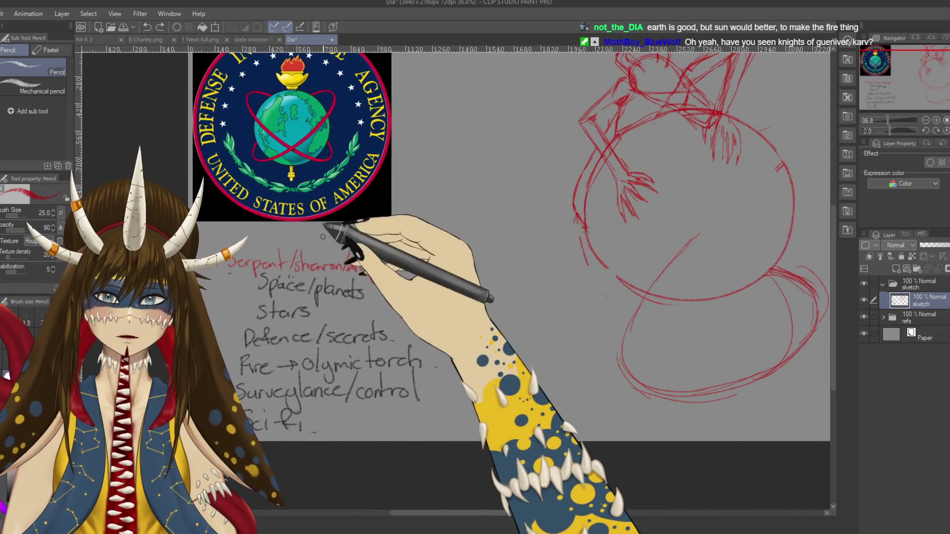
- Handwrite 'Surrounding a sun,' atop the notes, then sketch tail curves and a loop below the globe
{"action": "left_click_drag", "start_coordinate": [348, 234], "coordinate": [341, 248]}
{"action": "mouse_move", "coordinate": [351, 238]}
{"action": "left_mouse_down"}
{"action": "mouse_move", "coordinate": [423, 248]}
{"action": "mouse_move", "coordinate": [426, 257]}
{"action": "mouse_move", "coordinate": [442, 246]}
{"action": "mouse_move", "coordinate": [479, 247]}
{"action": "left_mouse_up"}
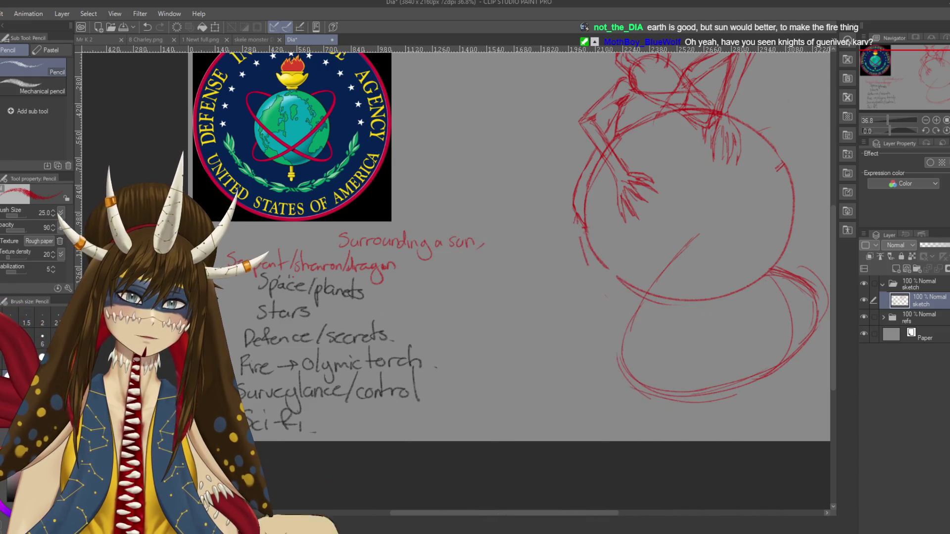
{"action": "mouse_move", "coordinate": [680, 318]}
{"action": "left_mouse_down"}
{"action": "mouse_move", "coordinate": [548, 287]}
{"action": "mouse_move", "coordinate": [647, 272]}
{"action": "mouse_move", "coordinate": [594, 319]}
{"action": "mouse_move", "coordinate": [685, 396]}
{"action": "left_mouse_up"}
{"action": "left_click_drag", "start_coordinate": [544, 326], "coordinate": [673, 223]}
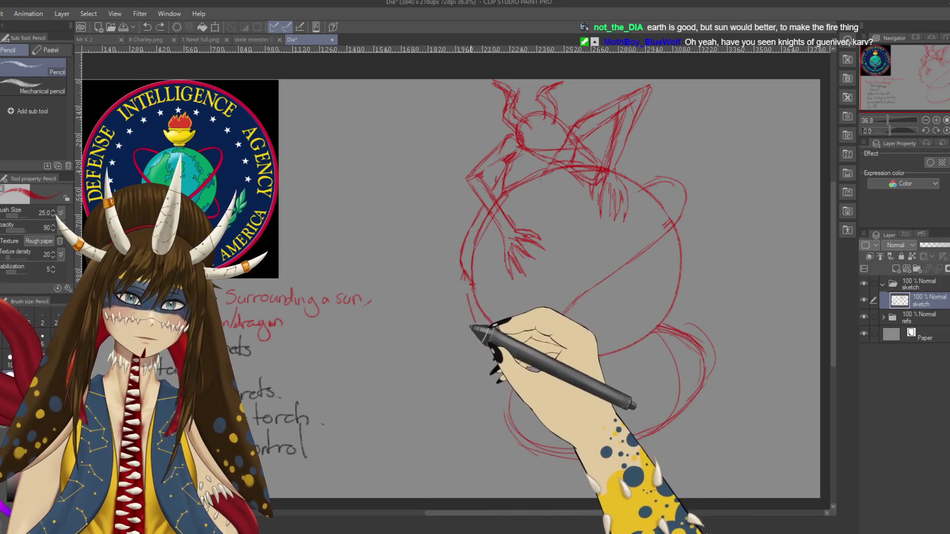
{"action": "mouse_move", "coordinate": [467, 344]}
{"action": "left_mouse_down"}
{"action": "mouse_move", "coordinate": [430, 289]}
{"action": "mouse_move", "coordinate": [393, 329]}
{"action": "mouse_move", "coordinate": [425, 360]}
{"action": "mouse_move", "coordinate": [492, 312]}
{"action": "left_mouse_up"}
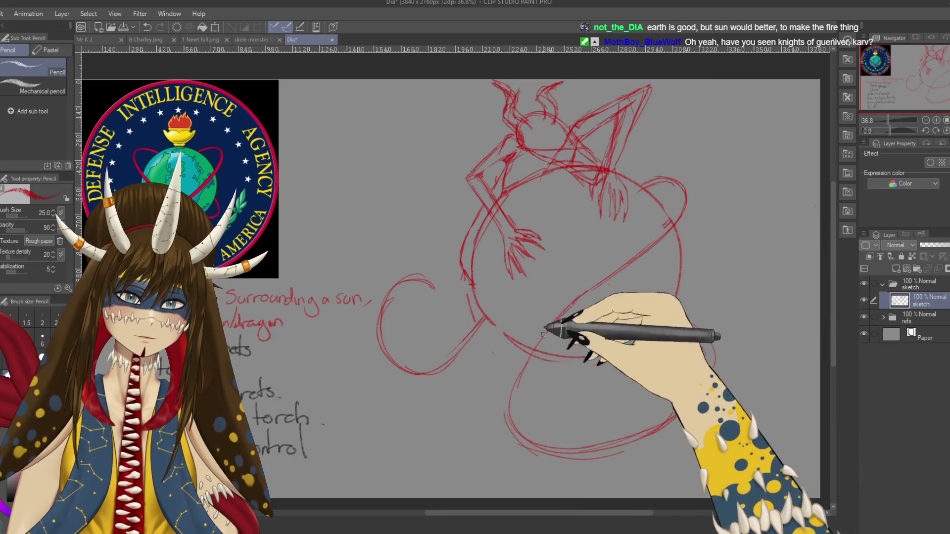
- Retrace the lower circle's bottom and erase stray upper-right curves and the left spiral loop
{"action": "left_click_drag", "start_coordinate": [519, 424], "coordinate": [665, 422]}
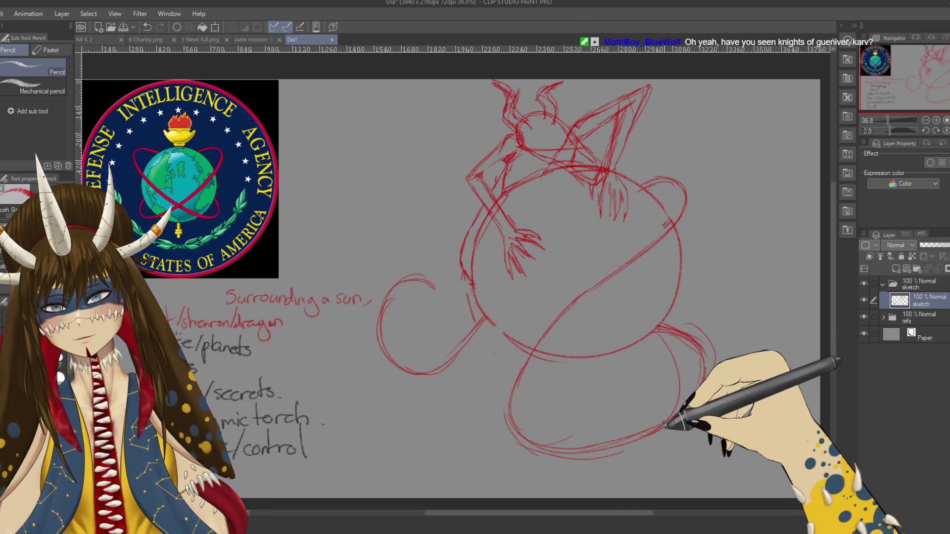
{"action": "key", "text": "e"}
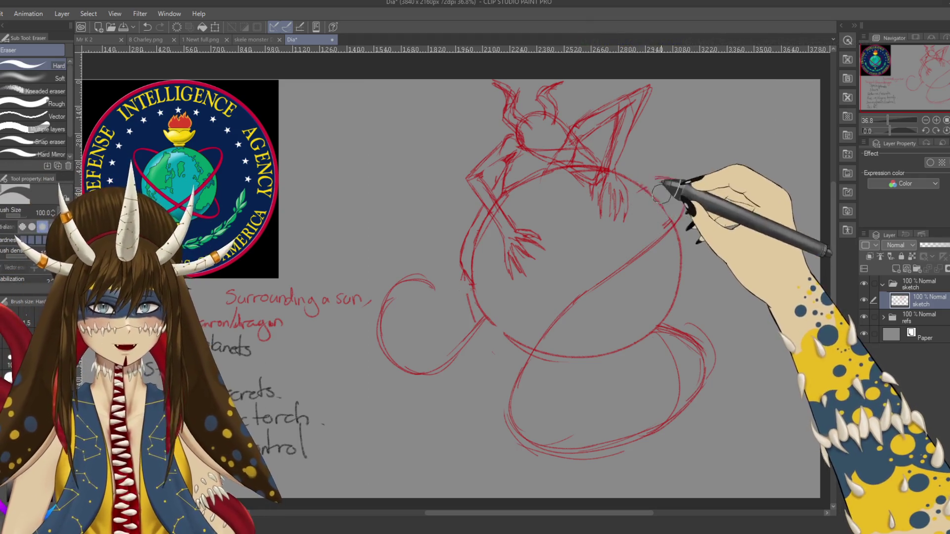
{"action": "left_click_drag", "start_coordinate": [685, 210], "coordinate": [691, 228]}
{"action": "left_click_drag", "start_coordinate": [678, 194], "coordinate": [677, 232]}
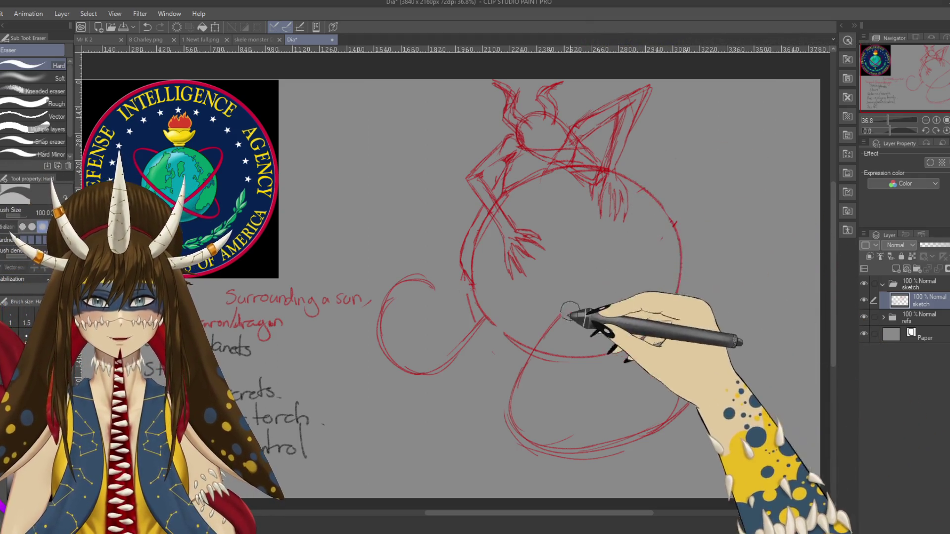
{"action": "left_click_drag", "start_coordinate": [466, 343], "coordinate": [402, 280]}
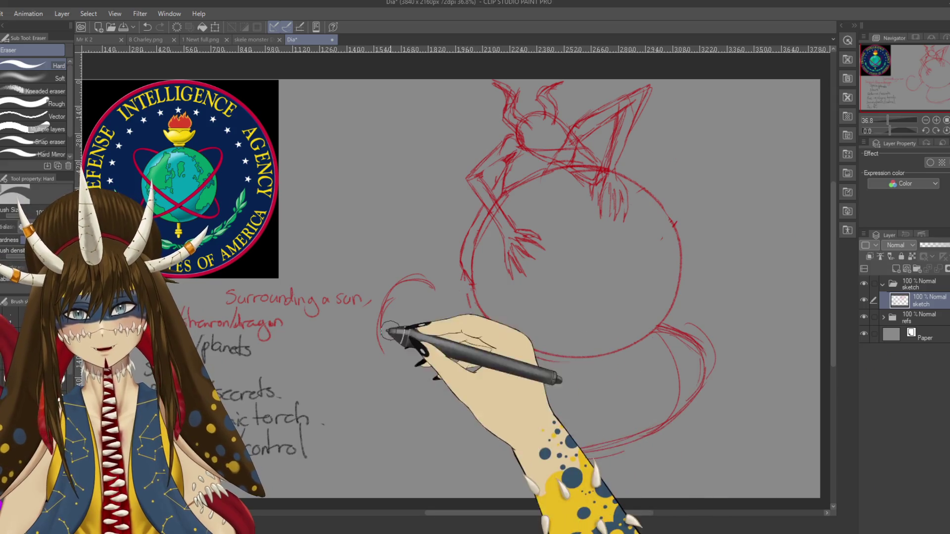
{"action": "mouse_move", "coordinate": [525, 396]}
{"action": "left_mouse_down"}
{"action": "mouse_move", "coordinate": [518, 425]}
{"action": "mouse_move", "coordinate": [711, 382]}
{"action": "mouse_move", "coordinate": [618, 448]}
{"action": "left_mouse_up"}
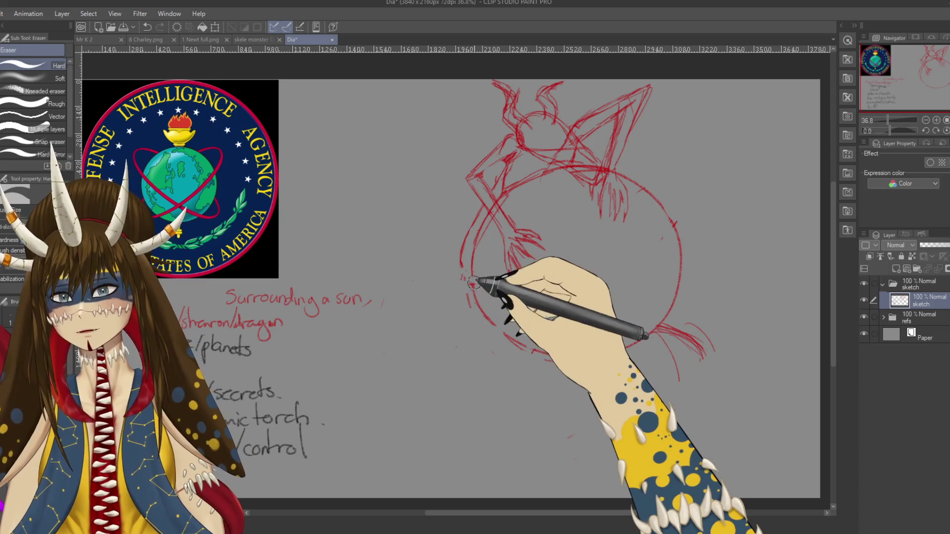
- Sketch an arc along the globe's lower edge and a large orbit arc around its right side
{"action": "key", "text": "p"}
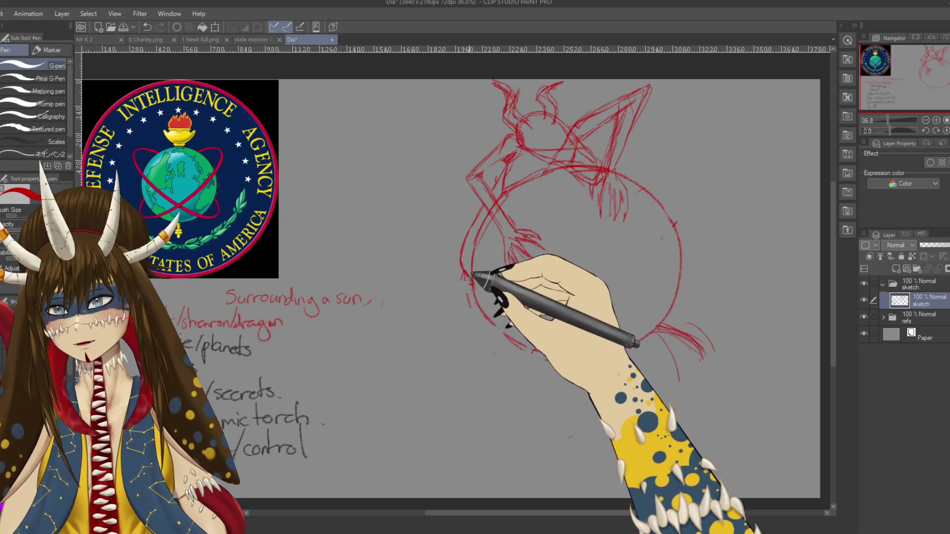
{"action": "key", "text": "p"}
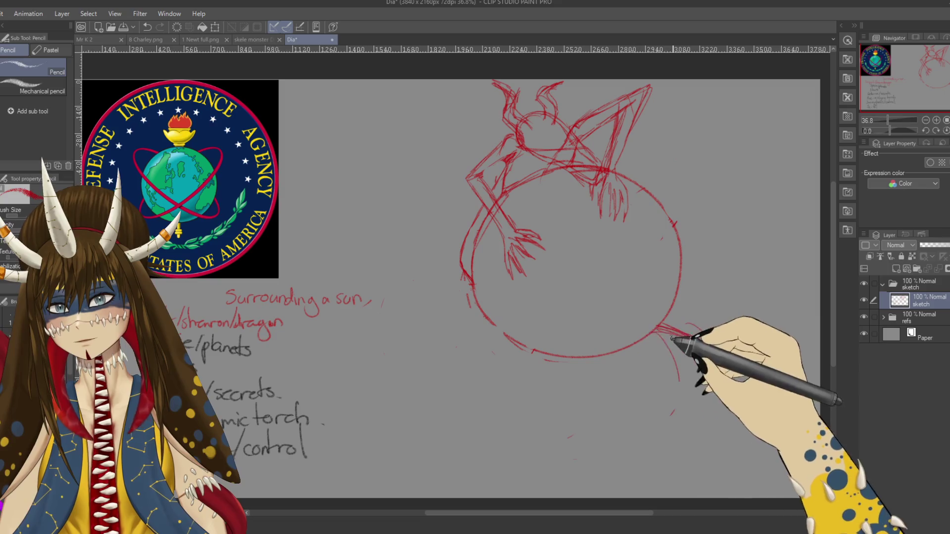
{"action": "key", "text": "e"}
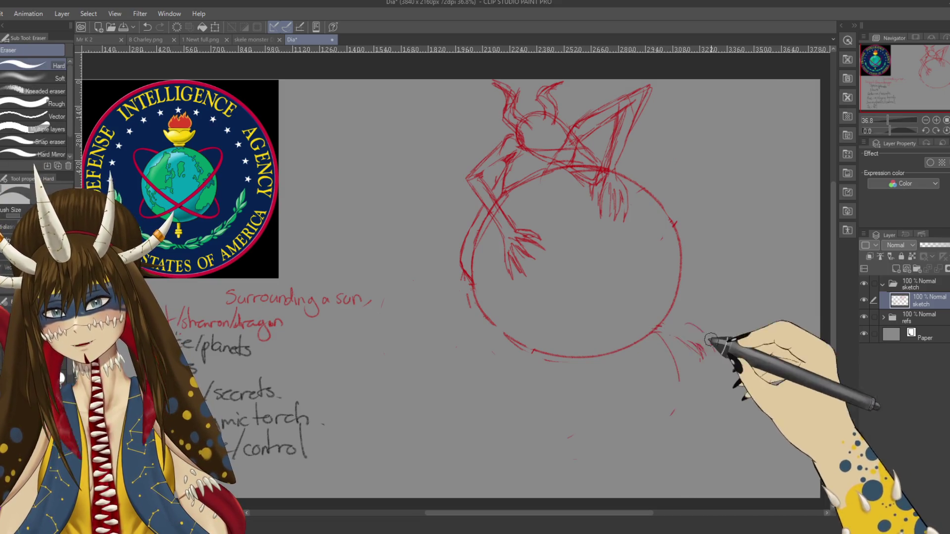
{"action": "key", "text": "p"}
{"action": "mouse_move", "coordinate": [659, 331]}
{"action": "left_mouse_down"}
{"action": "mouse_move", "coordinate": [695, 338]}
{"action": "mouse_move", "coordinate": [730, 305]}
{"action": "left_mouse_up"}
{"action": "key", "text": "ctrl+z"}
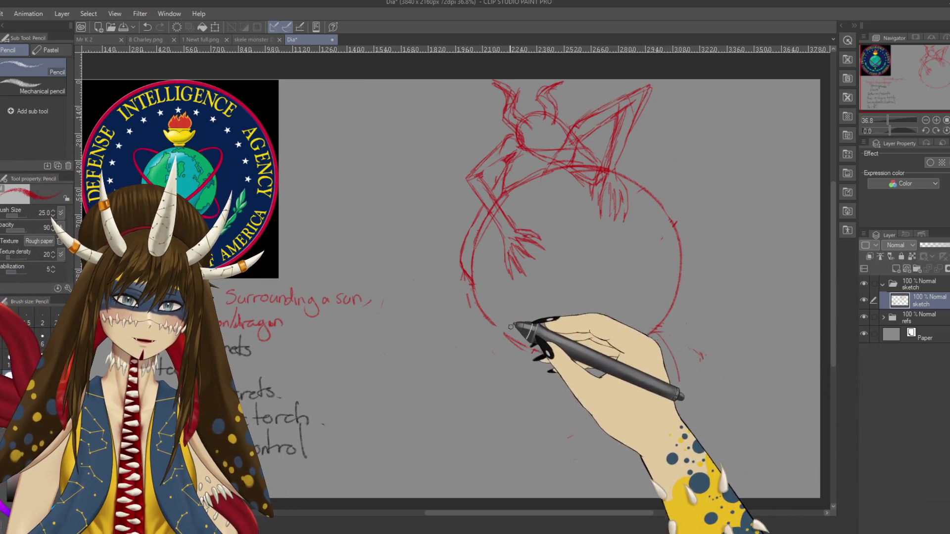
{"action": "left_click_drag", "start_coordinate": [479, 278], "coordinate": [679, 350]}
{"action": "left_click_drag", "start_coordinate": [723, 212], "coordinate": [703, 356]}
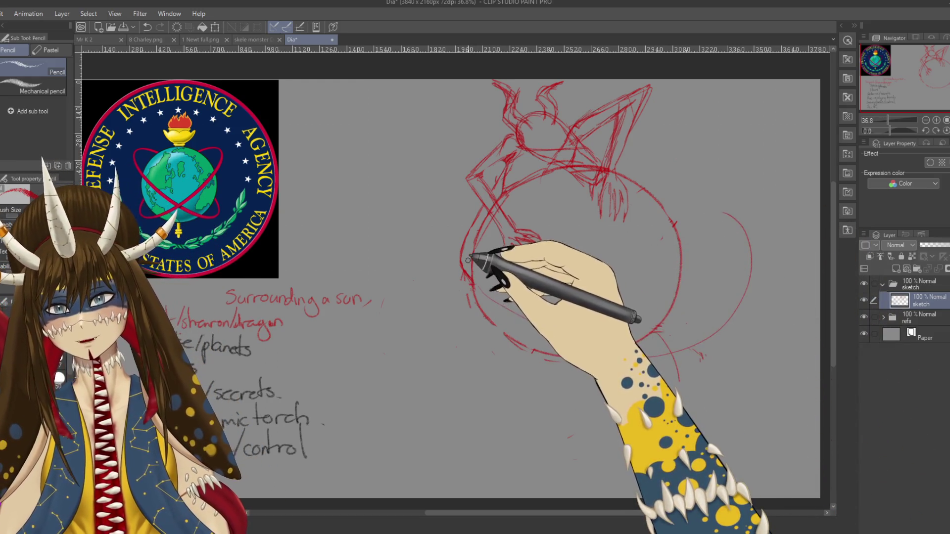
{"action": "key", "text": "p"}
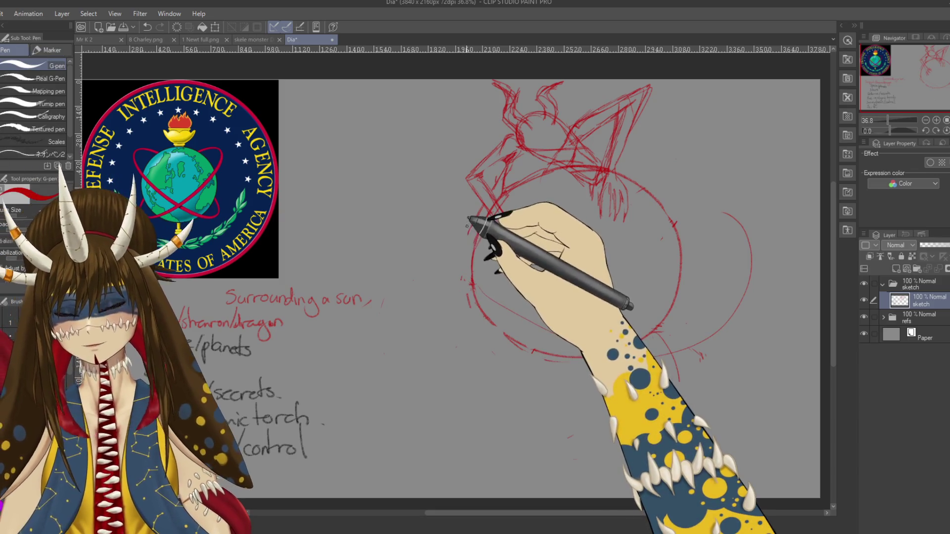
{"action": "key", "text": "ctrl+z"}
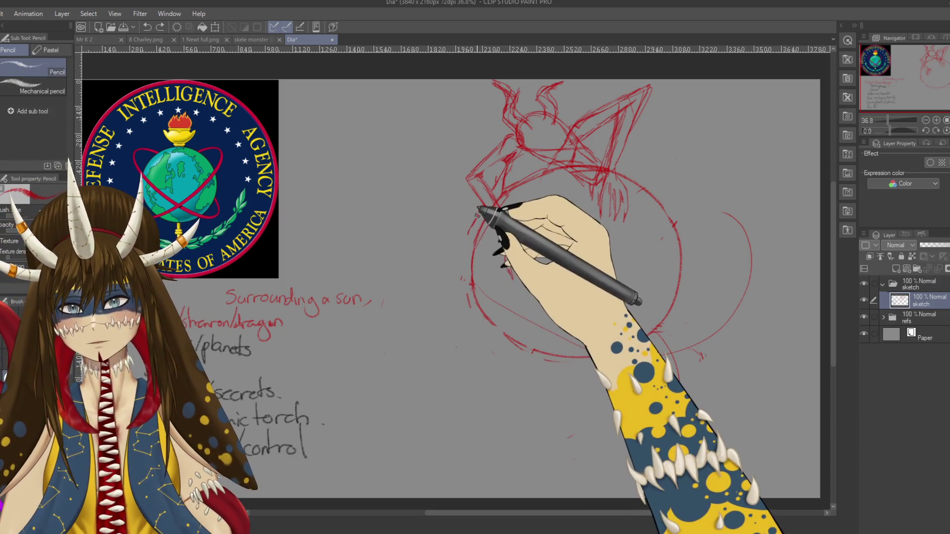
{"action": "mouse_move", "coordinate": [467, 246]}
{"action": "left_mouse_down"}
{"action": "mouse_move", "coordinate": [471, 224]}
{"action": "mouse_move", "coordinate": [728, 324]}
{"action": "left_mouse_up"}
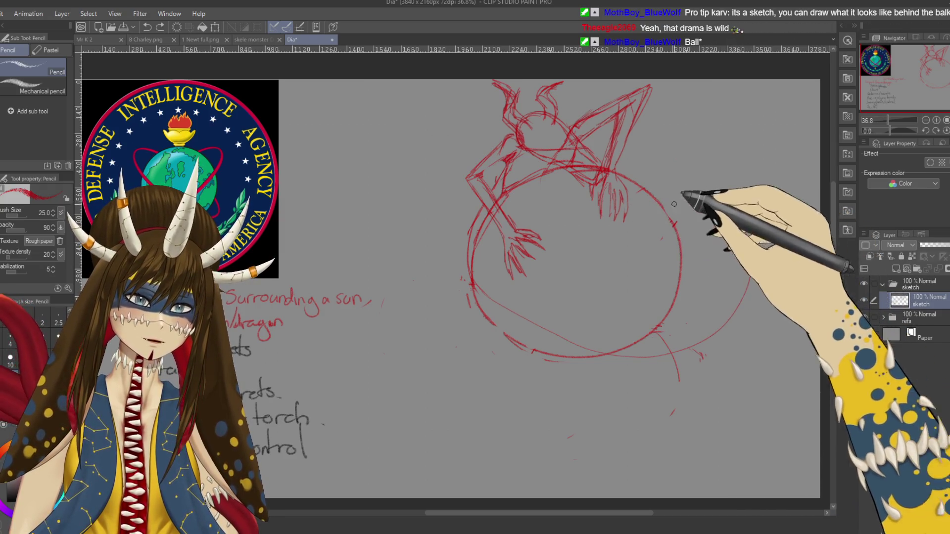
- Try orbit loops and arcs around the globe, undo them, erase the large right arc, and save
{"action": "left_click_drag", "start_coordinate": [674, 204], "coordinate": [530, 340]}
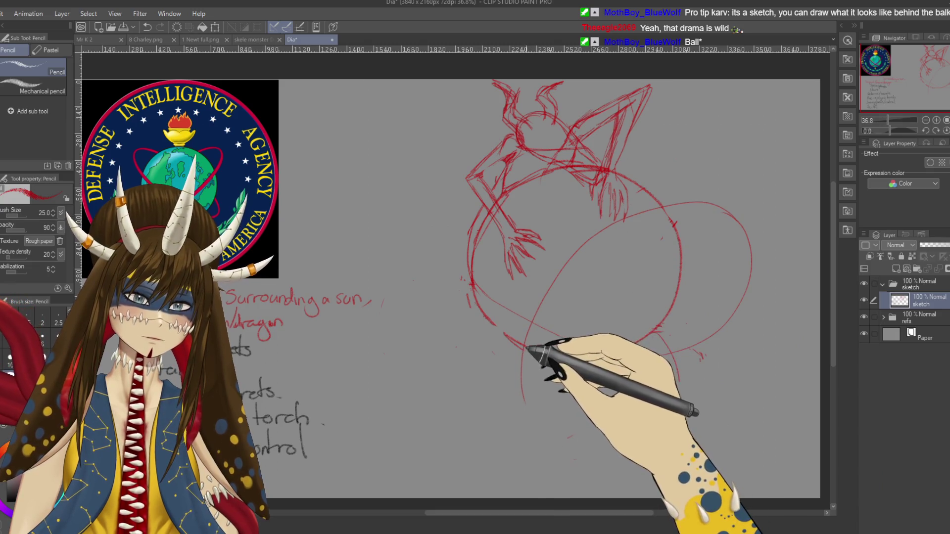
{"action": "key", "text": "ctrl+z"}
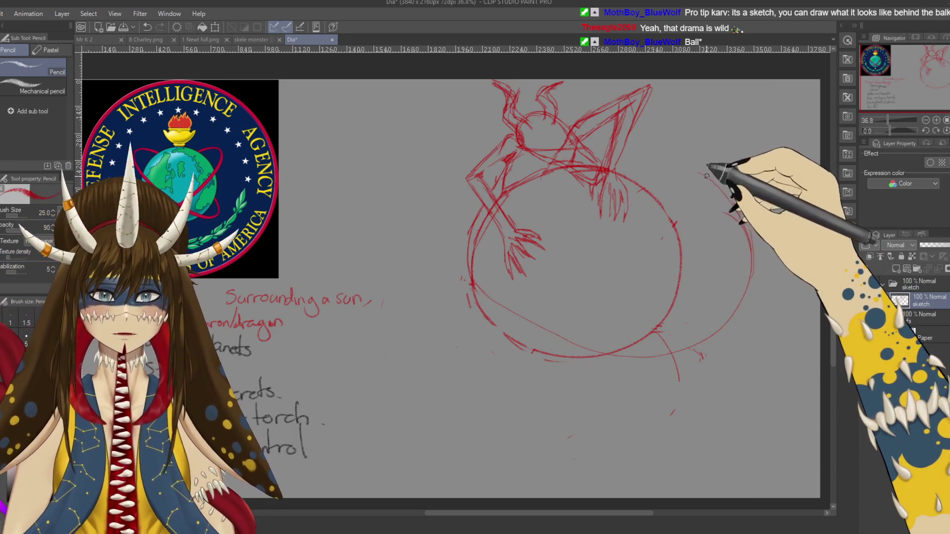
{"action": "left_click_drag", "start_coordinate": [615, 180], "coordinate": [697, 172]}
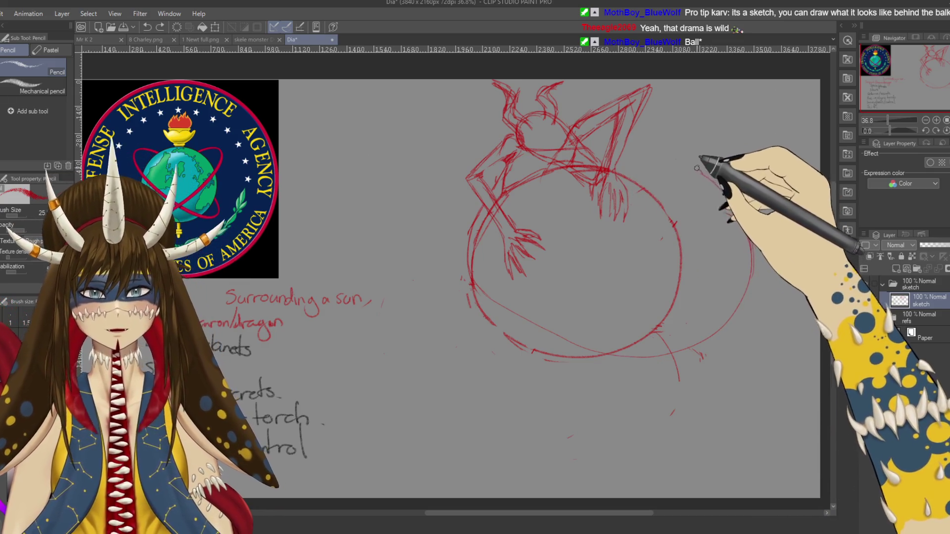
{"action": "left_click_drag", "start_coordinate": [551, 201], "coordinate": [710, 165]}
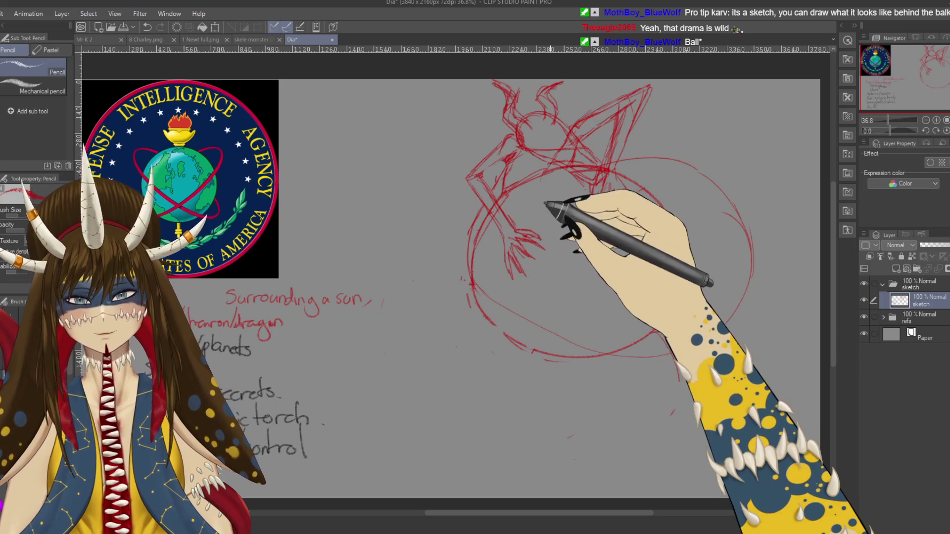
{"action": "left_click_drag", "start_coordinate": [569, 187], "coordinate": [527, 487]}
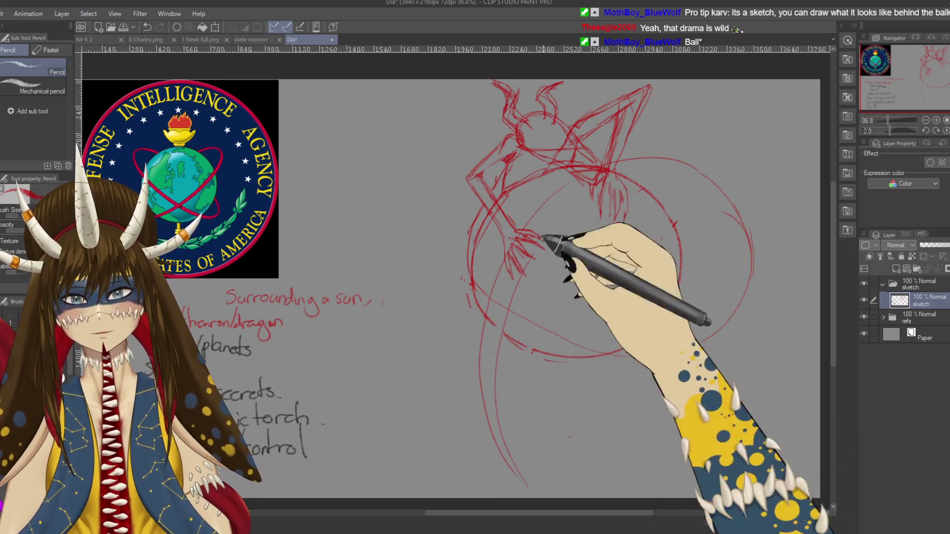
{"action": "left_click_drag", "start_coordinate": [644, 169], "coordinate": [702, 355]}
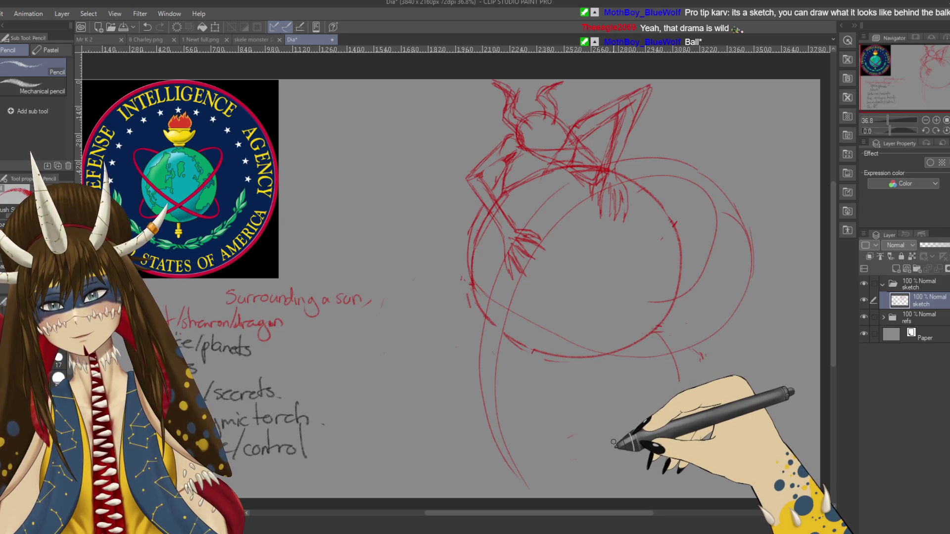
{"action": "key", "text": "ctrl+z"}
{"action": "key", "text": "ctrl+z"}
{"action": "key", "text": "ctrl+z"}
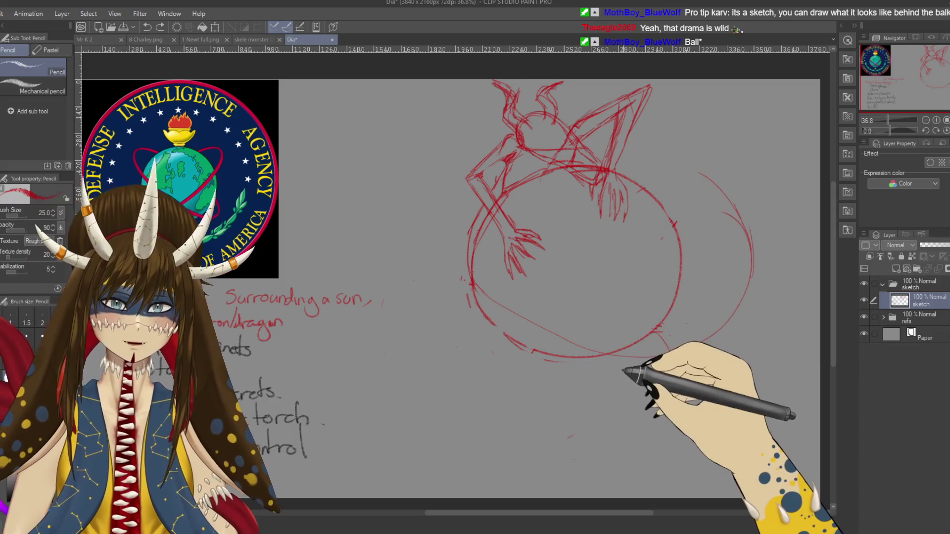
{"action": "left_click_drag", "start_coordinate": [745, 223], "coordinate": [712, 326]}
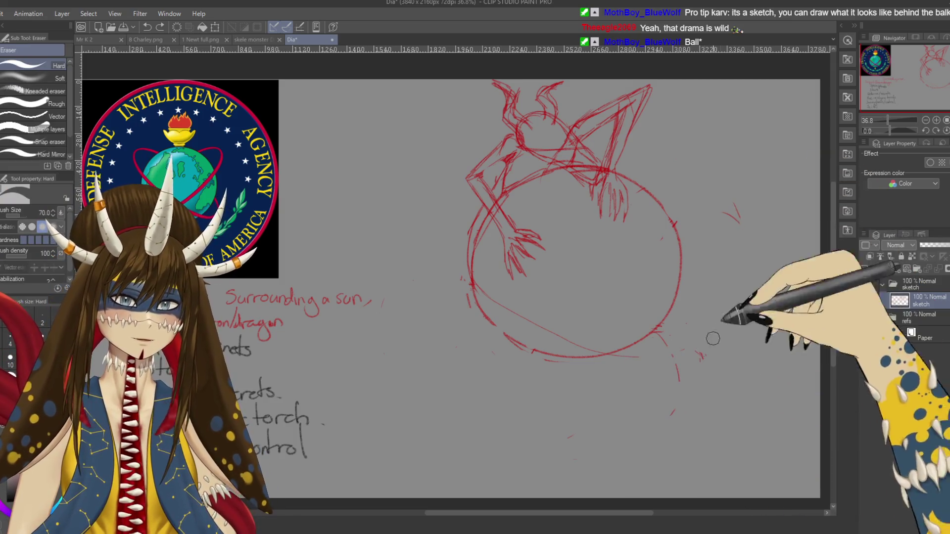
{"action": "key", "text": "ctrl+s"}
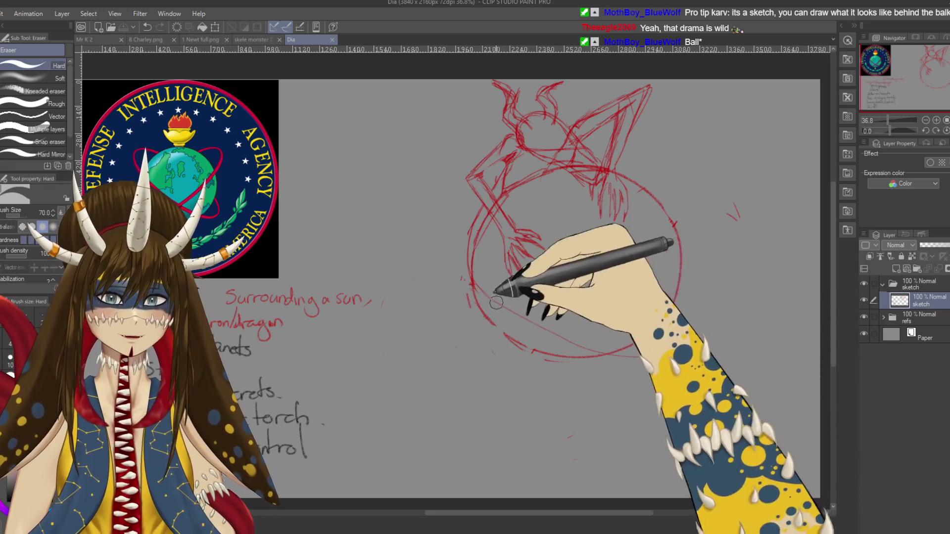
- Retrace the globe's lower arc, extend the outer orbit at lower right, and add a diagonal orbit line
{"action": "key", "text": "p"}
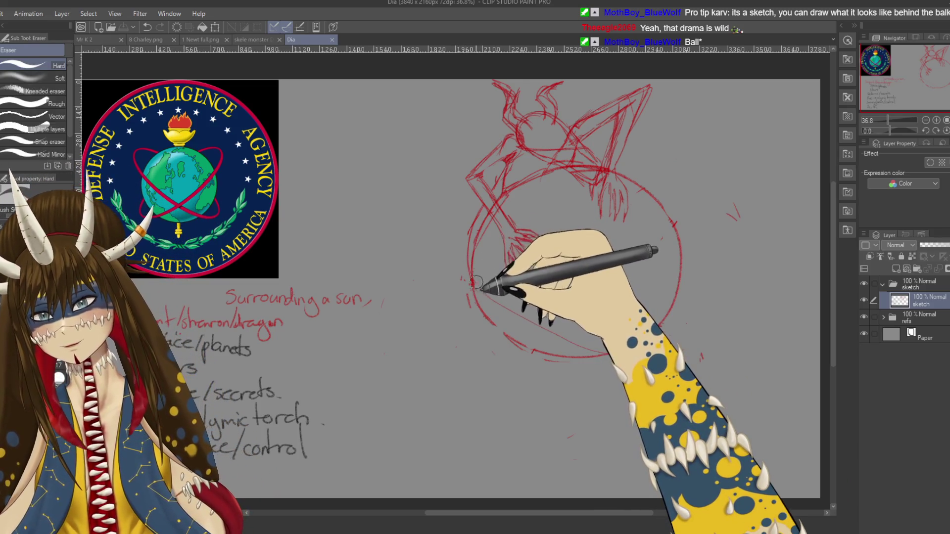
{"action": "key", "text": "e"}
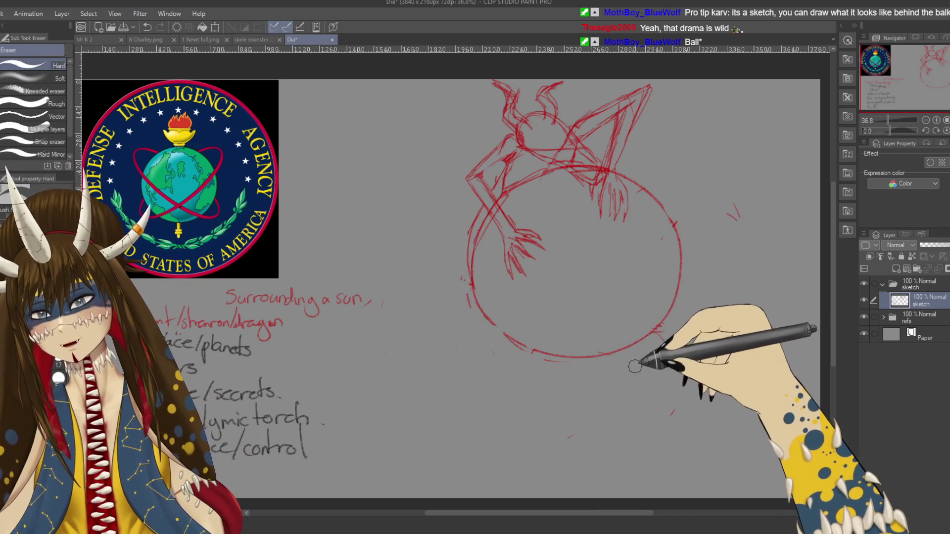
{"action": "key", "text": "p"}
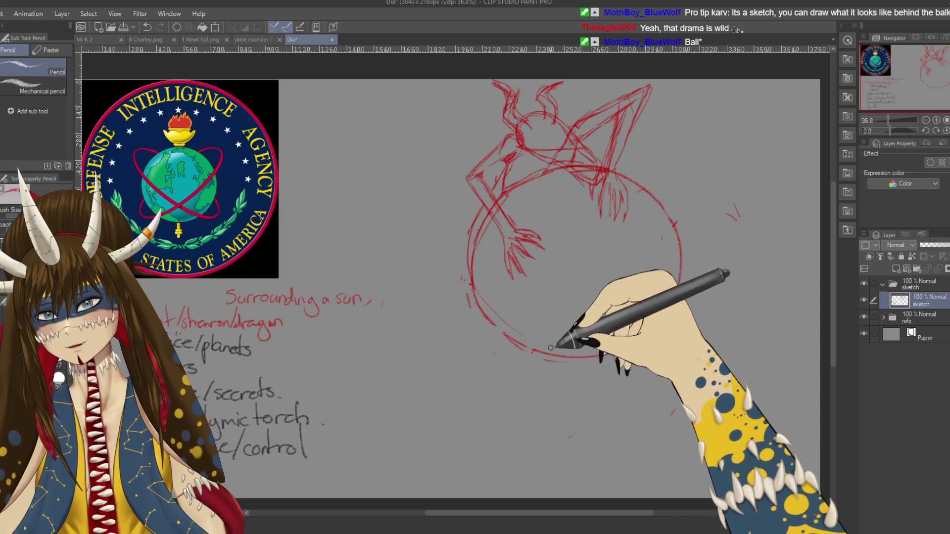
{"action": "left_click_drag", "start_coordinate": [571, 356], "coordinate": [676, 353]}
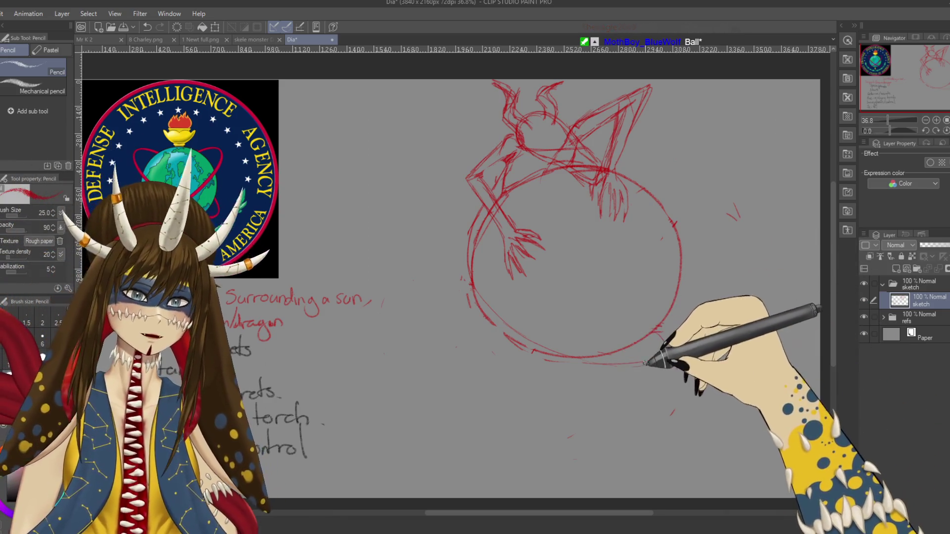
{"action": "mouse_move", "coordinate": [648, 357]}
{"action": "left_mouse_down"}
{"action": "mouse_move", "coordinate": [722, 297]}
{"action": "mouse_move", "coordinate": [696, 193]}
{"action": "mouse_move", "coordinate": [628, 215]}
{"action": "mouse_move", "coordinate": [727, 216]}
{"action": "left_mouse_up"}
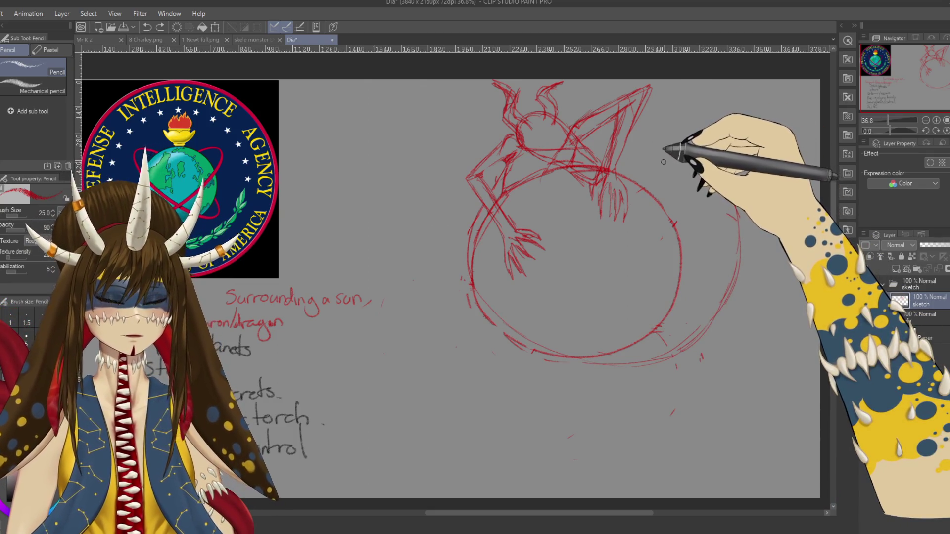
{"action": "left_click_drag", "start_coordinate": [636, 170], "coordinate": [668, 152]}
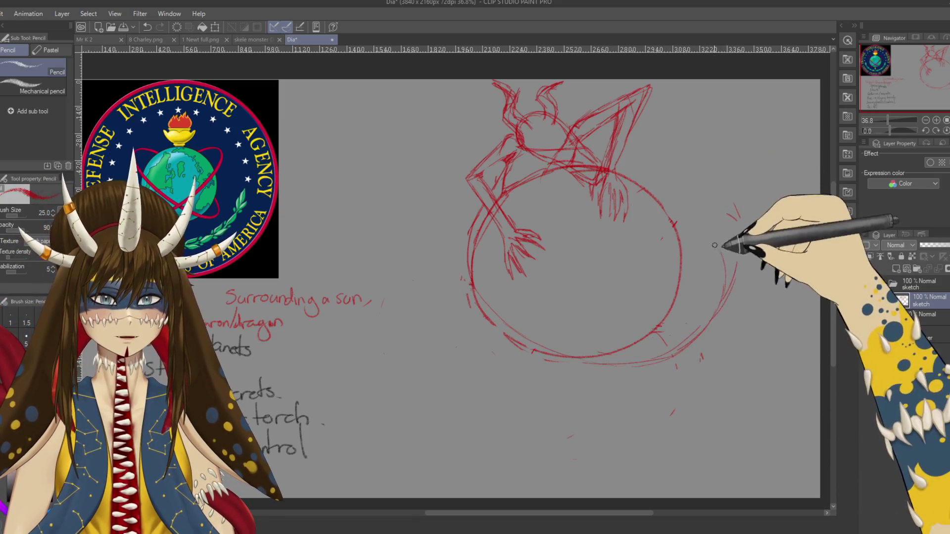
{"action": "mouse_move", "coordinate": [613, 245]}
{"action": "left_mouse_down"}
{"action": "mouse_move", "coordinate": [547, 347]}
{"action": "mouse_move", "coordinate": [416, 258]}
{"action": "mouse_move", "coordinate": [460, 226]}
{"action": "left_mouse_up"}
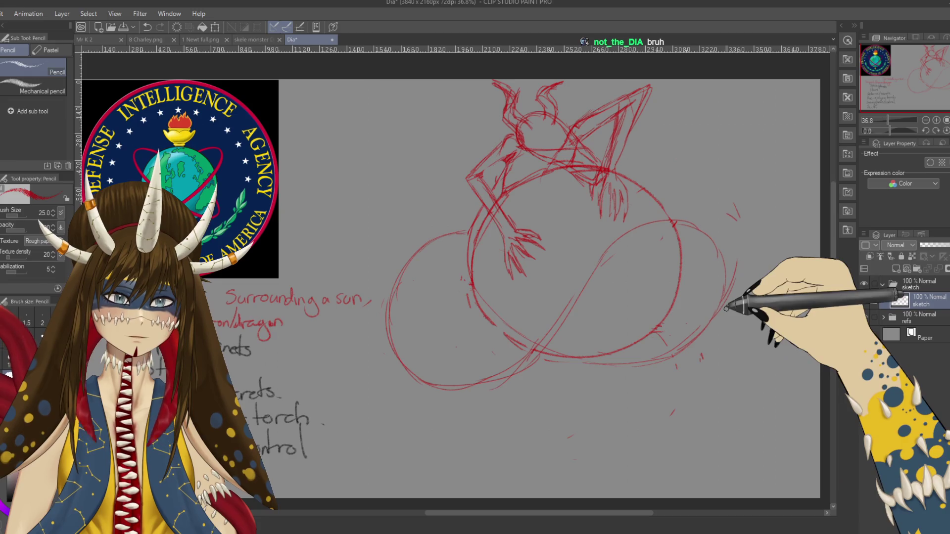
- Redraw the top-right orbit arc and add crossing orbit lines down the right side and lower globe
{"action": "left_click_drag", "start_coordinate": [726, 309], "coordinate": [690, 141]}
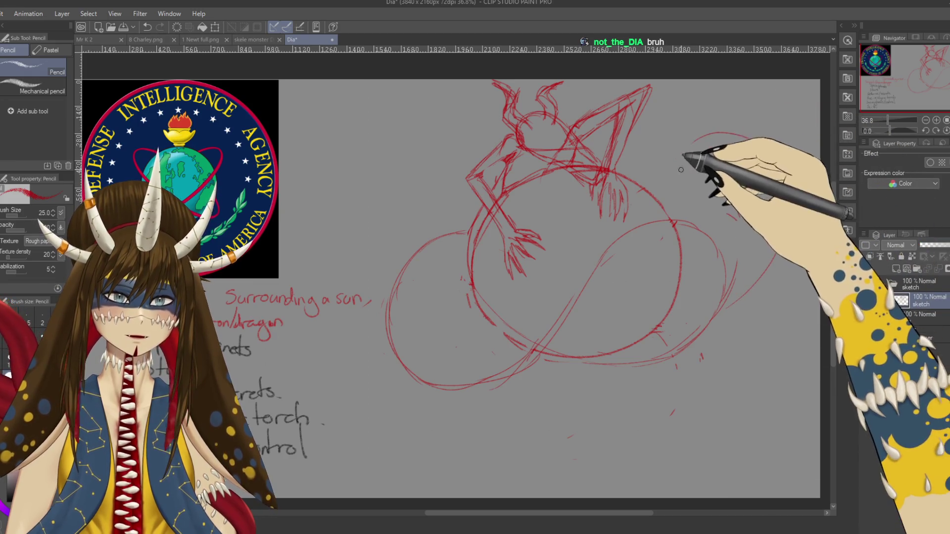
{"action": "key", "text": "ctrl+z"}
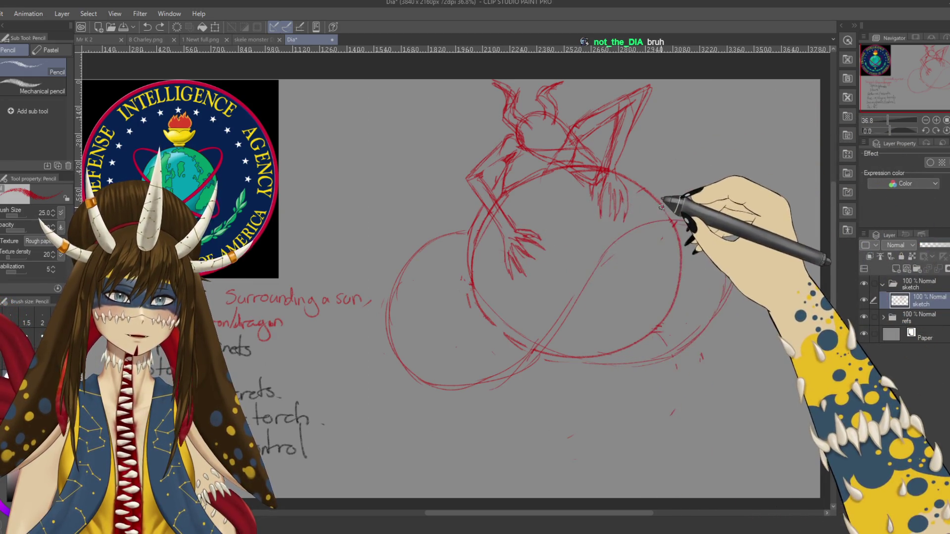
{"action": "left_click_drag", "start_coordinate": [733, 297], "coordinate": [639, 165]}
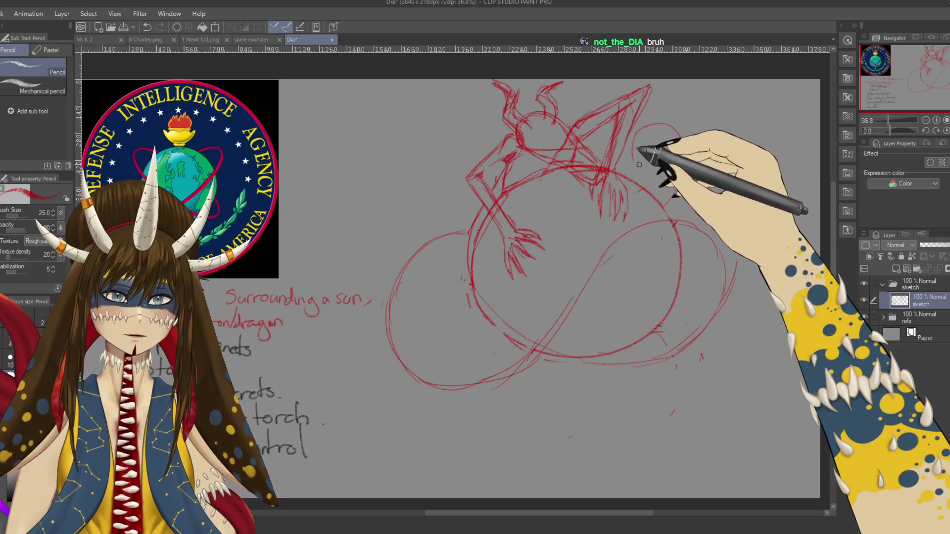
{"action": "left_click_drag", "start_coordinate": [635, 128], "coordinate": [698, 200]}
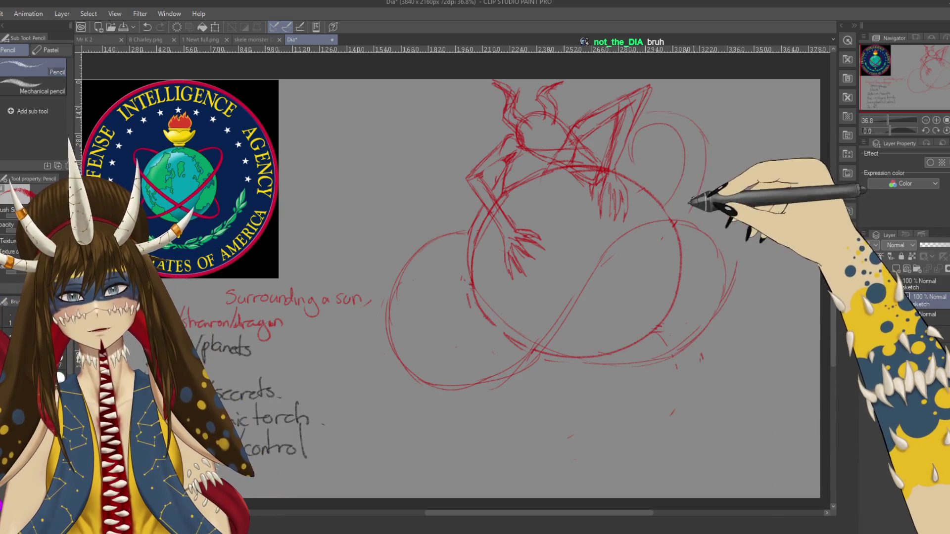
{"action": "mouse_move", "coordinate": [483, 258]}
{"action": "left_mouse_down"}
{"action": "mouse_move", "coordinate": [492, 340]}
{"action": "mouse_move", "coordinate": [615, 213]}
{"action": "left_mouse_up"}
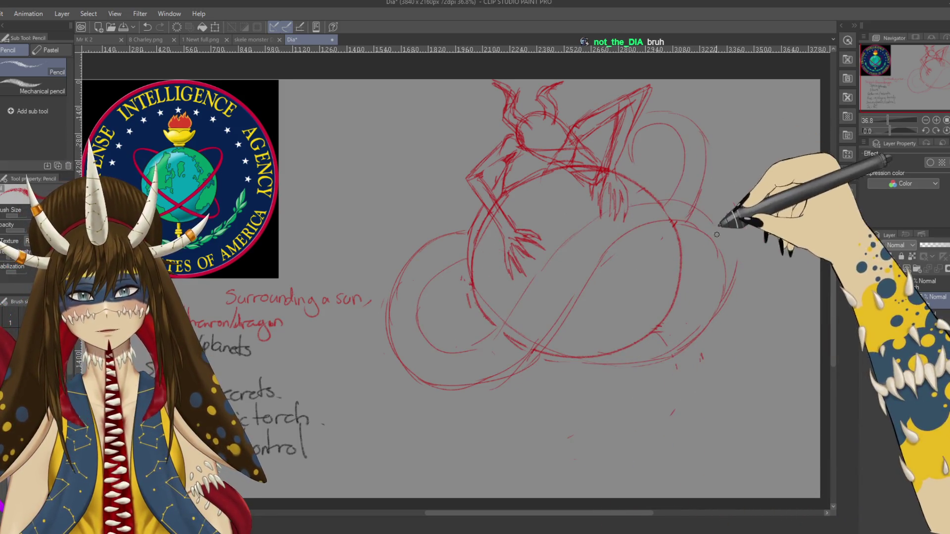
{"action": "left_click_drag", "start_coordinate": [731, 213], "coordinate": [723, 277]}
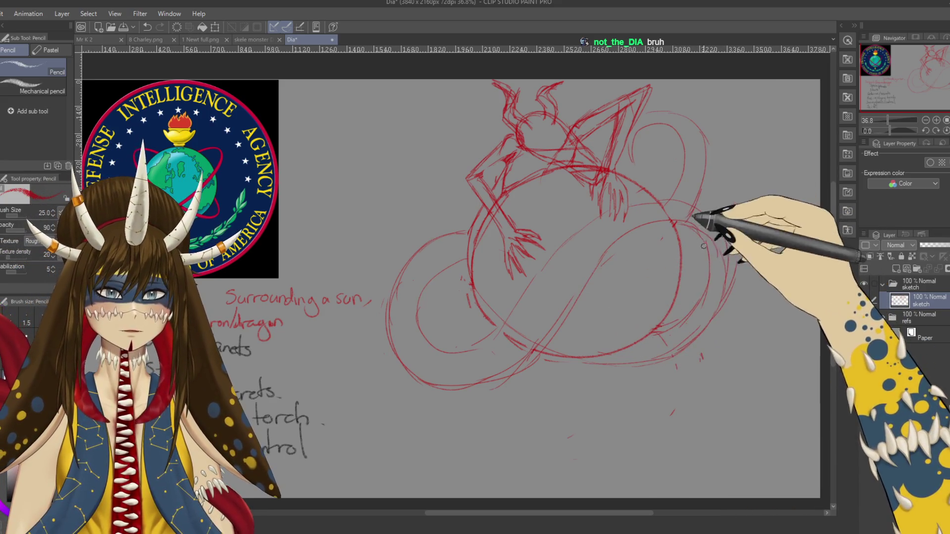
{"action": "left_click_drag", "start_coordinate": [753, 318], "coordinate": [712, 314]}
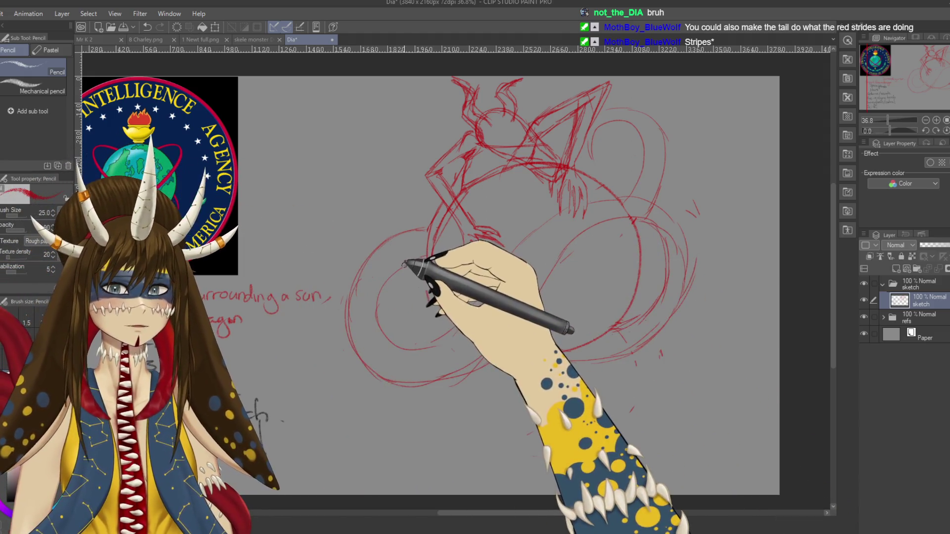
{"action": "left_click_drag", "start_coordinate": [526, 318], "coordinate": [538, 300]}
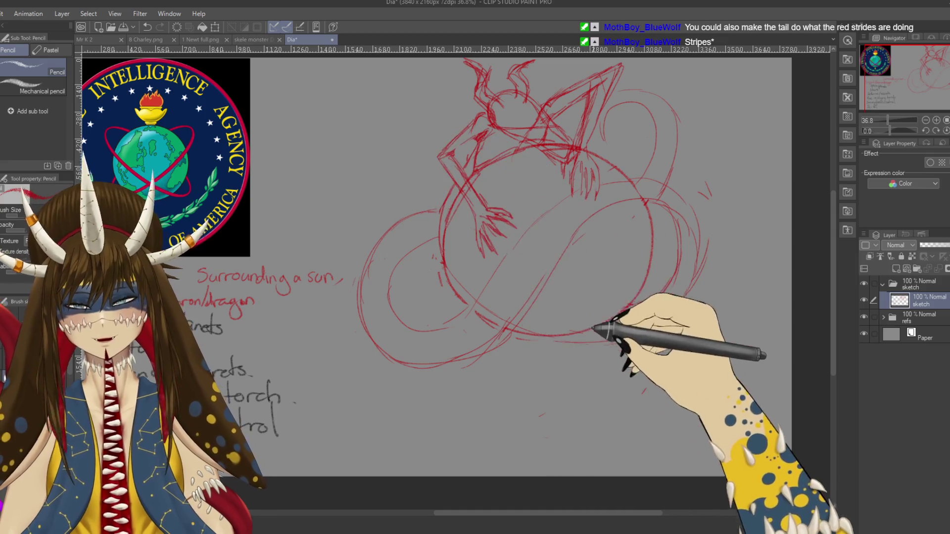
{"action": "left_click_drag", "start_coordinate": [601, 329], "coordinate": [623, 314]}
{"action": "left_click_drag", "start_coordinate": [555, 243], "coordinate": [502, 255]}
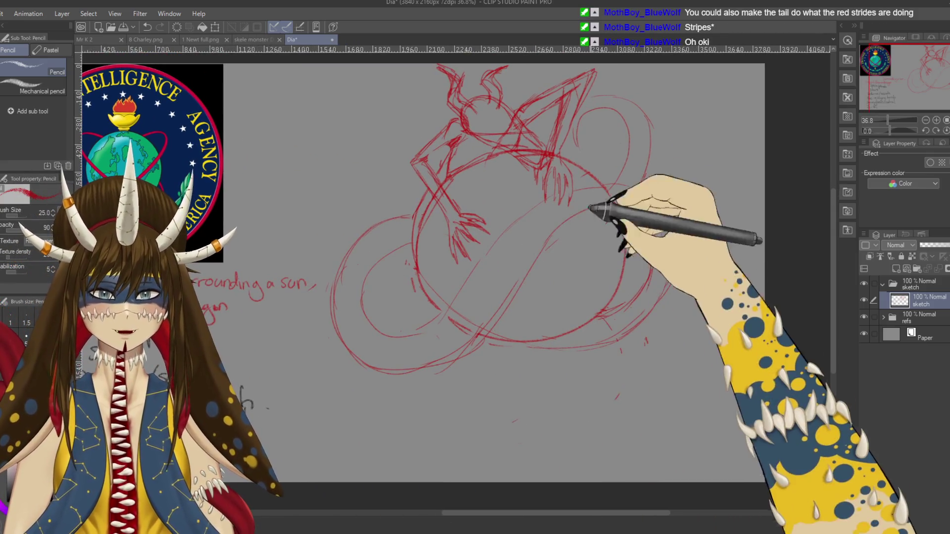
{"action": "left_click_drag", "start_coordinate": [619, 221], "coordinate": [640, 233]}
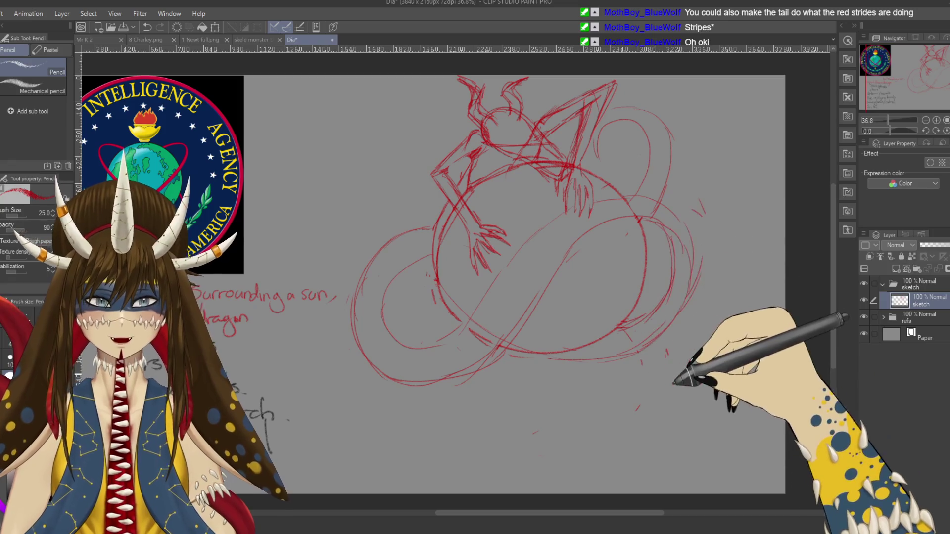
- Lasso the tail loops around the globe and copy them onto a new tail idea 1 layer
{"action": "key", "text": "m"}
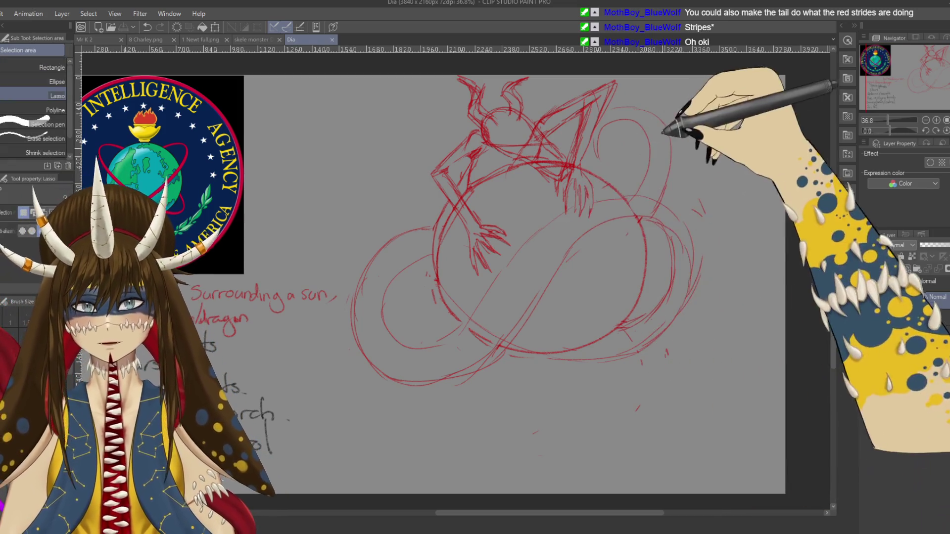
{"action": "mouse_move", "coordinate": [710, 158]}
{"action": "left_mouse_down"}
{"action": "mouse_move", "coordinate": [431, 108]}
{"action": "mouse_move", "coordinate": [675, 151]}
{"action": "left_mouse_up"}
{"action": "left_click", "coordinate": [553, 476]}
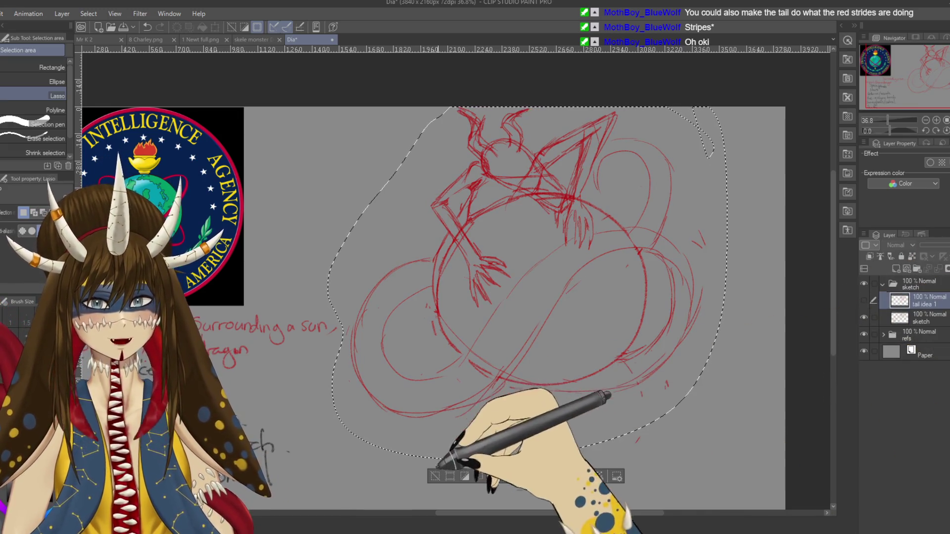
- Erase the tail loops, diagonal strokes, lower-right arc and faint outer arcs from the sketch
{"action": "key", "text": "ctrl+d"}
{"action": "key", "text": "e"}
{"action": "scroll", "coordinate": [495, 248], "scroll_direction": "down", "scroll_amount": 1}
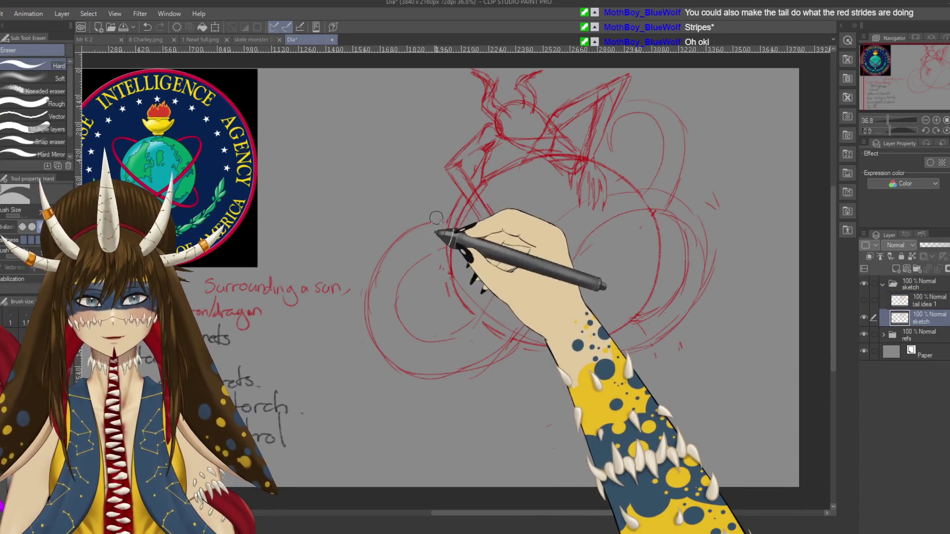
{"action": "mouse_move", "coordinate": [431, 225]}
{"action": "left_mouse_down"}
{"action": "mouse_move", "coordinate": [365, 314]}
{"action": "mouse_move", "coordinate": [401, 351]}
{"action": "mouse_move", "coordinate": [444, 324]}
{"action": "mouse_move", "coordinate": [461, 267]}
{"action": "left_mouse_up"}
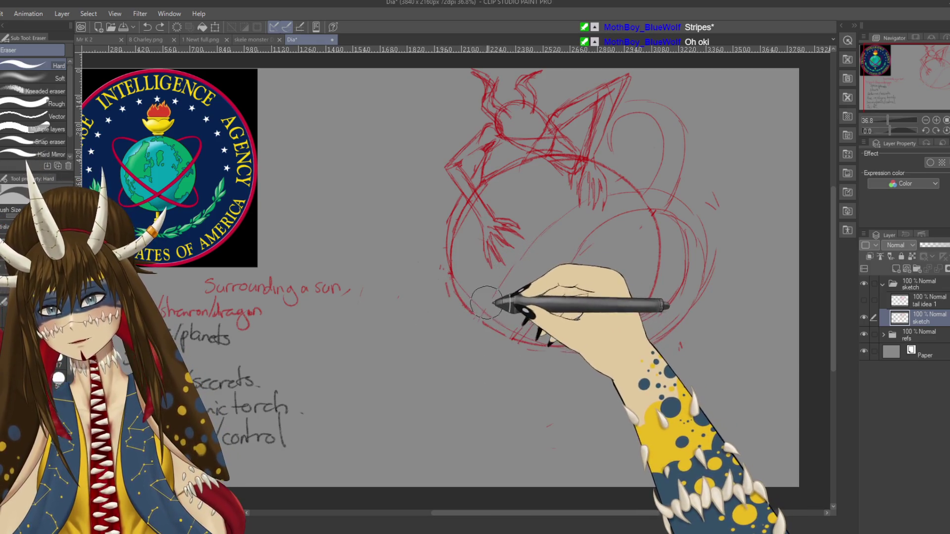
{"action": "left_click_drag", "start_coordinate": [566, 208], "coordinate": [618, 189]}
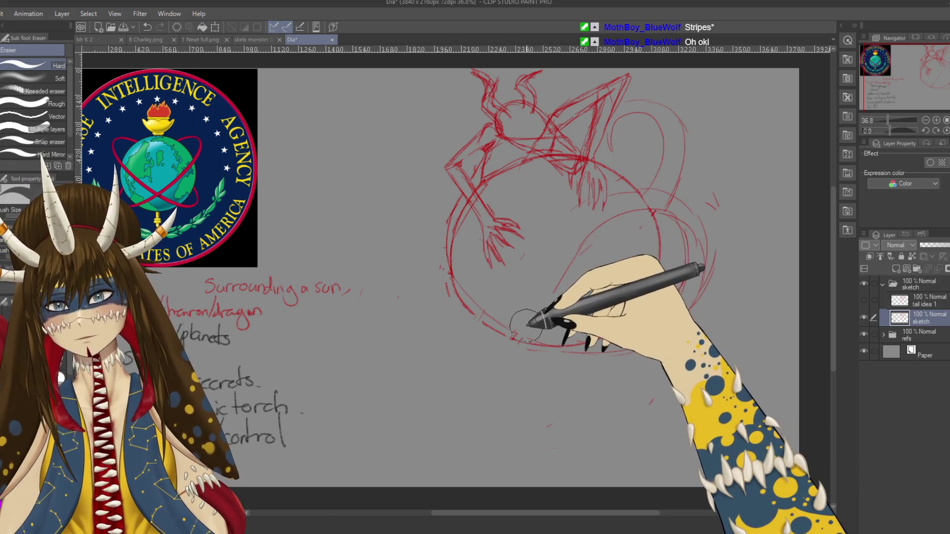
{"action": "left_click_drag", "start_coordinate": [636, 339], "coordinate": [654, 314]}
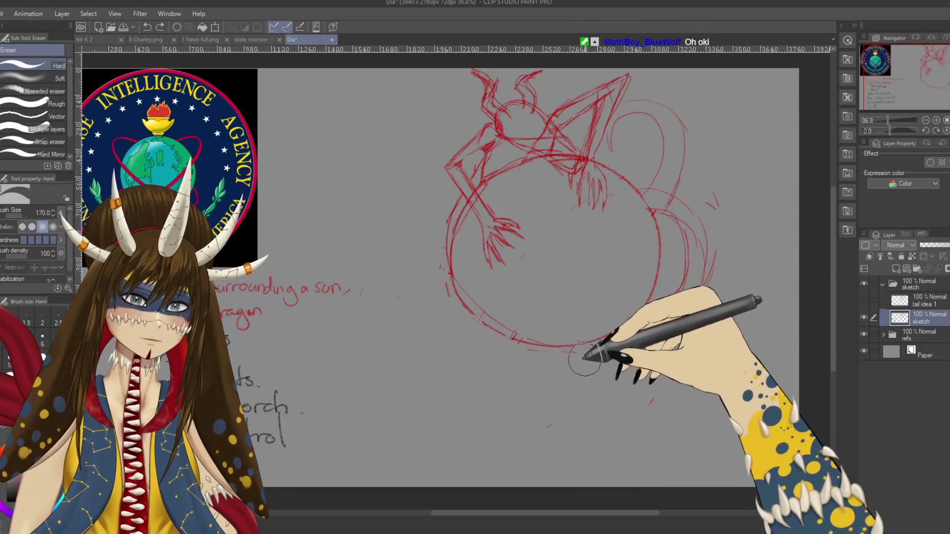
{"action": "mouse_move", "coordinate": [710, 238]}
{"action": "left_mouse_down"}
{"action": "mouse_move", "coordinate": [647, 139]}
{"action": "mouse_move", "coordinate": [621, 127]}
{"action": "left_mouse_up"}
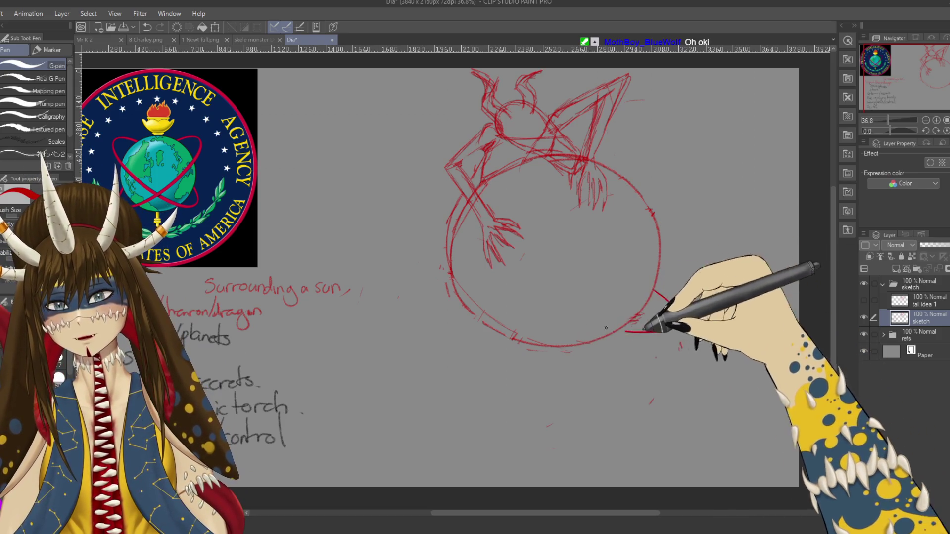
- Draw crossing red orbit ellipses around the globe, plus an arc at the upper right
{"action": "left_click_drag", "start_coordinate": [605, 328], "coordinate": [455, 259]}
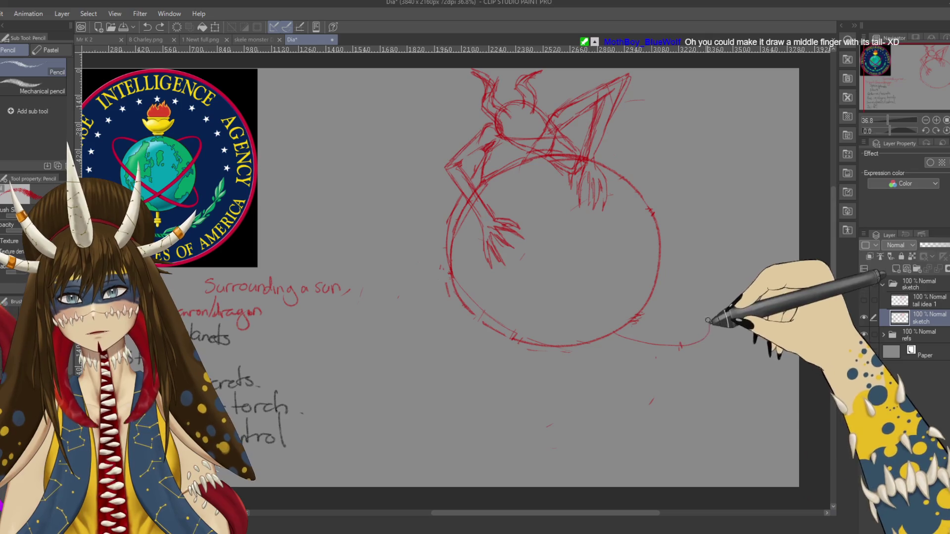
{"action": "left_click_drag", "start_coordinate": [414, 128], "coordinate": [536, 266]}
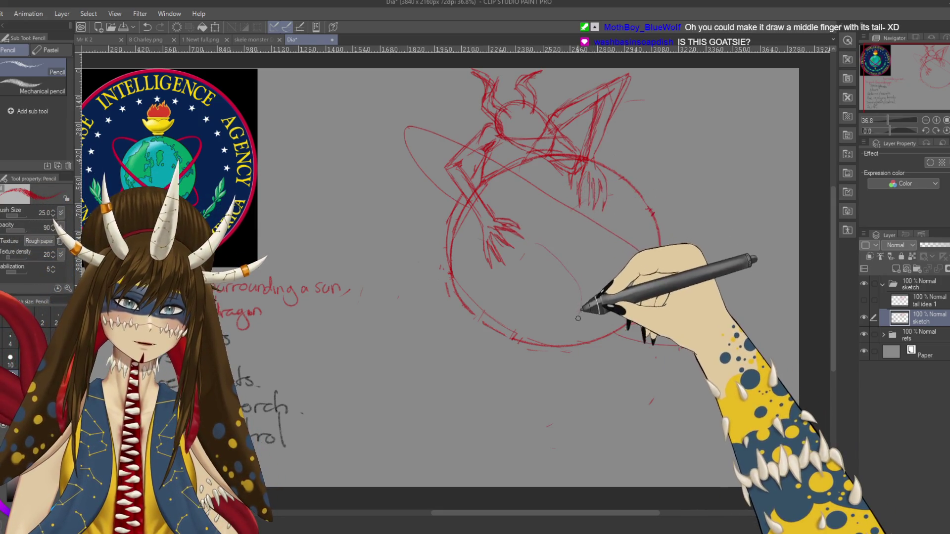
{"action": "left_click_drag", "start_coordinate": [544, 357], "coordinate": [644, 317]}
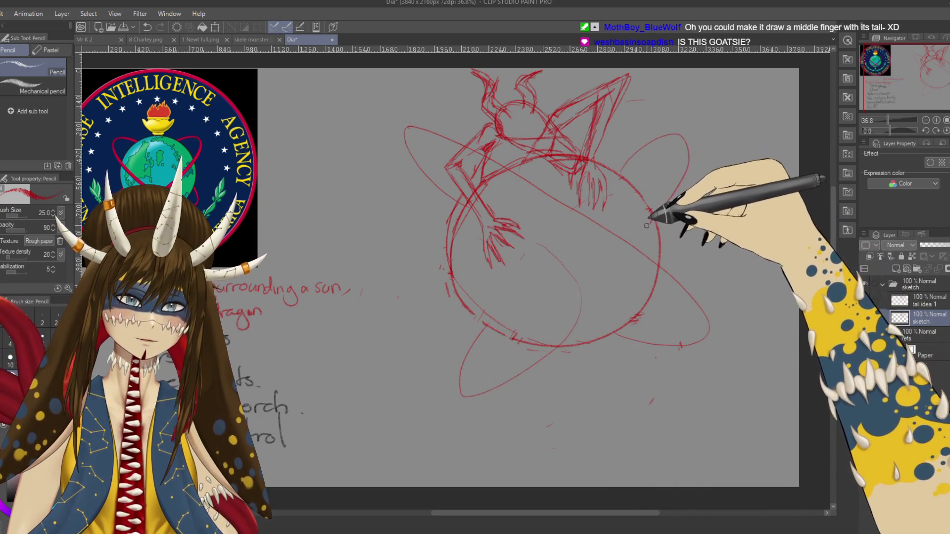
{"action": "mouse_move", "coordinate": [621, 165]}
{"action": "left_mouse_down"}
{"action": "mouse_move", "coordinate": [700, 164]}
{"action": "mouse_move", "coordinate": [573, 333]}
{"action": "left_mouse_up"}
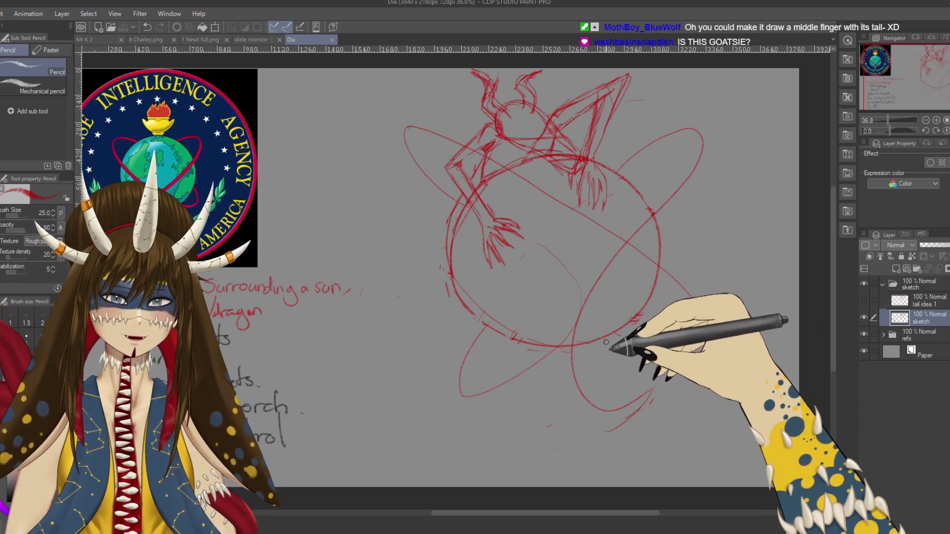
- Erase stray lines near the dragon's head, save, and add a loop along the lower-right orbit
{"action": "key", "text": "e"}
{"action": "left_click_drag", "start_coordinate": [520, 131], "coordinate": [558, 149]}
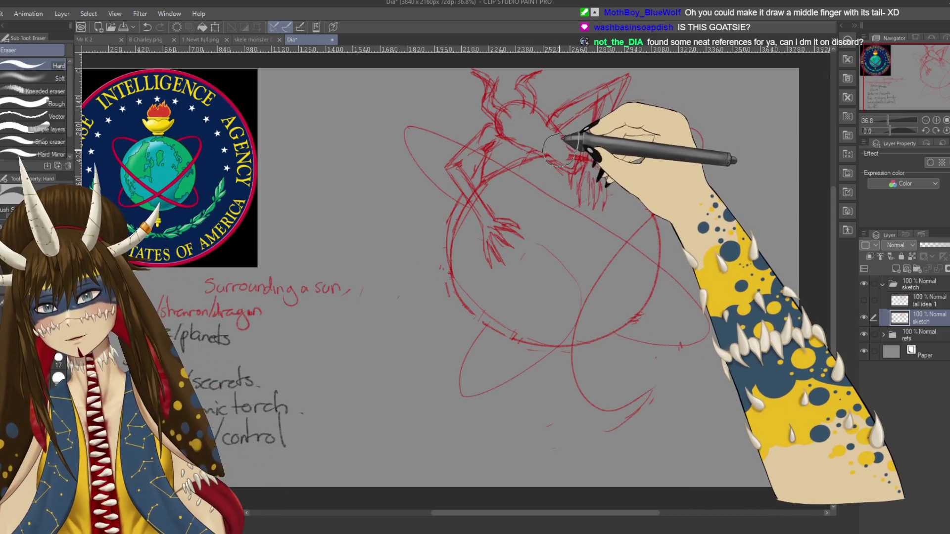
{"action": "key", "text": "ctrl+s"}
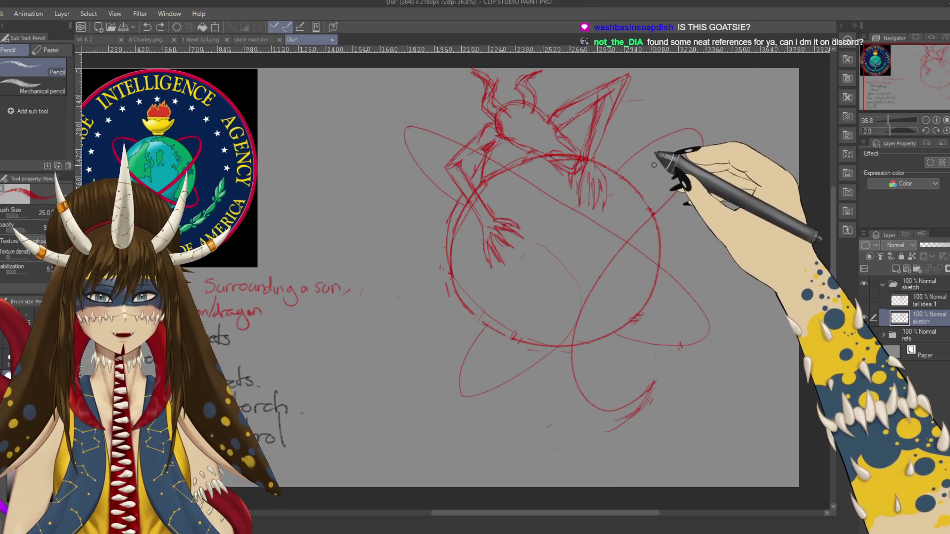
{"action": "left_click_drag", "start_coordinate": [577, 264], "coordinate": [633, 418]}
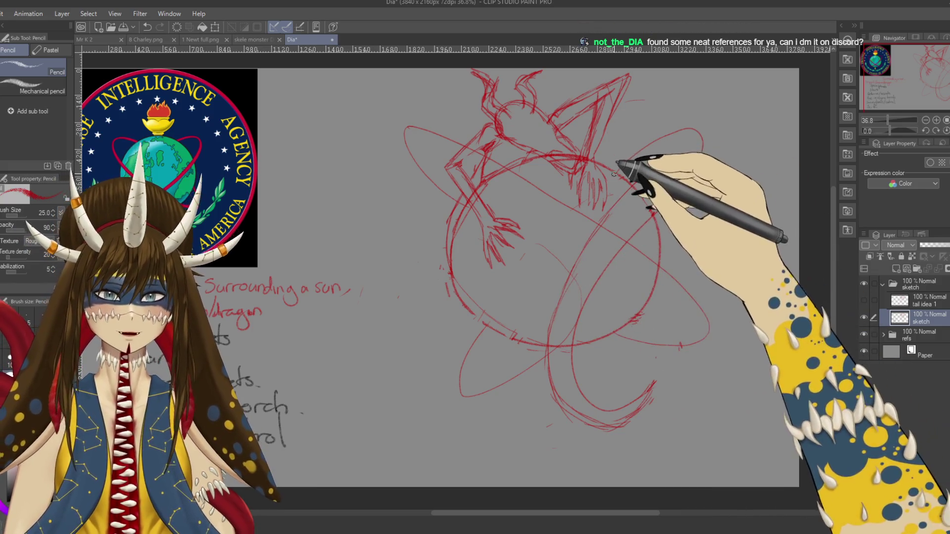
{"action": "left_click_drag", "start_coordinate": [503, 365], "coordinate": [492, 307]}
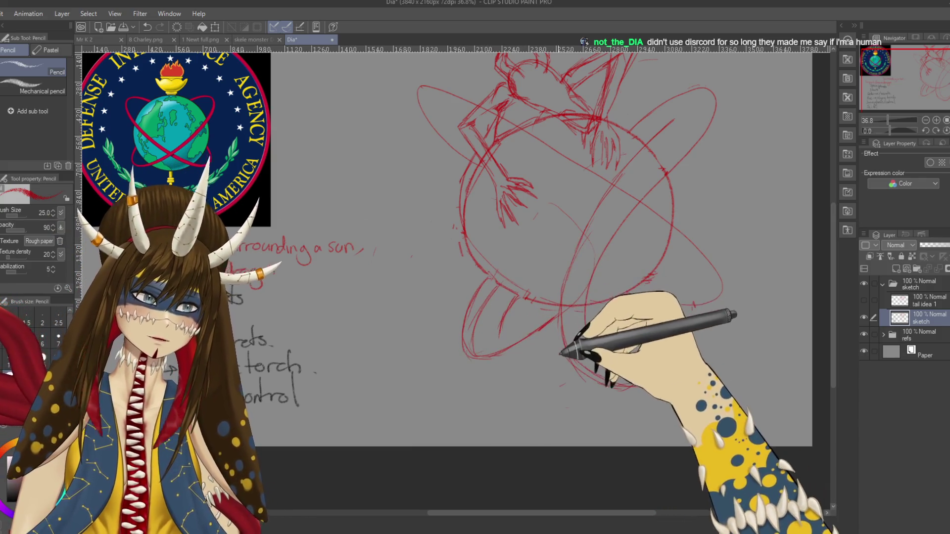
- Save, then retrace the diagonal orbit line across the globe
{"action": "key", "text": "ctrl+s"}
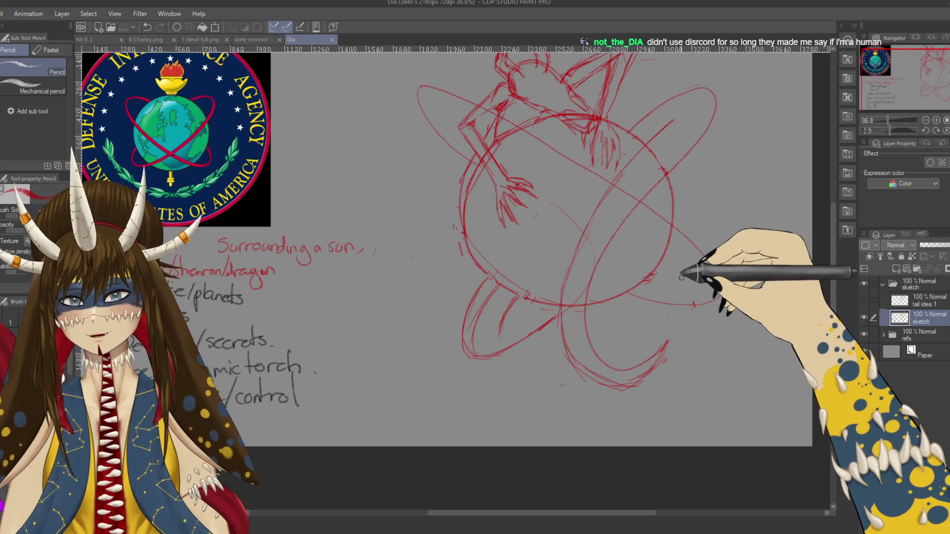
{"action": "left_click_drag", "start_coordinate": [683, 262], "coordinate": [683, 268]}
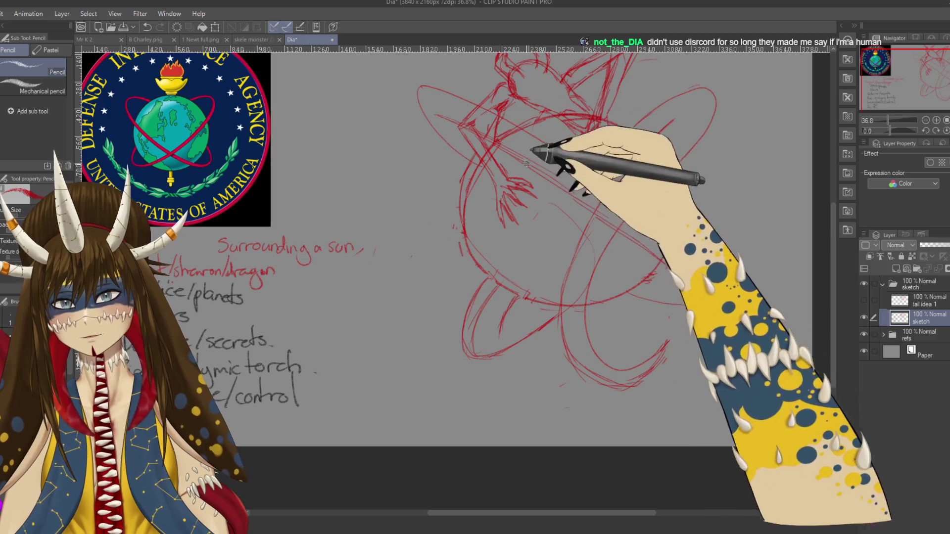
{"action": "left_click_drag", "start_coordinate": [512, 148], "coordinate": [600, 214]}
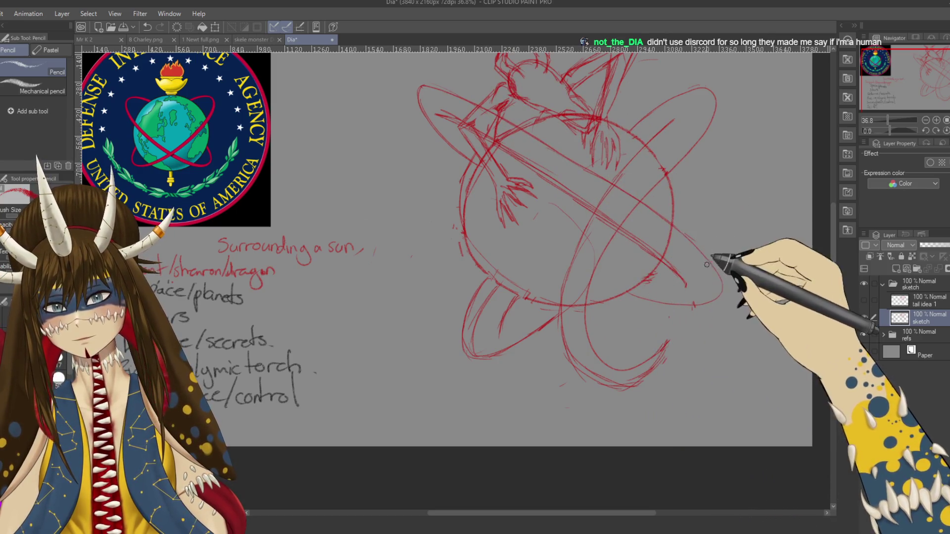
- Redraw the diagonal band, the right orbit ellipse, left-side strokes and the lower-right ellipse
{"action": "scroll", "coordinate": [717, 265], "scroll_direction": "down", "scroll_amount": 1}
{"action": "key", "text": "e"}
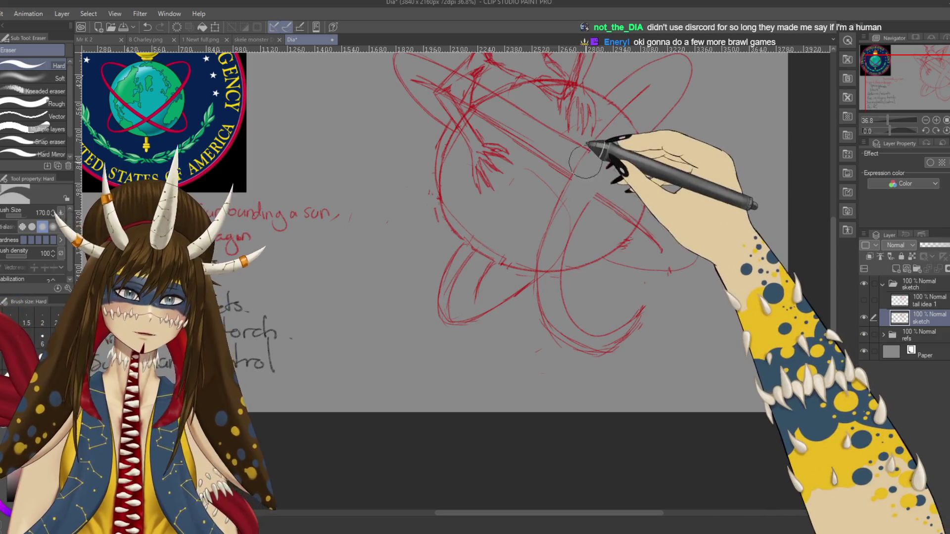
{"action": "key", "text": "p"}
{"action": "left_click_drag", "start_coordinate": [591, 197], "coordinate": [664, 253]}
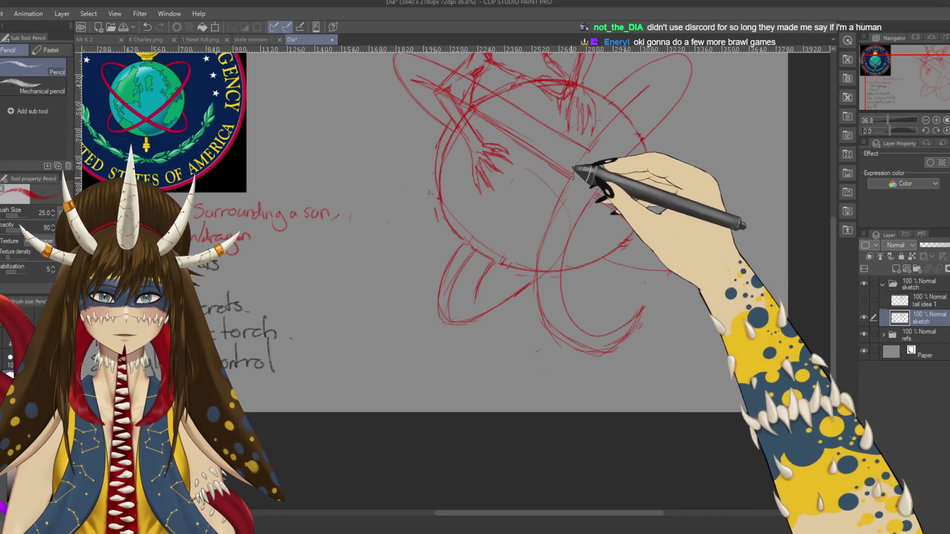
{"action": "left_click_drag", "start_coordinate": [639, 138], "coordinate": [669, 273]}
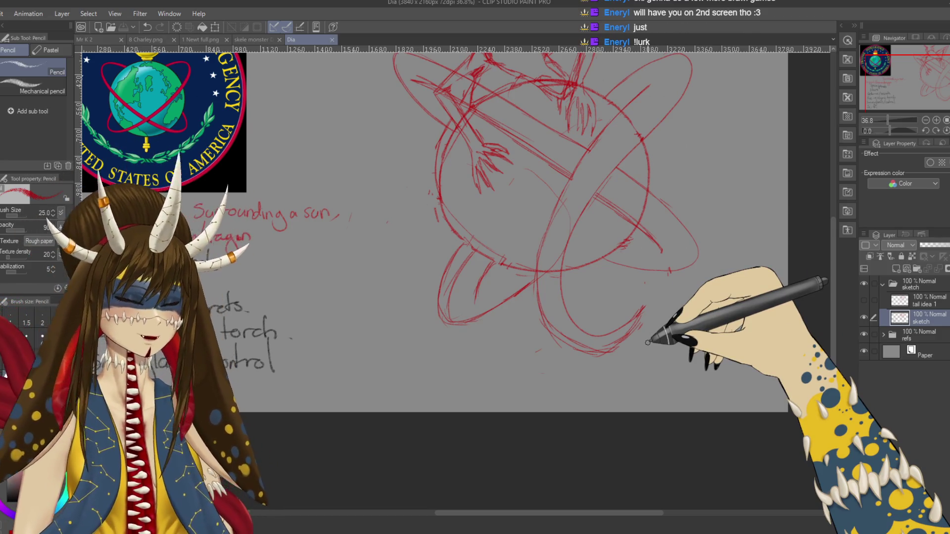
{"action": "mouse_move", "coordinate": [470, 233]}
{"action": "left_mouse_down"}
{"action": "mouse_move", "coordinate": [475, 252]}
{"action": "mouse_move", "coordinate": [465, 218]}
{"action": "left_mouse_up"}
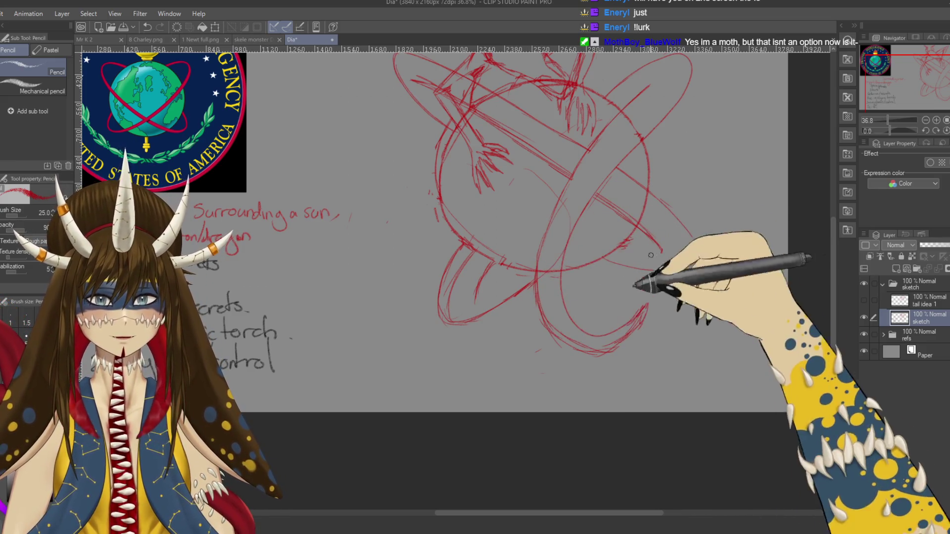
{"action": "mouse_move", "coordinate": [607, 256]}
{"action": "left_mouse_down"}
{"action": "mouse_move", "coordinate": [695, 242]}
{"action": "mouse_move", "coordinate": [669, 255]}
{"action": "mouse_move", "coordinate": [685, 256]}
{"action": "left_mouse_up"}
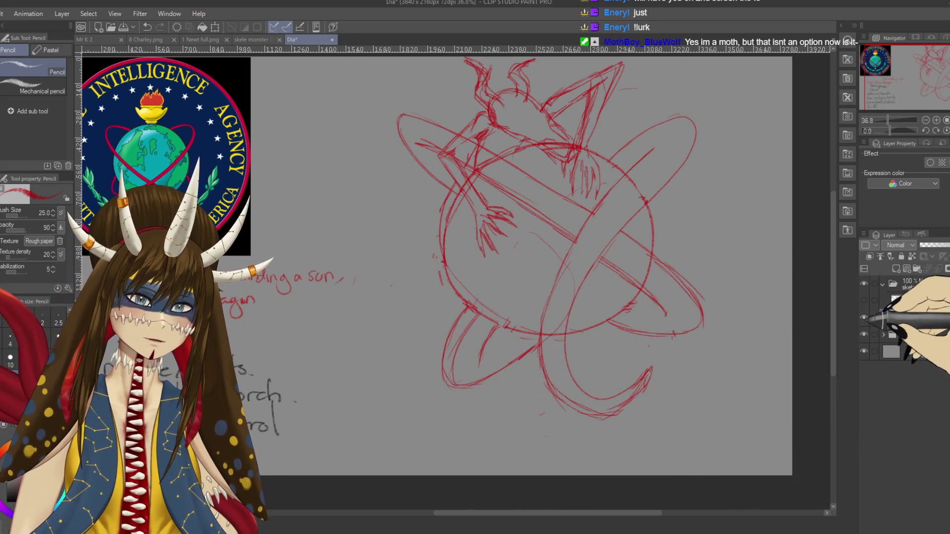
{"action": "left_click", "coordinate": [864, 318]}
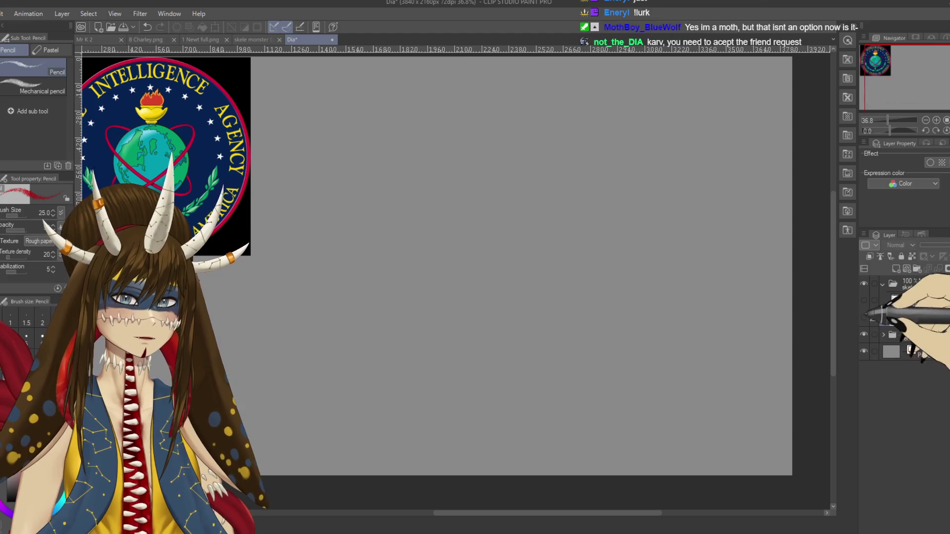
{"action": "left_click", "coordinate": [864, 300]}
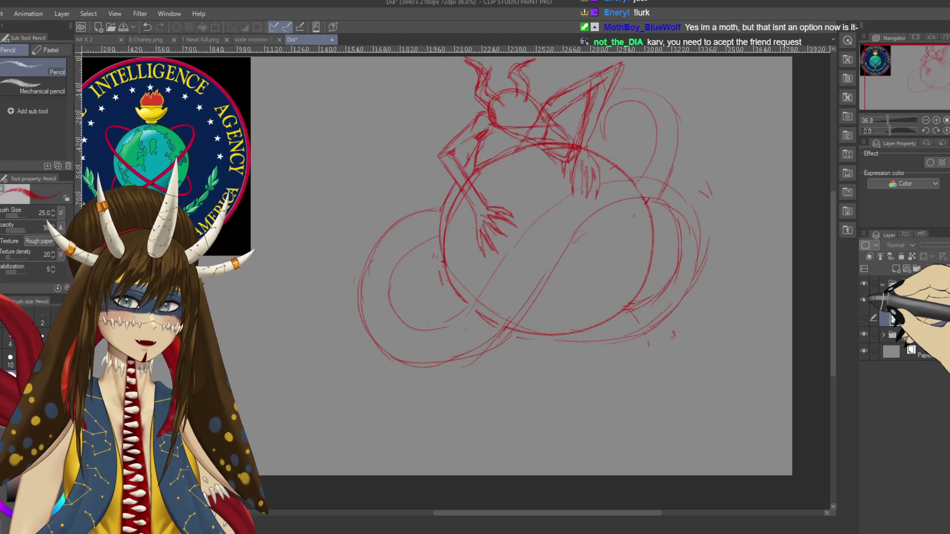
{"action": "left_click", "coordinate": [863, 301]}
{"action": "left_click", "coordinate": [864, 318]}
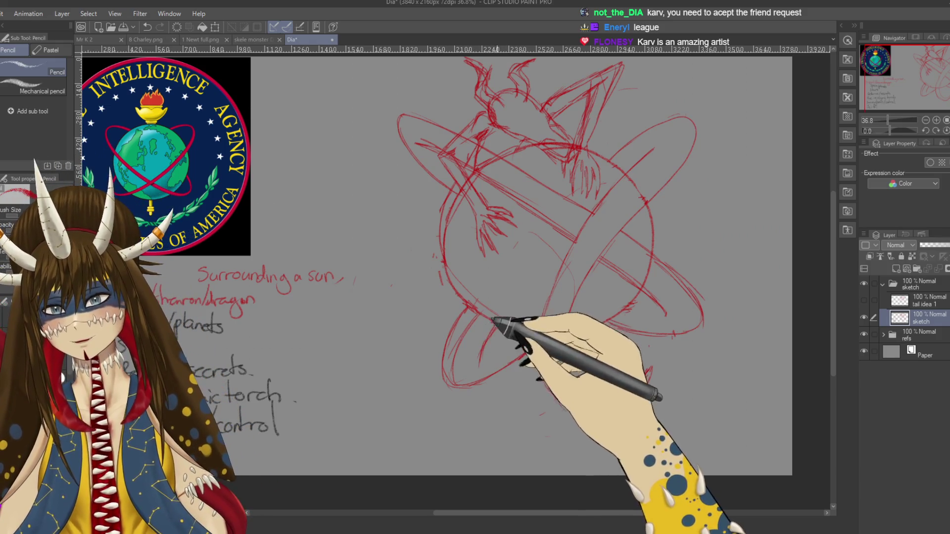
- Shrink the eraser to size 70, undo the stray erase, return to the pencil and save Dia
{"action": "key", "text": "e"}
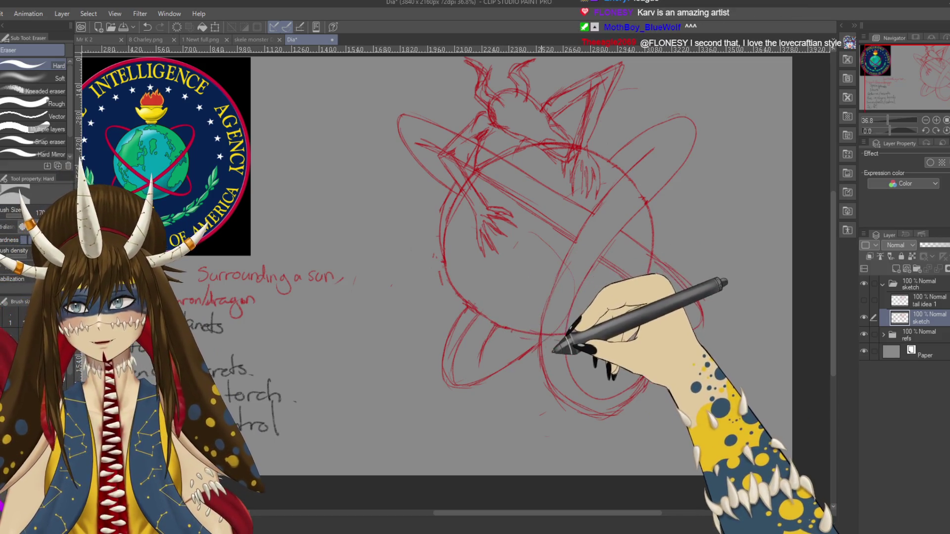
{"action": "key", "text": "p"}
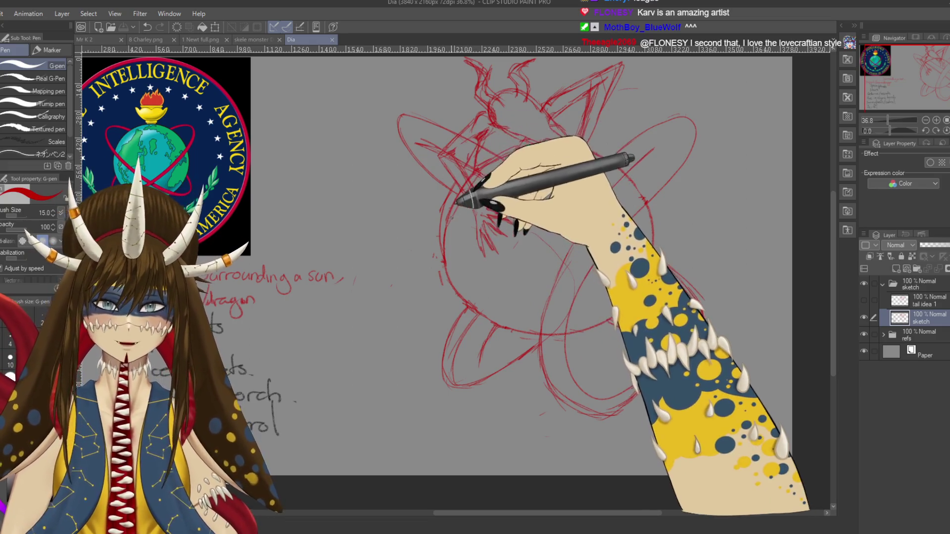
{"action": "key", "text": "e"}
{"action": "key", "text": "bracketleft"}
{"action": "key", "text": "bracketleft"}
{"action": "key", "text": "bracketleft"}
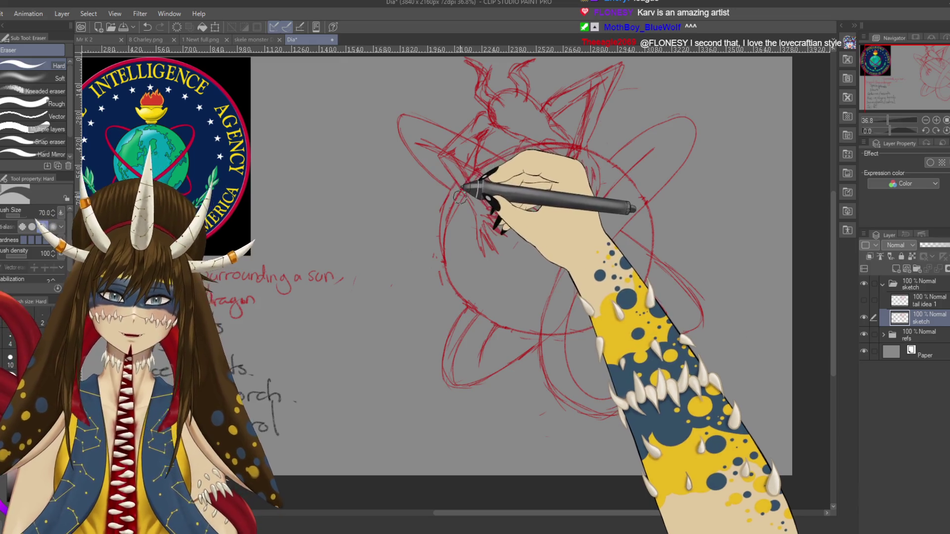
{"action": "key", "text": "ctrl+z"}
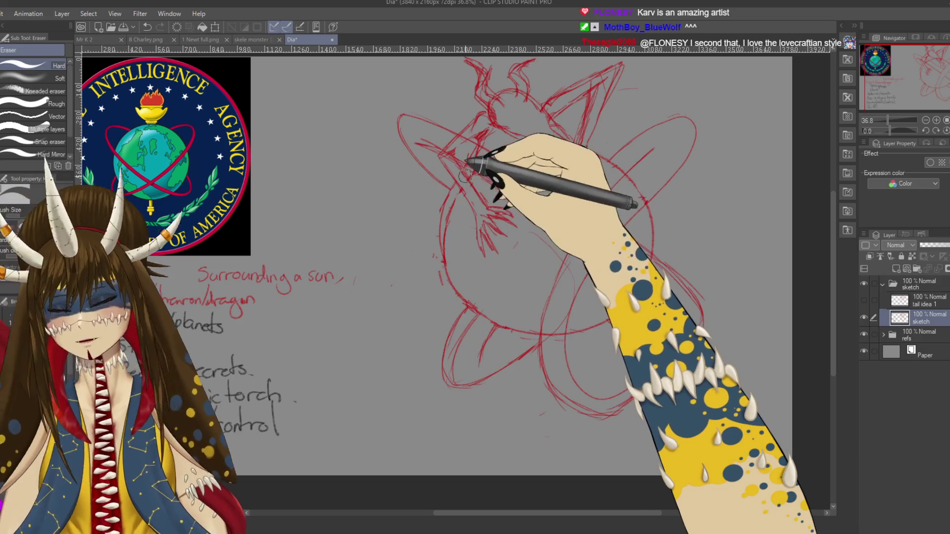
{"action": "key", "text": "p"}
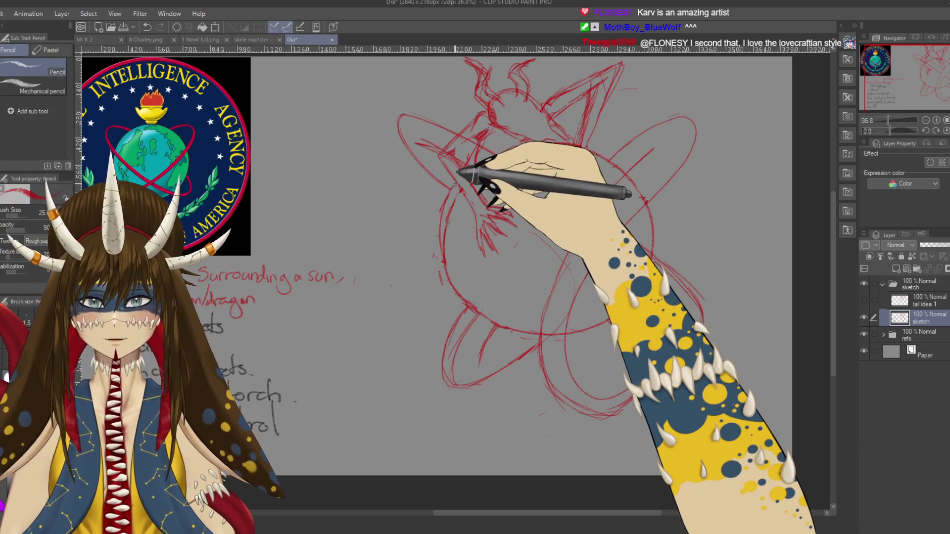
{"action": "key", "text": "ctrl+s"}
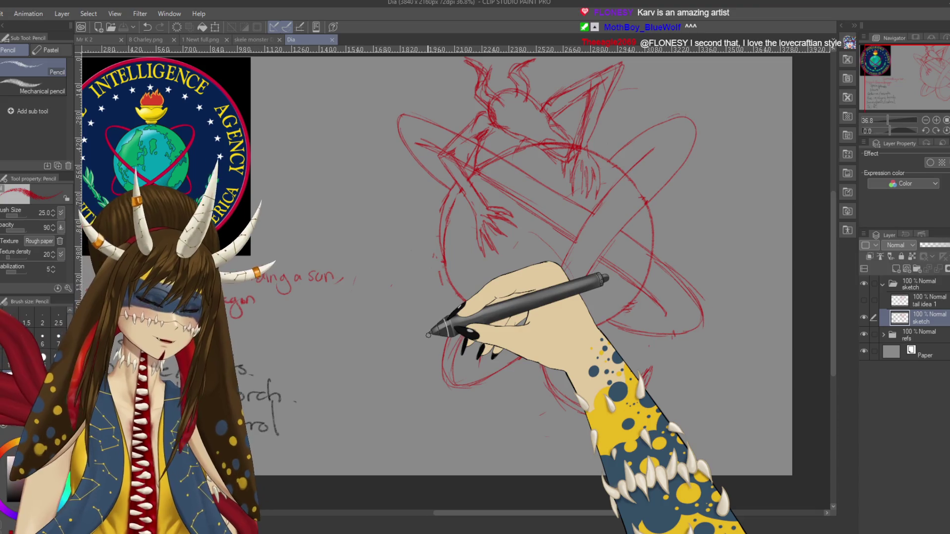